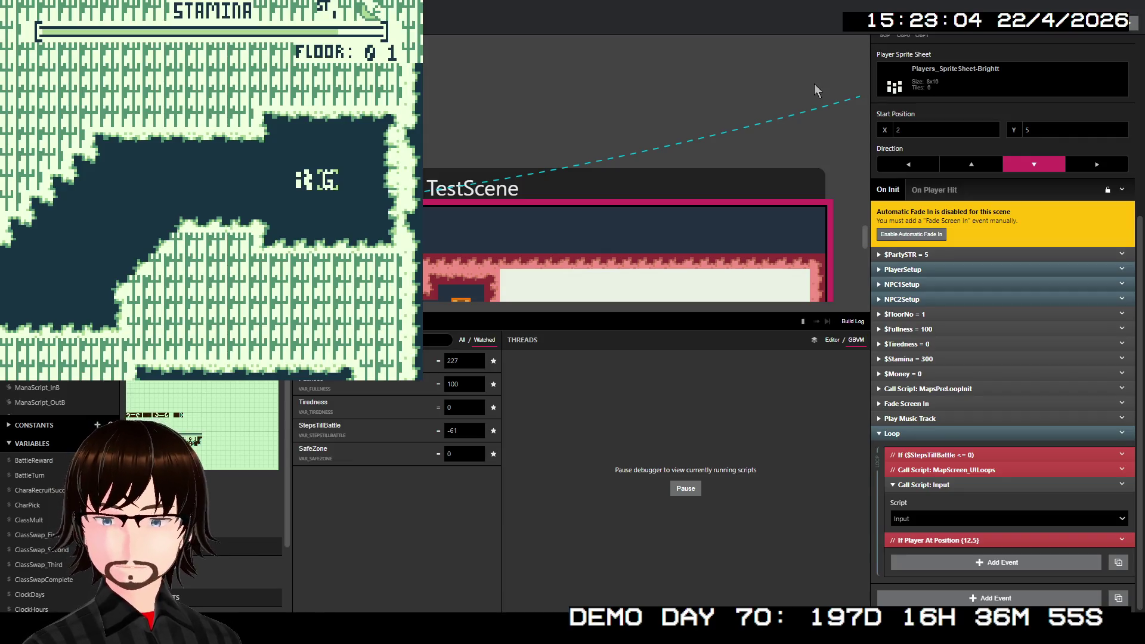
# - Close the game preview with Alt+F4 and launch a fresh build of the game
pyautogui.hotkey('alt', 'F4')
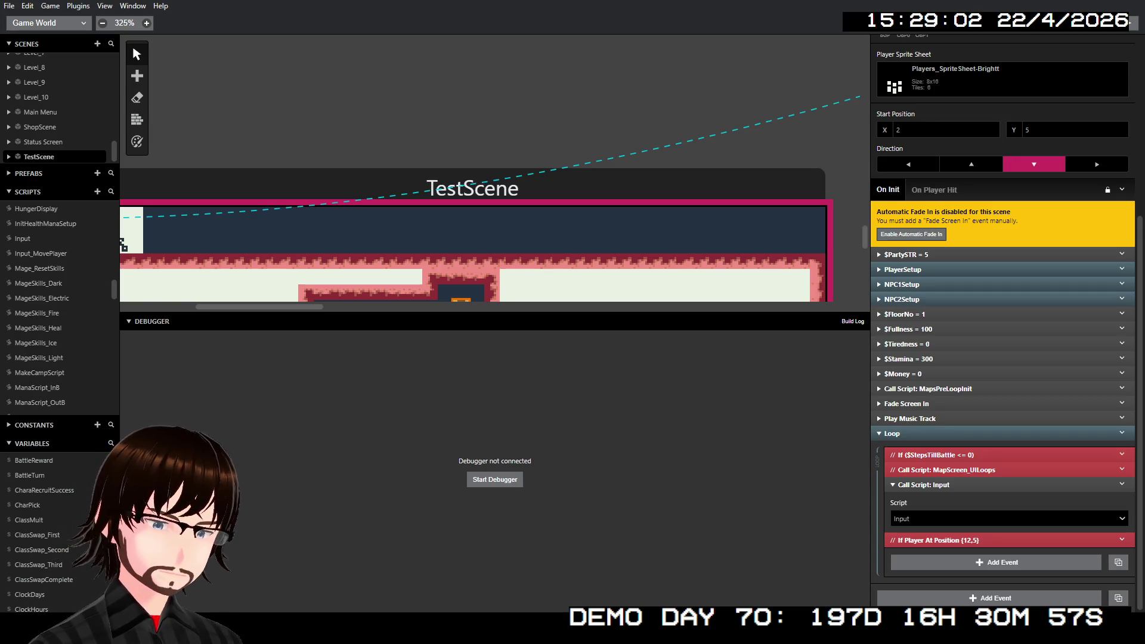
pyautogui.click(1132, 22)
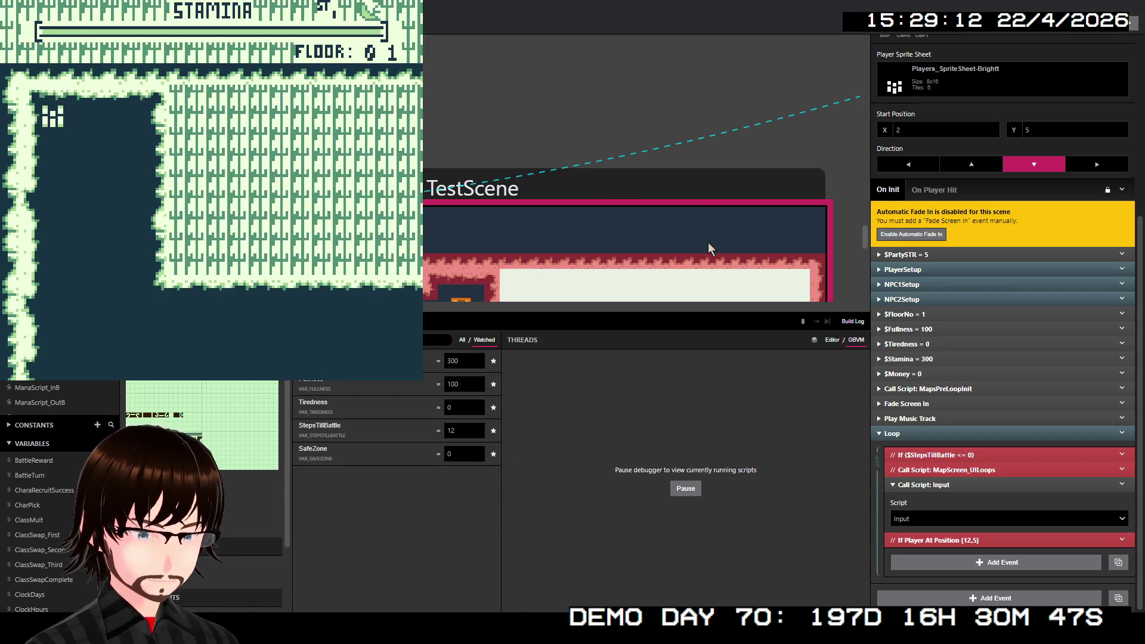
# - Walk the player down and right until StepsTillBattle drops below zero, then close the game
pyautogui.press('Down')
pyautogui.press('Down')
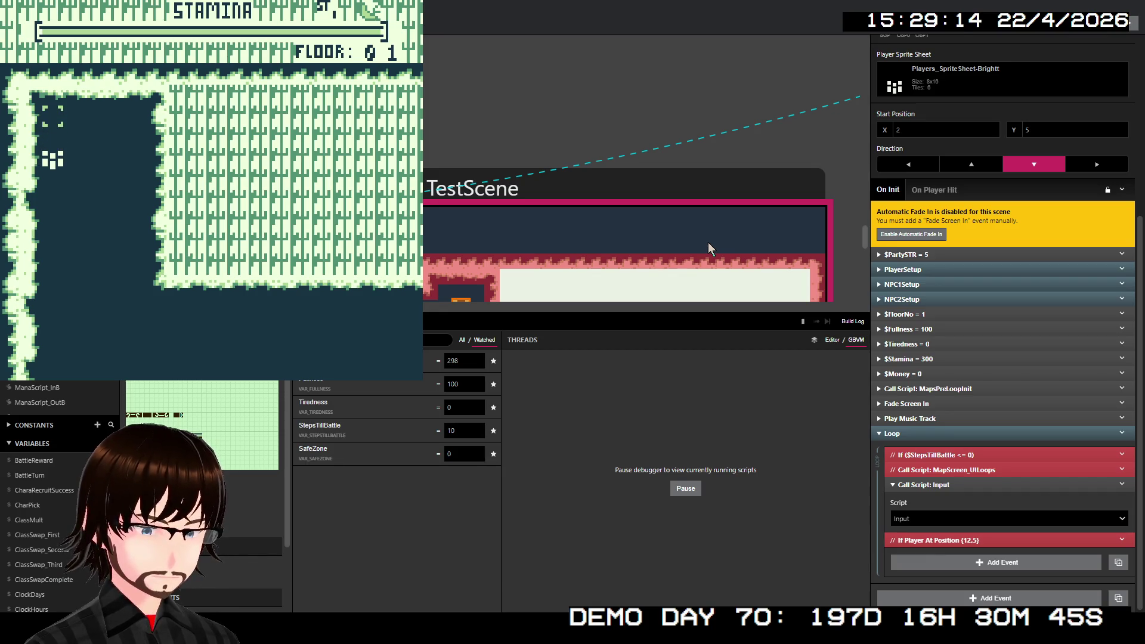
pyautogui.press('Down')
pyautogui.press('Down')
pyautogui.press('Down')
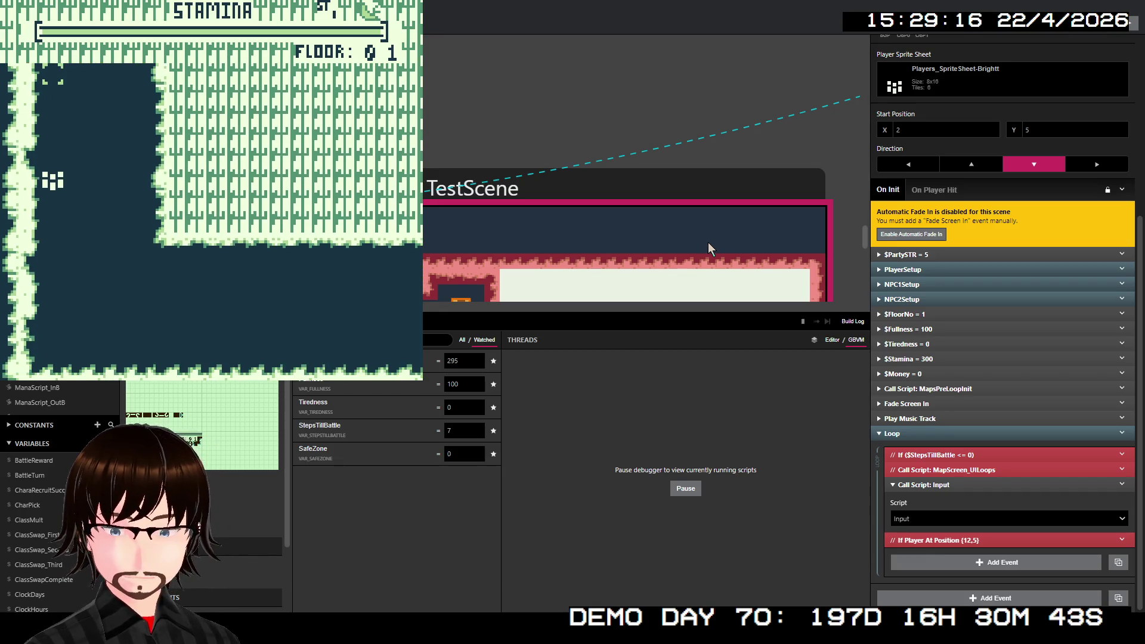
pyautogui.press('Down')
pyautogui.press('Down')
pyautogui.press('Down')
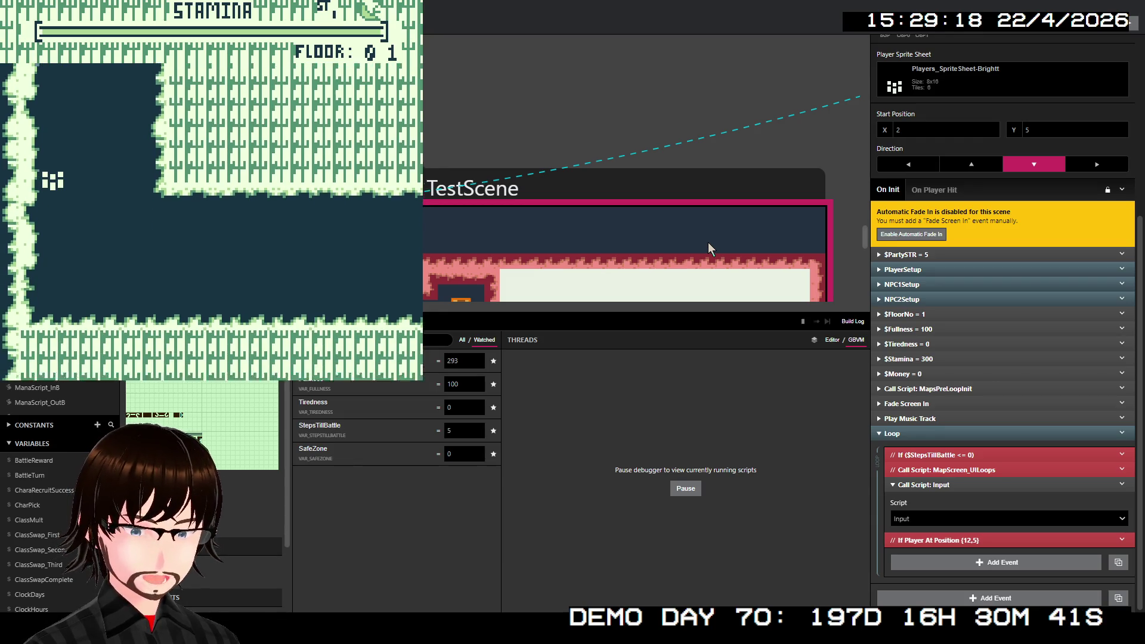
pyautogui.press('Right')
pyautogui.press('Down')
pyautogui.press('Right')
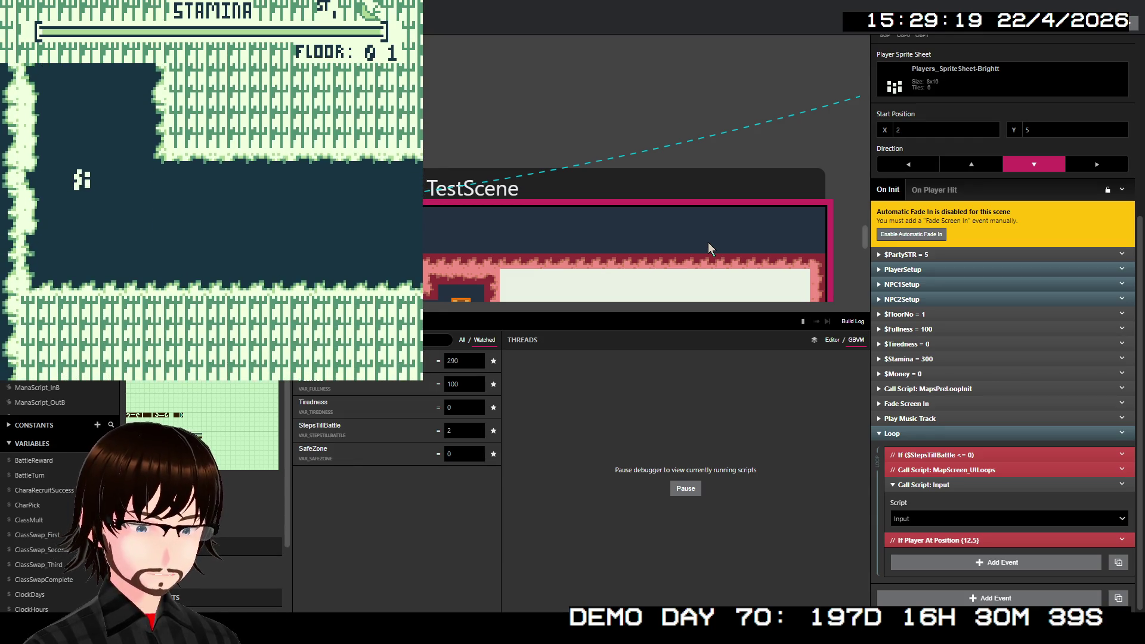
pyautogui.press('Right')
pyautogui.press('Right')
pyautogui.press('Right')
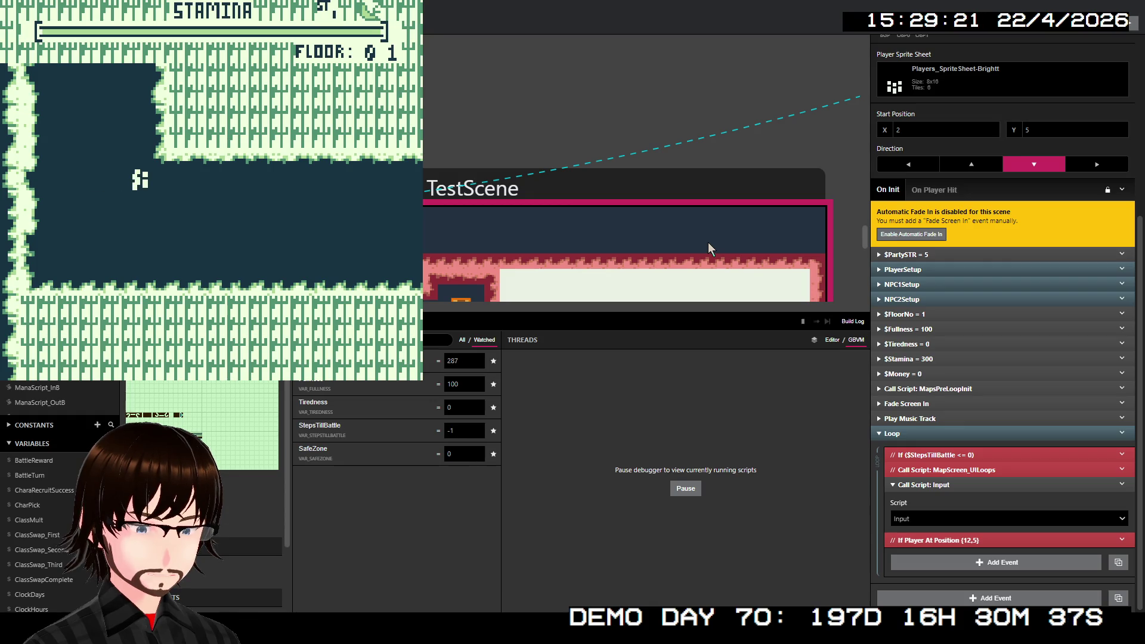
pyautogui.press('Right')
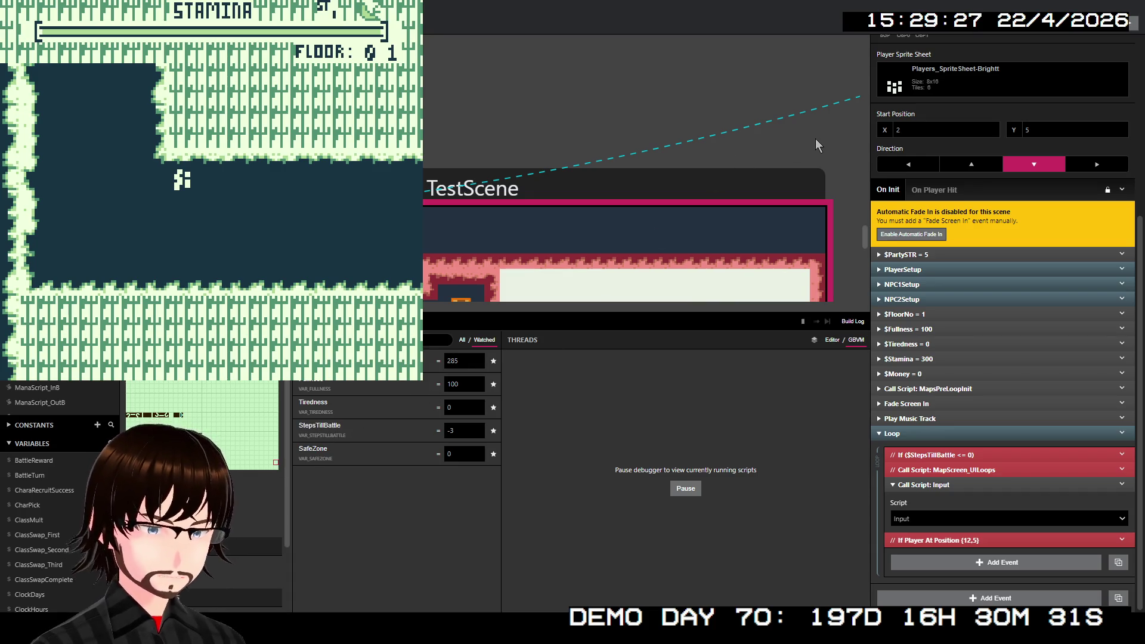
pyautogui.hotkey('alt', 'F4')
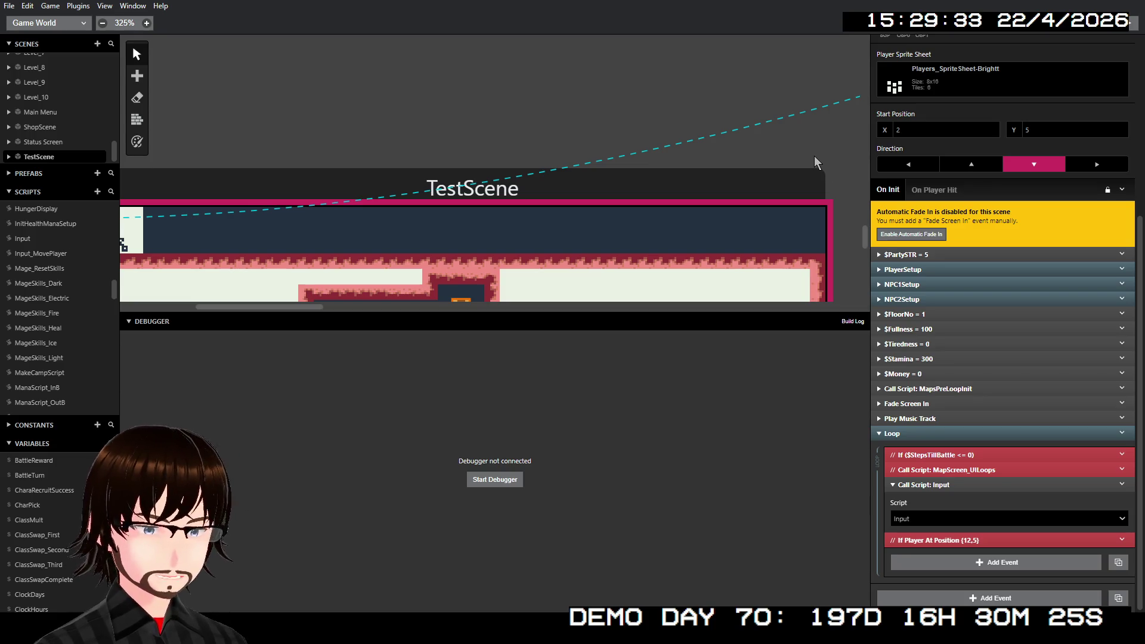
# - Open the Input_MovePlayer script and insert an If event before the $StepsTillBattle countdown
pyautogui.click(31, 242)
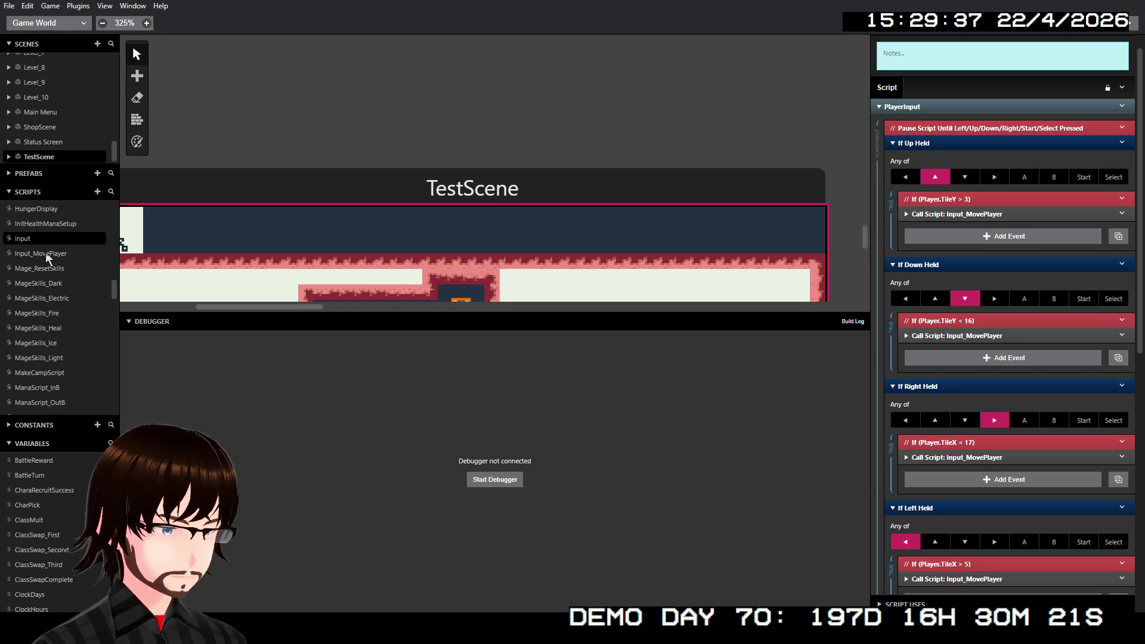
pyautogui.click(46, 254)
pyautogui.scroll(-5, 990, 406)
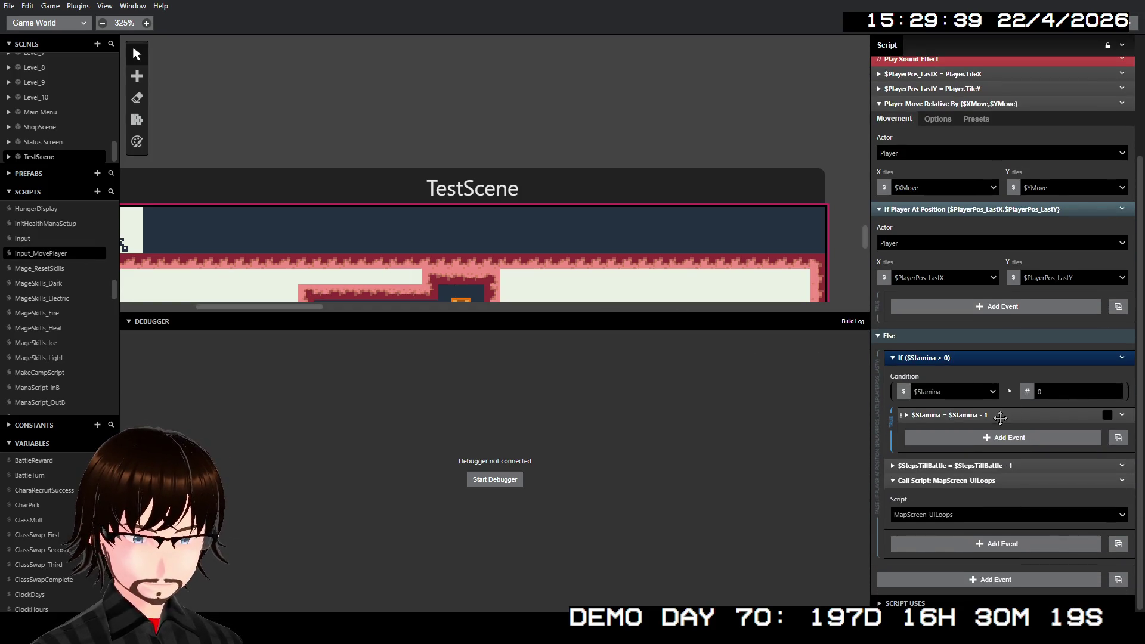
pyautogui.click(993, 466)
pyautogui.rightClick(994, 466)
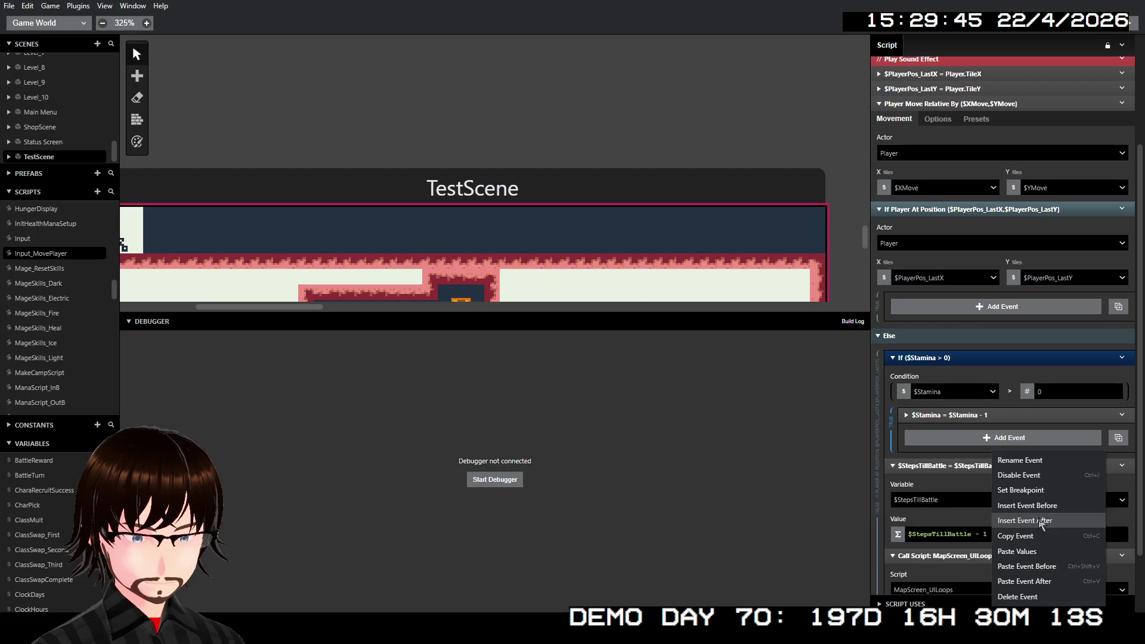
pyautogui.click(1038, 506)
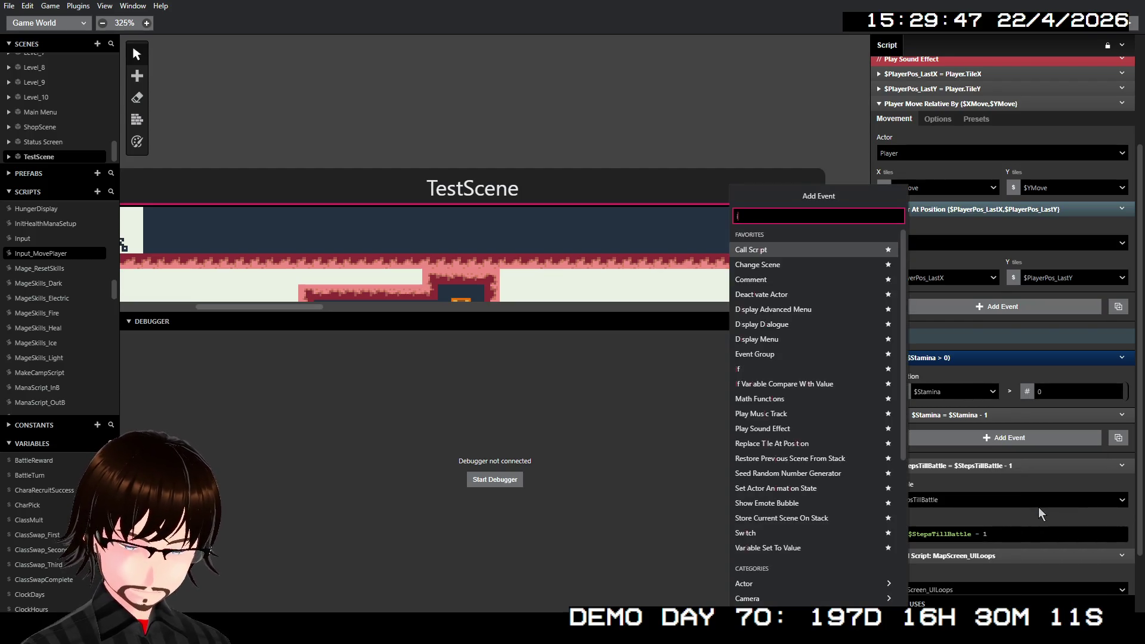
pyautogui.write('if')
pyautogui.press('Return')
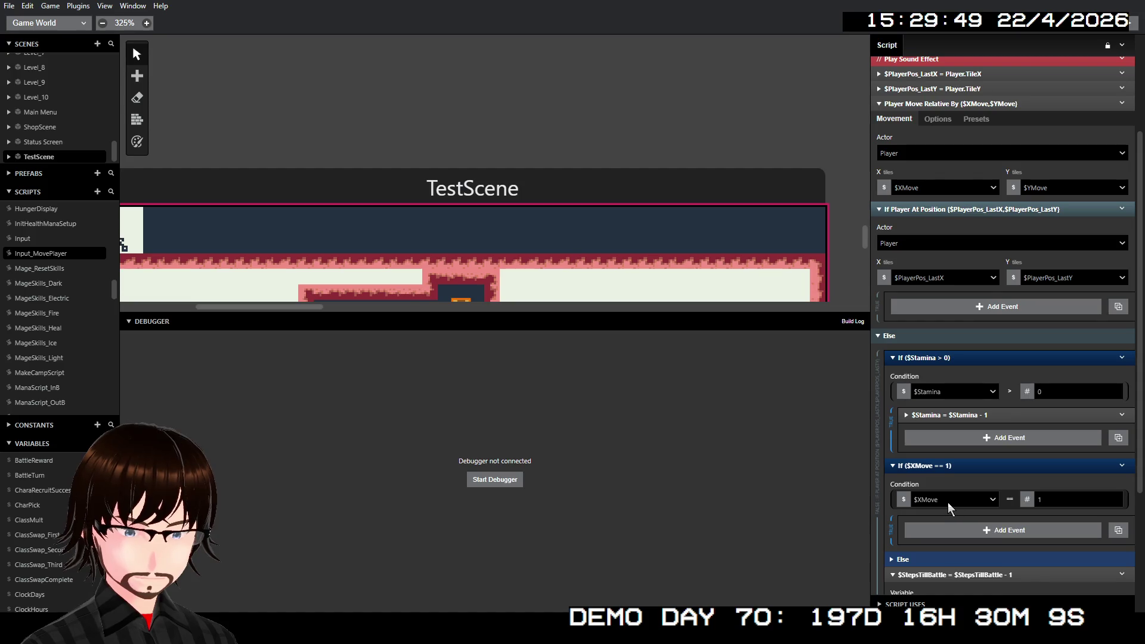
# - Set the If condition to $StepsTillBattle less than or equal to 0
pyautogui.click(948, 501)
pyautogui.write('ste')
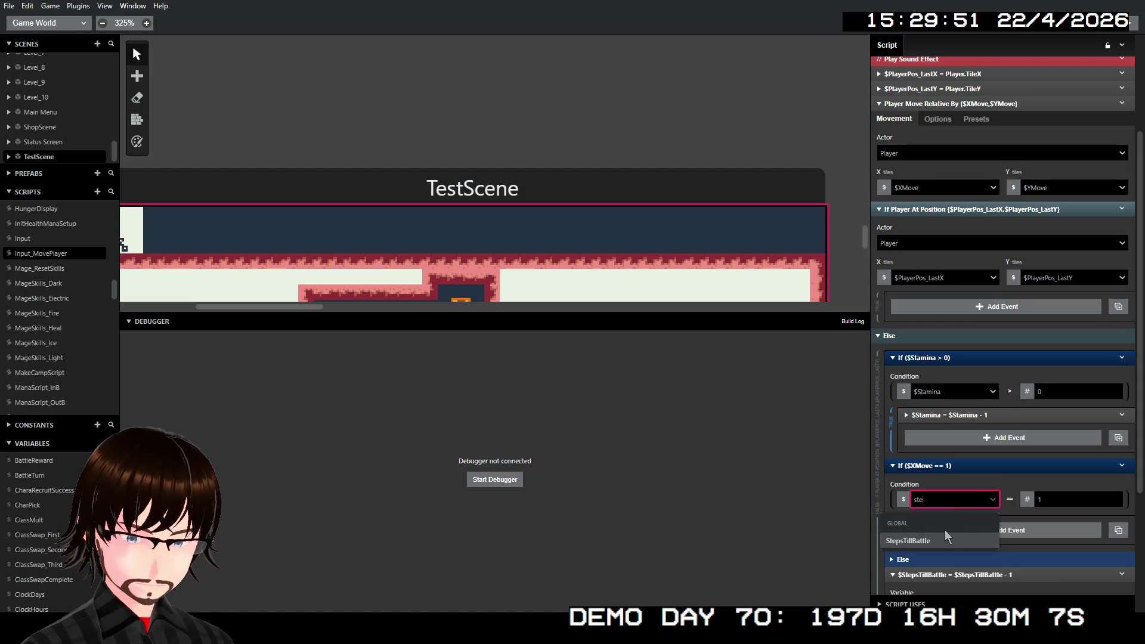
pyautogui.click(944, 540)
pyautogui.click(1007, 503)
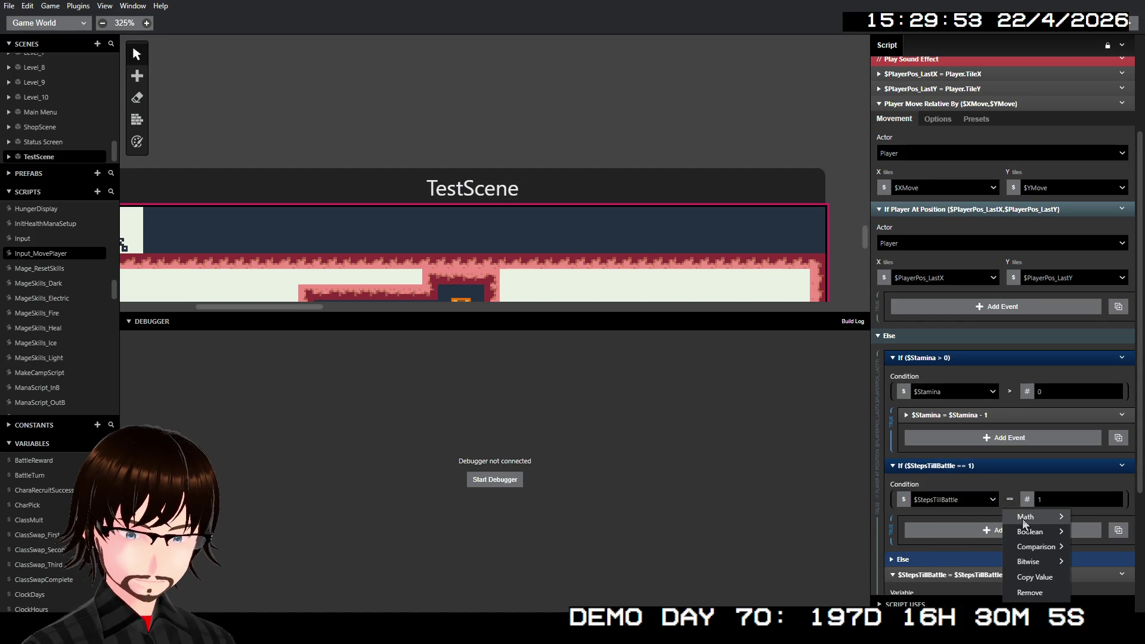
pyautogui.moveTo(1053, 549)
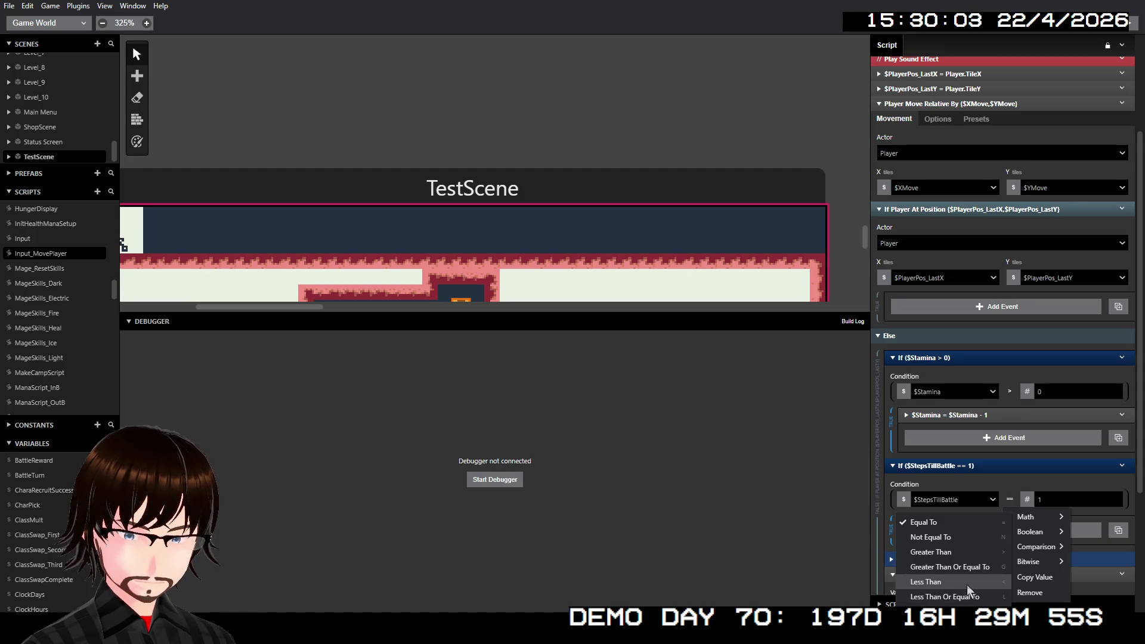
pyautogui.click(975, 595)
pyautogui.doubleClick(1060, 500)
pyautogui.write('0')
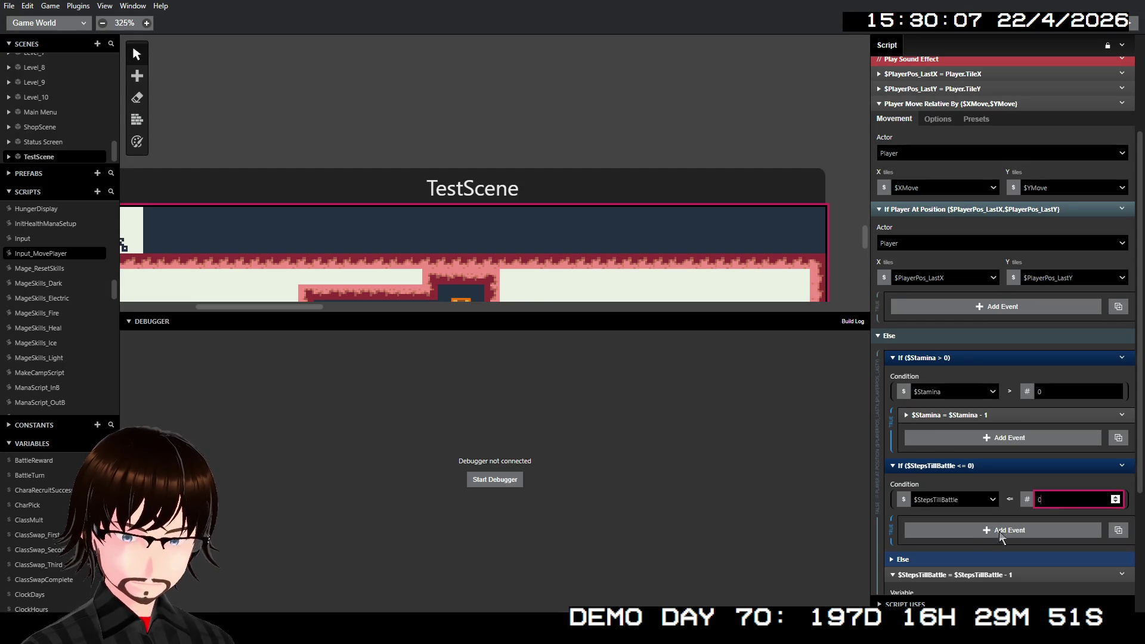
pyautogui.scroll(-2, 978, 549)
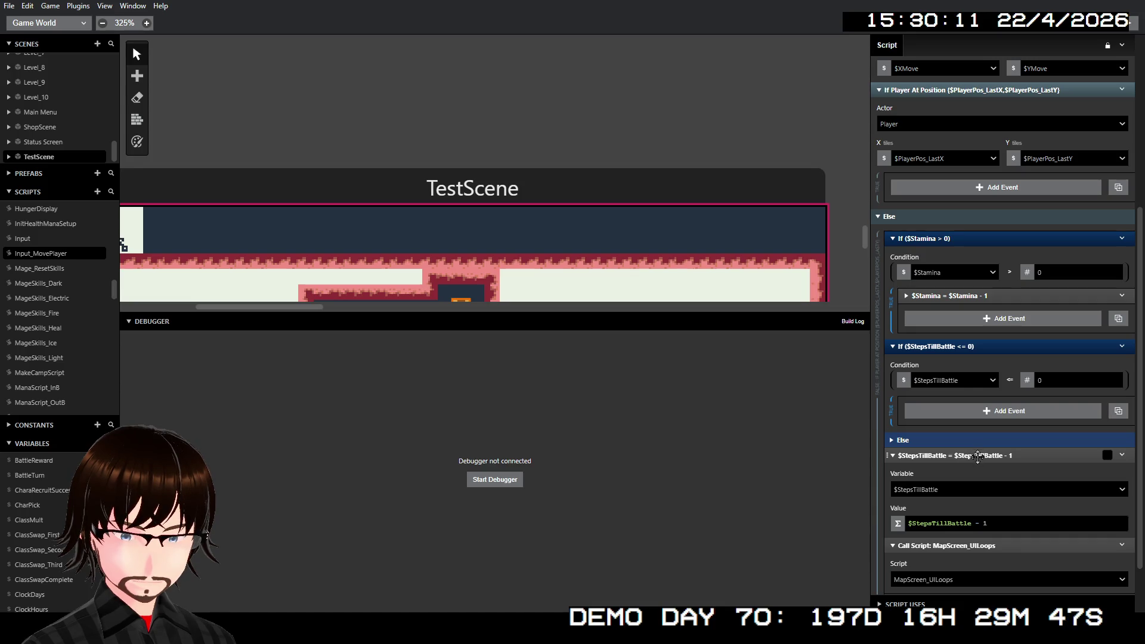
# - Move the $StepsTillBattle countdown into the Else branch and paste a copy of it
pyautogui.click(902, 440)
pyautogui.moveTo(979, 511); pyautogui.dragTo(986, 465)
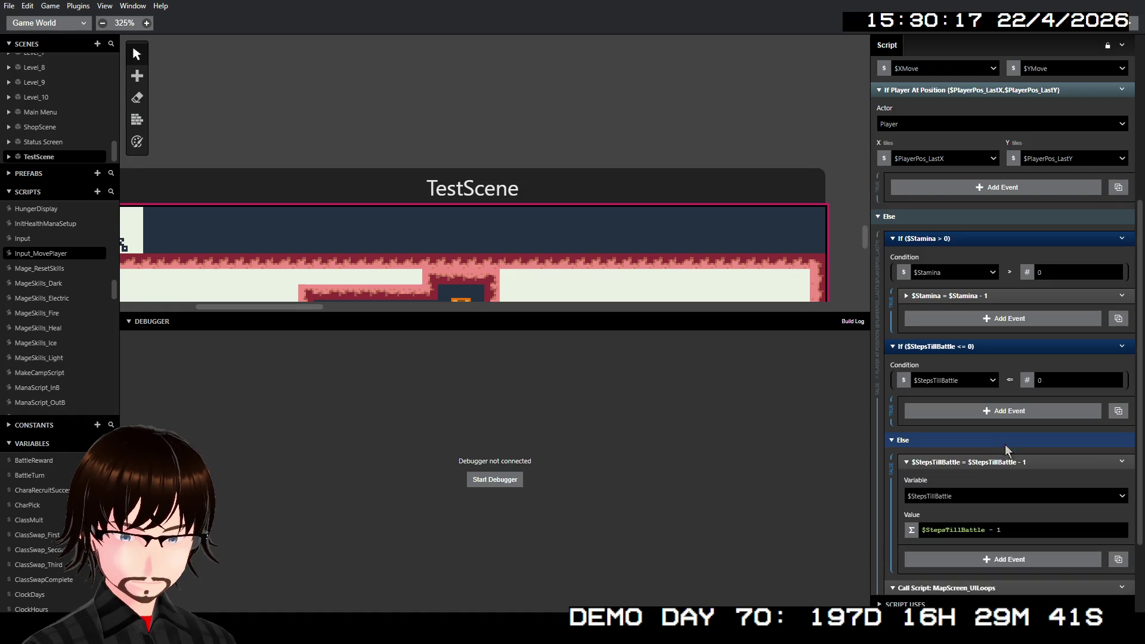
pyautogui.rightClick(990, 465)
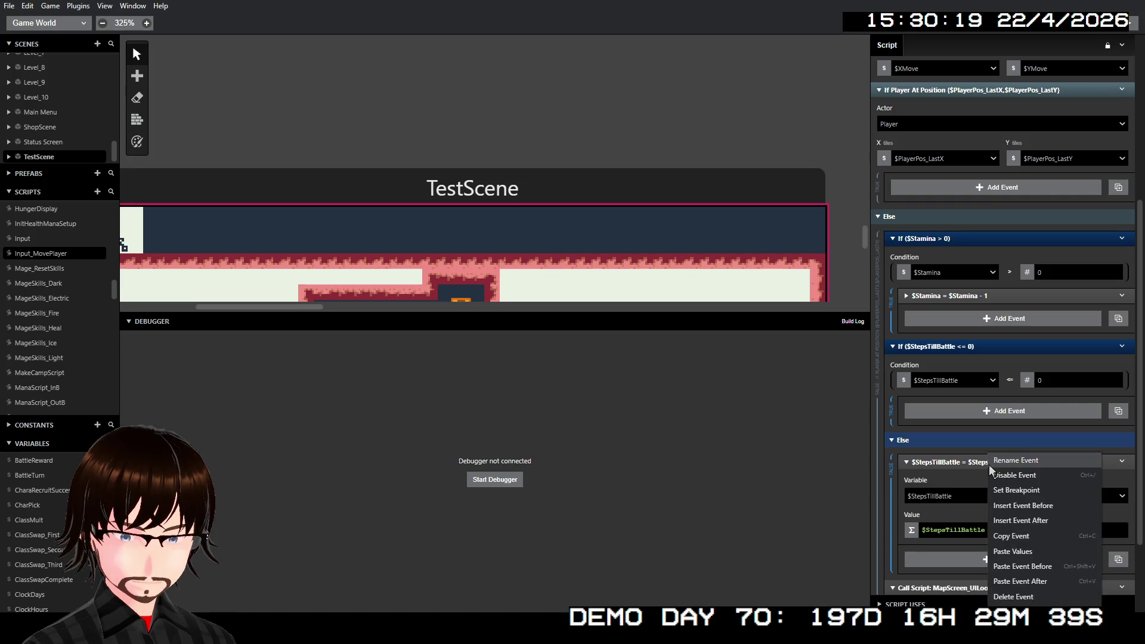
pyautogui.press('Escape')
pyautogui.rightClick(1001, 465)
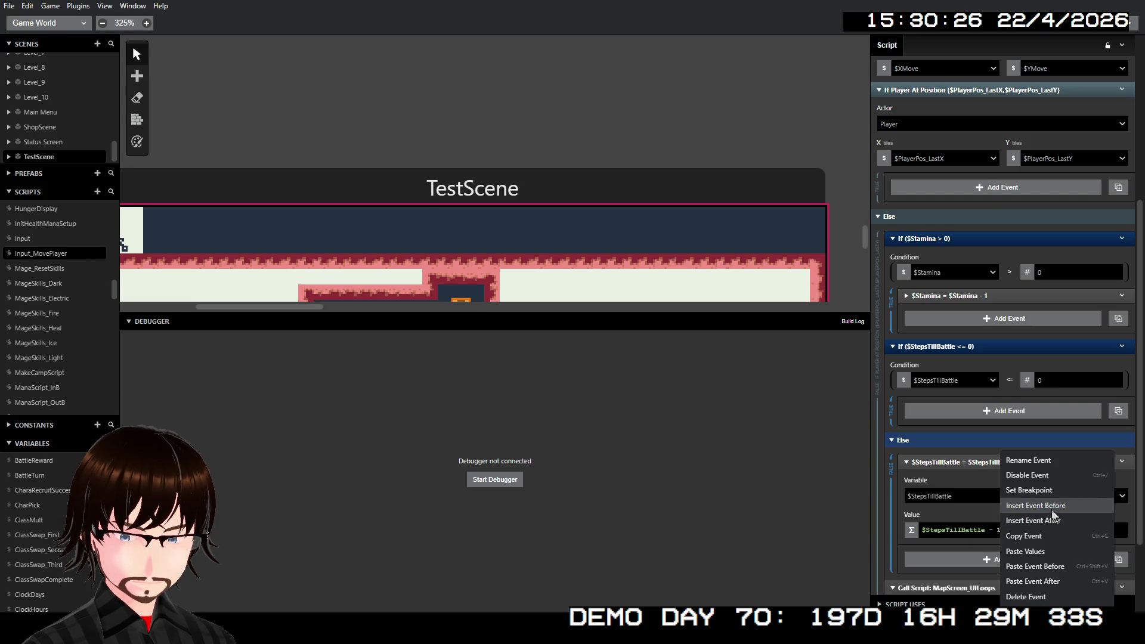
pyautogui.click(1046, 565)
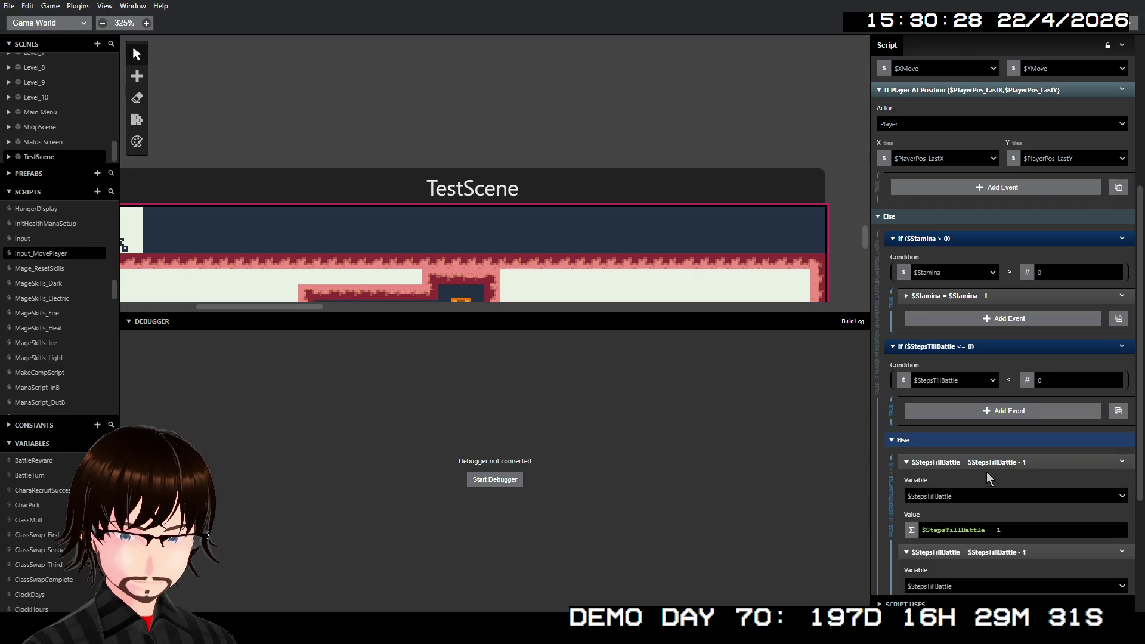
# - Place the copy in the If branch and make it set $StepsTillBattle to the number 0
pyautogui.moveTo(987, 461); pyautogui.dragTo(985, 426)
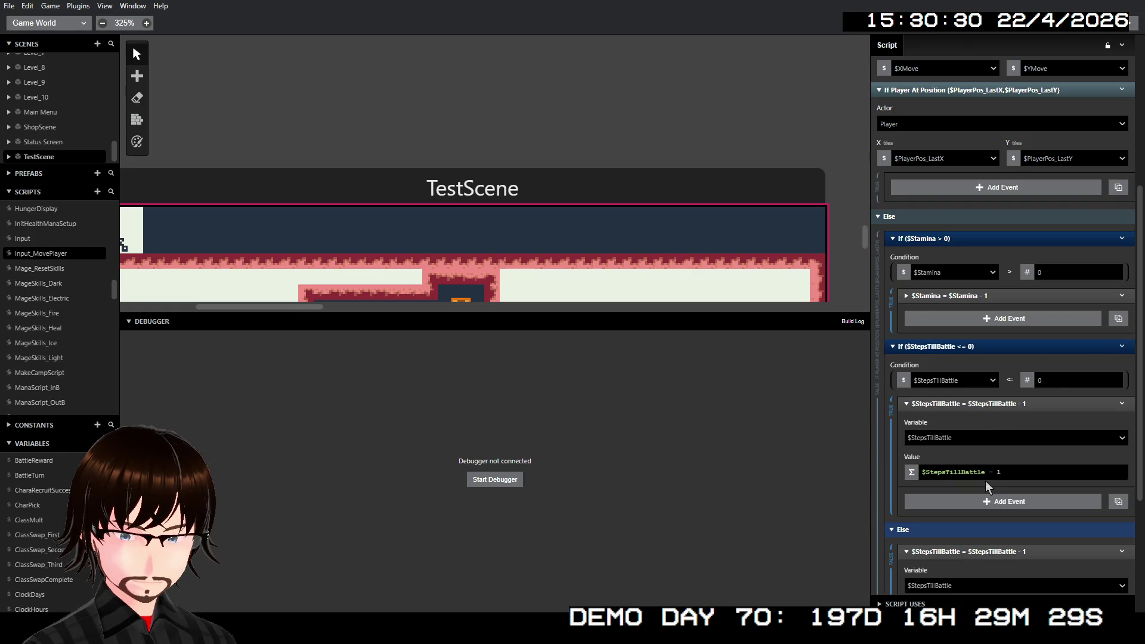
pyautogui.click(914, 474)
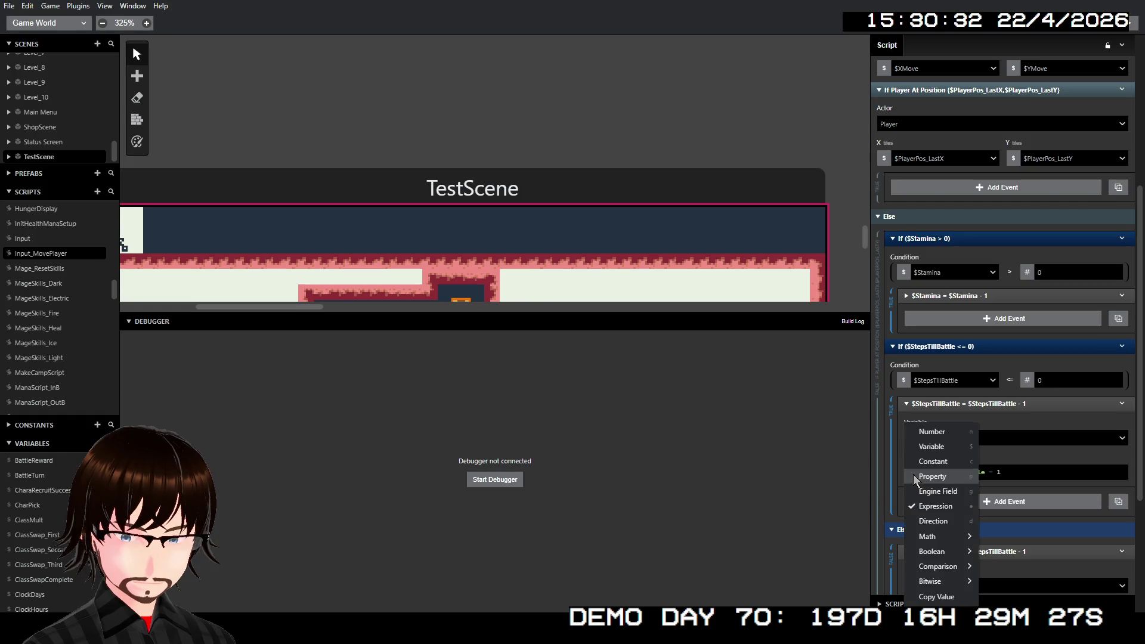
pyautogui.click(937, 436)
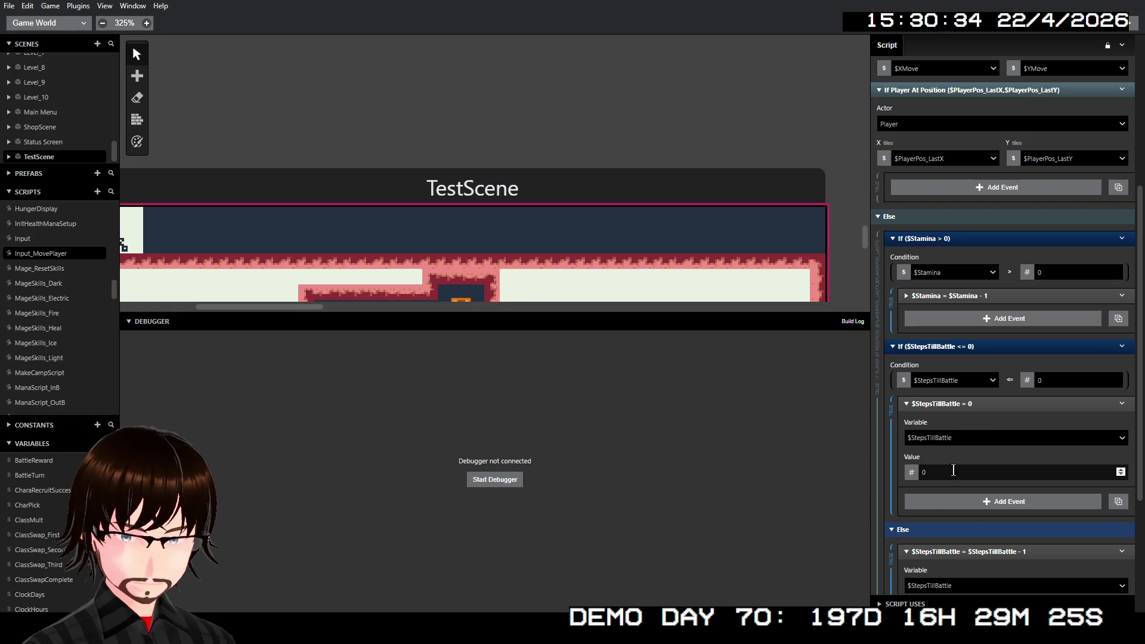
pyautogui.click(973, 471)
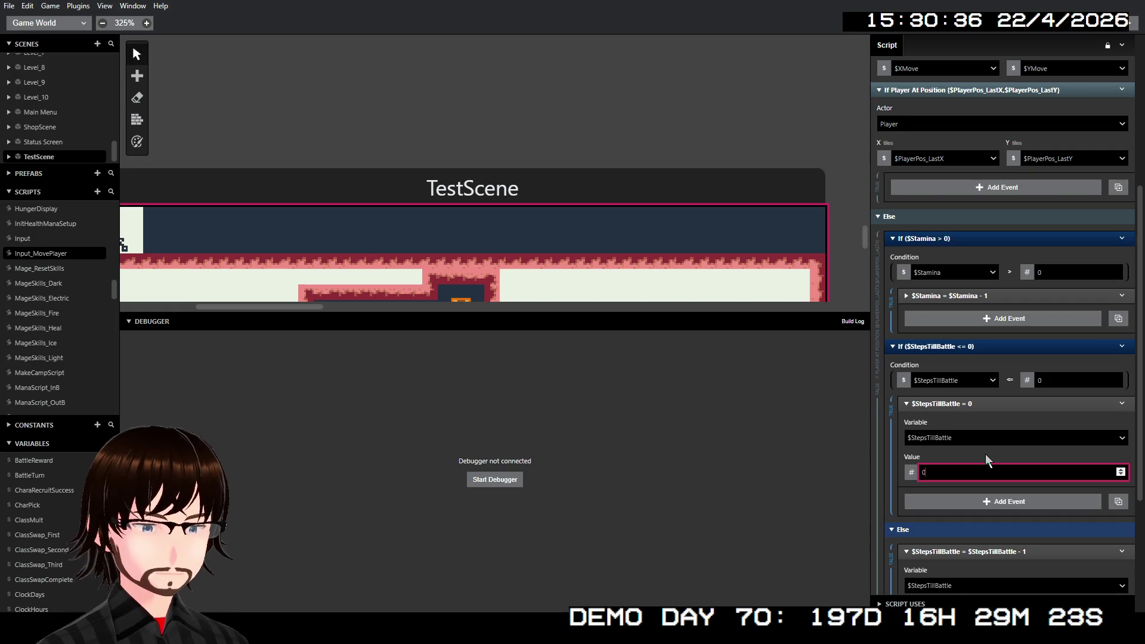
# - Collapse both StepsTillBattle events and start a debug build of the game
pyautogui.scroll(-2, 1026, 431)
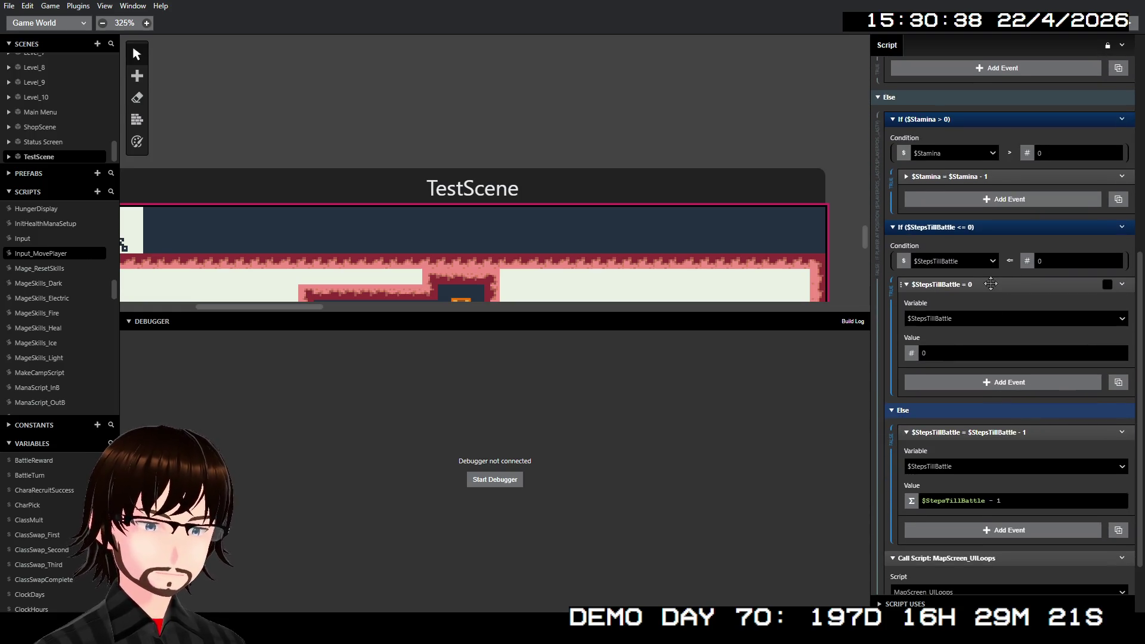
pyautogui.click(989, 285)
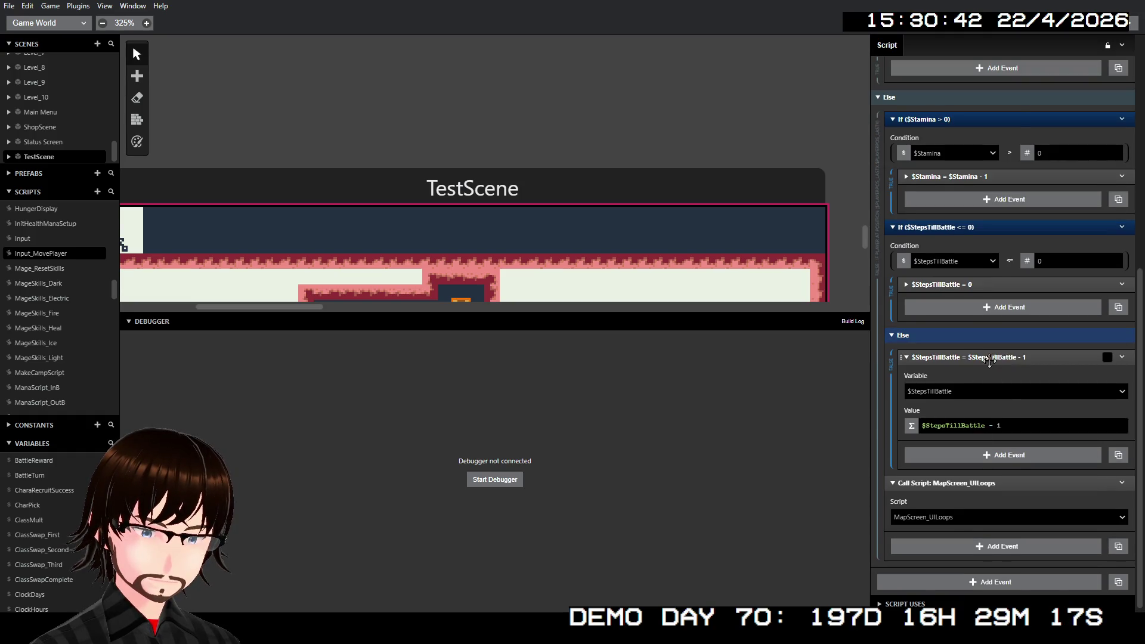
pyautogui.click(989, 357)
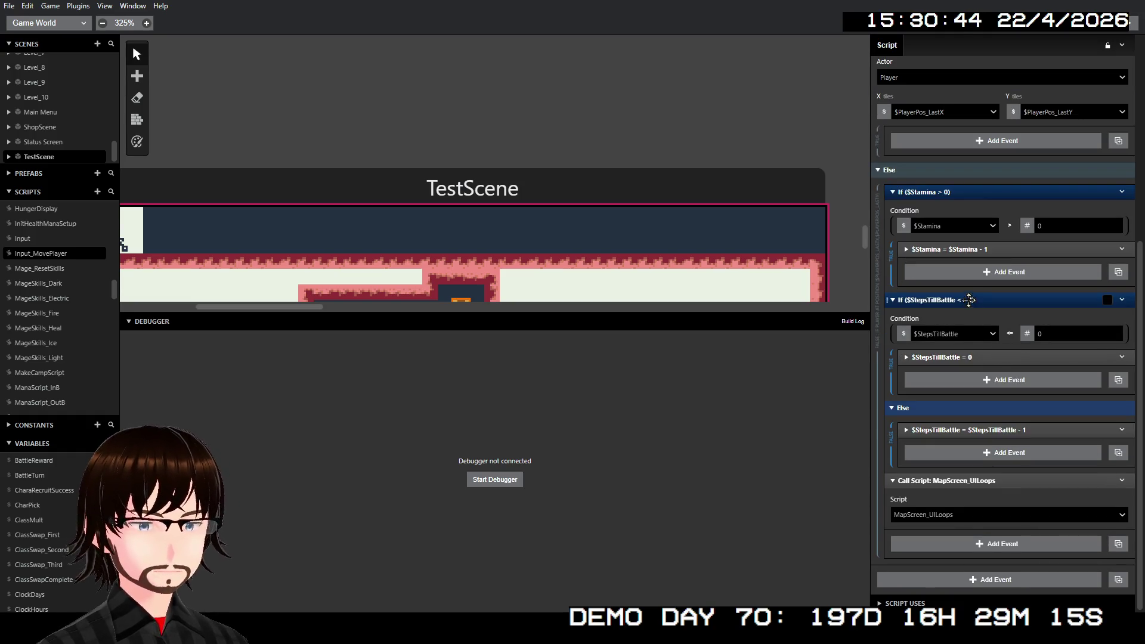
pyautogui.click(1133, 23)
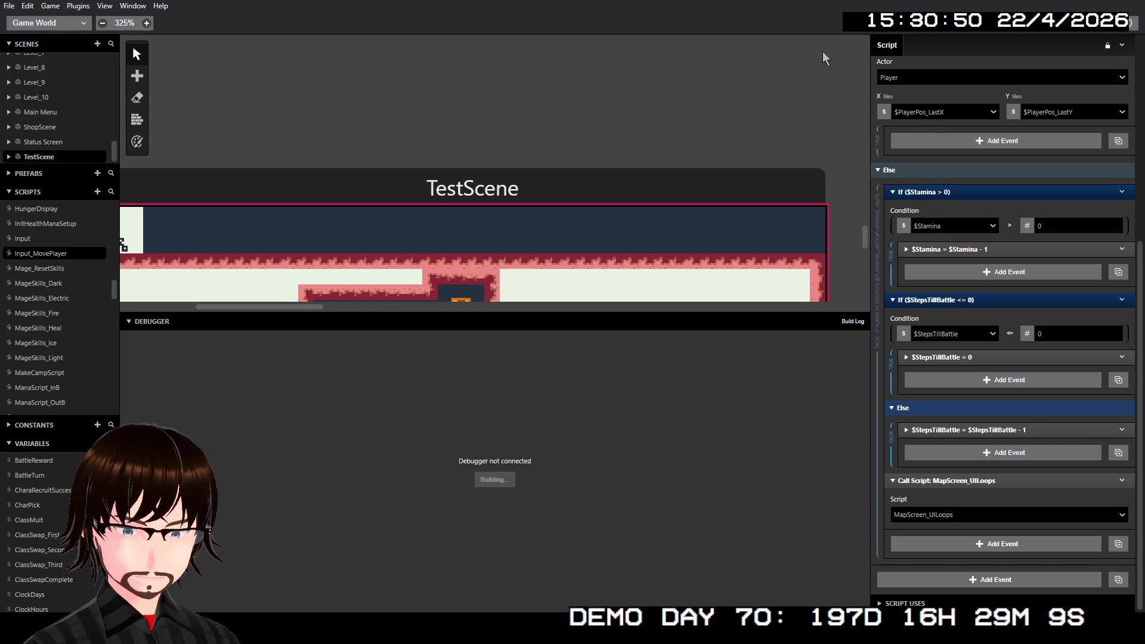
# - Walk the player down and right until StepsTillBattle hits 0 and Stamina drains, then close the game
pyautogui.press('Down')
pyautogui.press('Down')
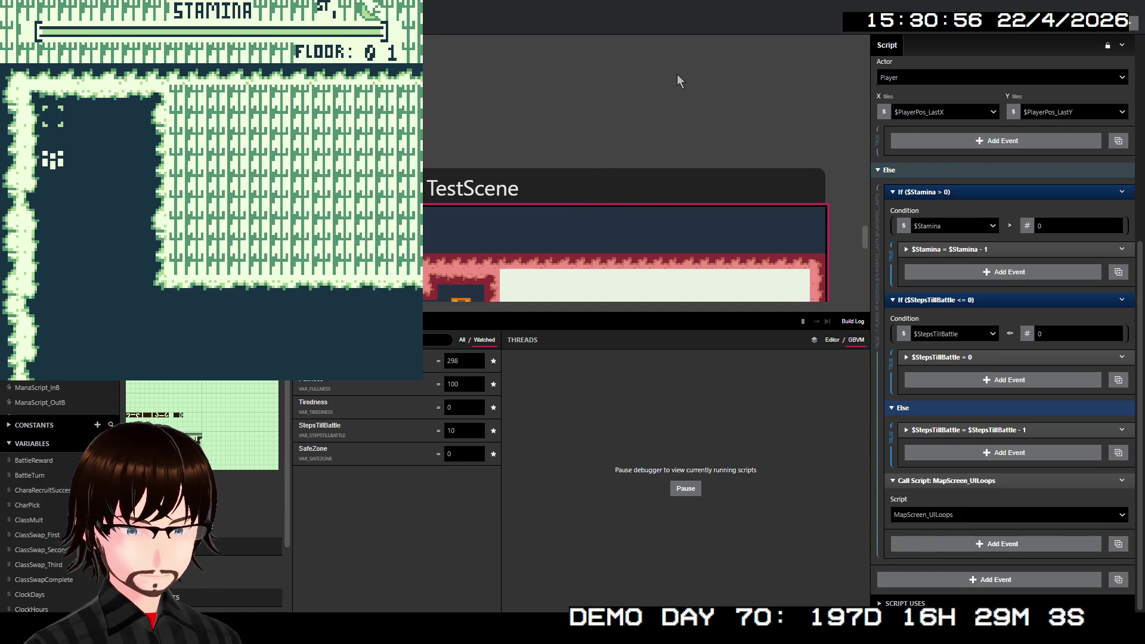
pyautogui.press('Down')
pyautogui.press('Down')
pyautogui.press('Down')
pyautogui.press('Down')
pyautogui.press('Down')
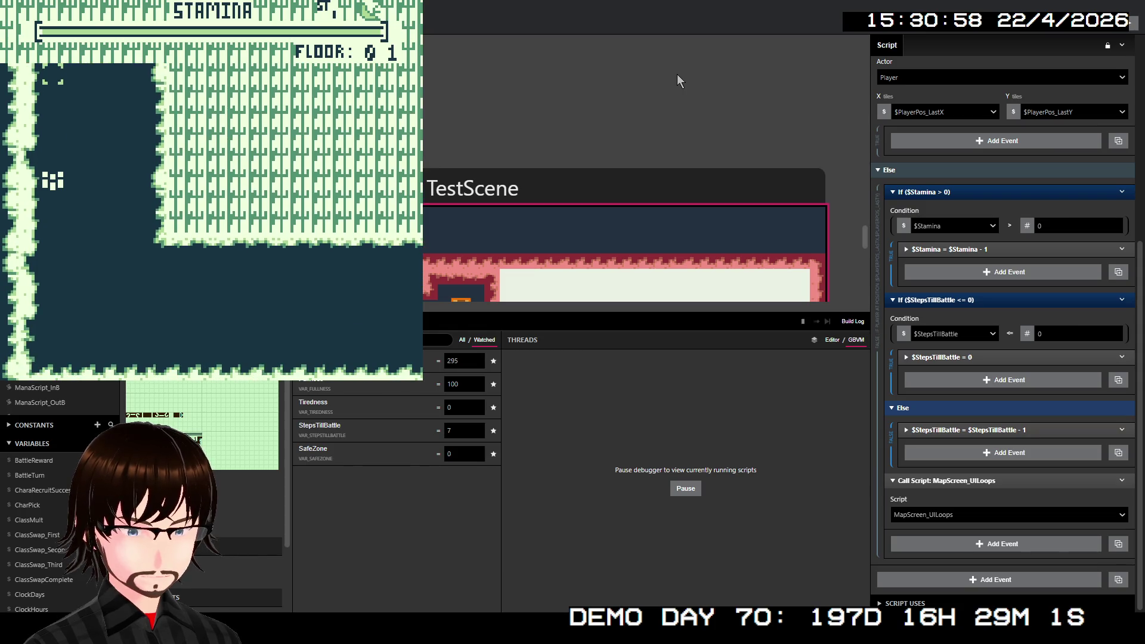
pyautogui.press('Down')
pyautogui.press('Down')
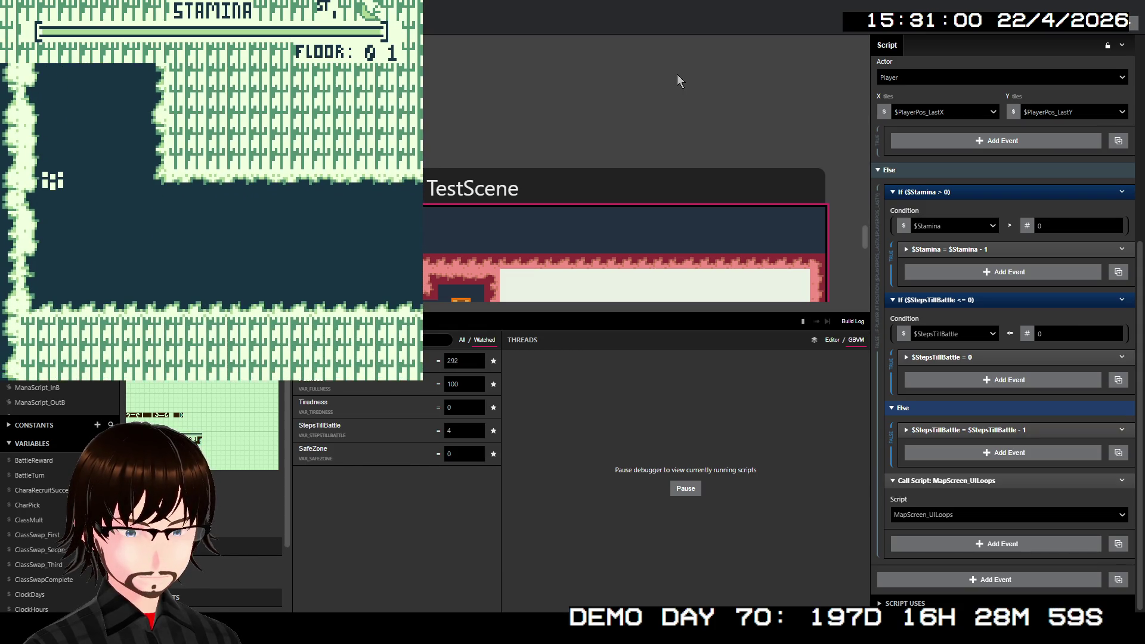
pyautogui.press('Right')
pyautogui.press('Right')
pyautogui.press('Right')
pyautogui.press('Right')
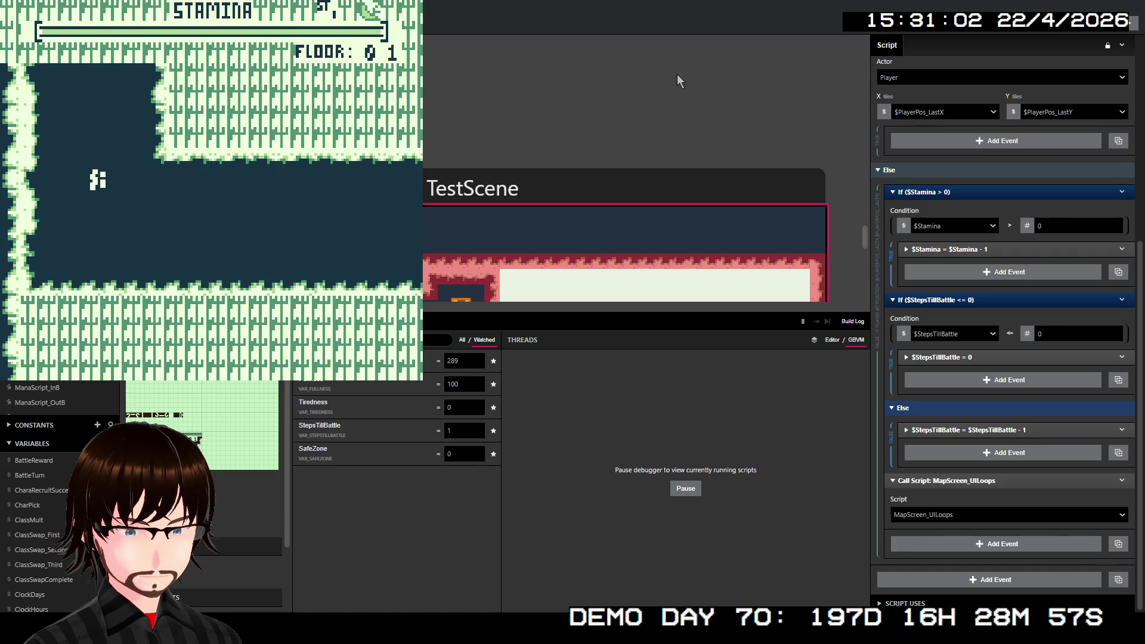
pyautogui.press('Right')
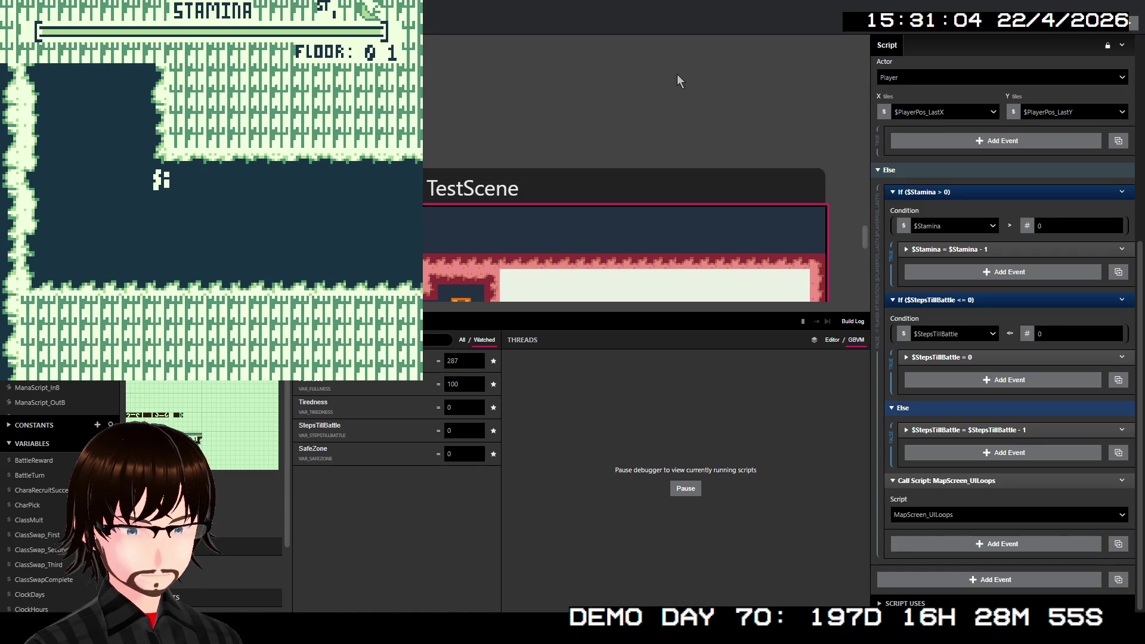
pyautogui.press('Right')
pyautogui.press('Right')
pyautogui.press('Down')
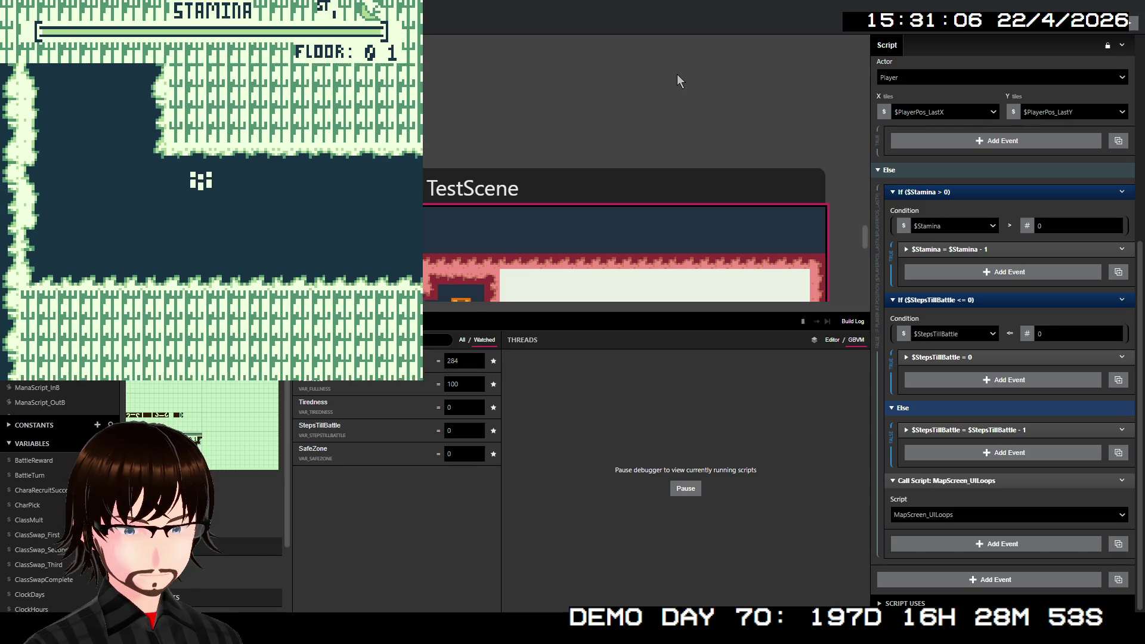
pyautogui.press('Right')
pyautogui.press('Right')
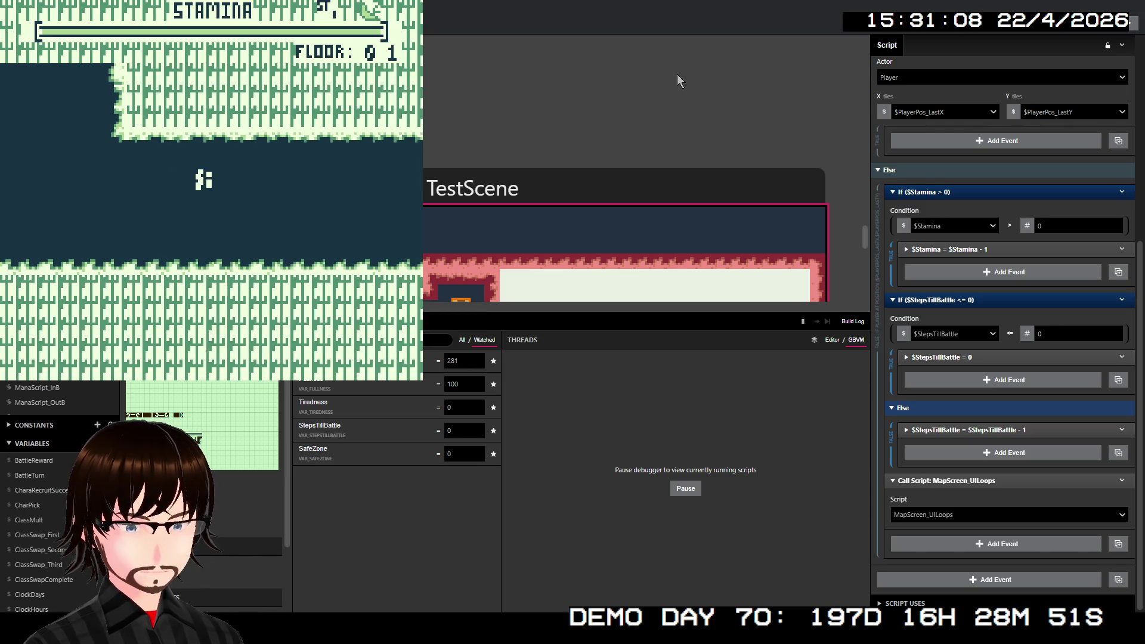
pyautogui.hotkey('alt', 'F4')
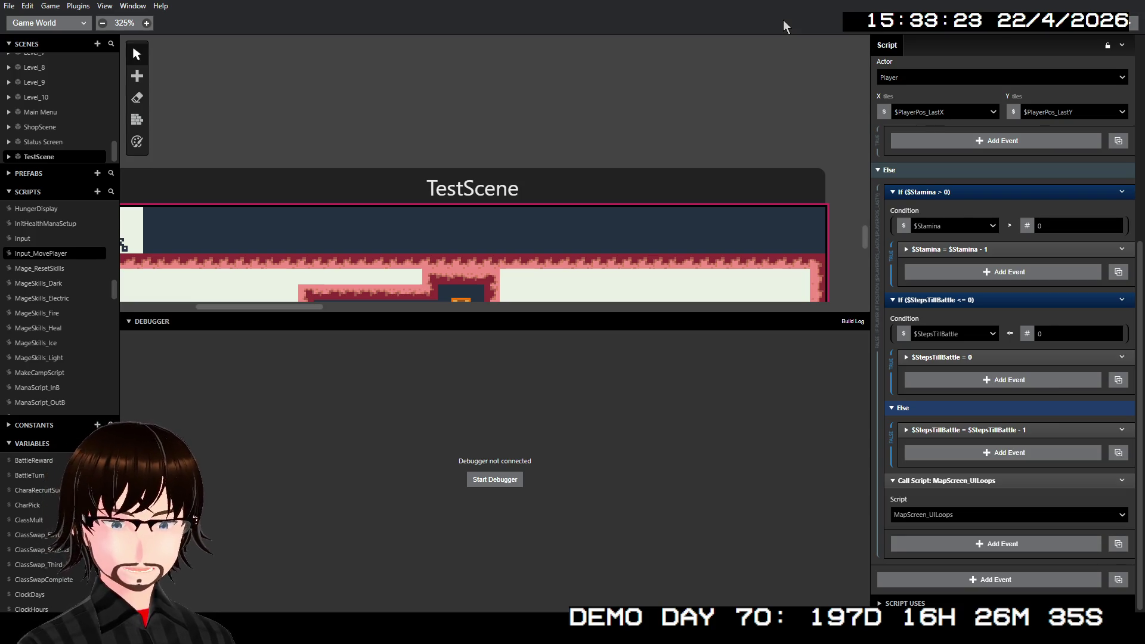
# - Find Intro Credits in the world view and drag its player start from 9,5 to X 7, Y 9
pyautogui.scroll(-5, 651, 181)
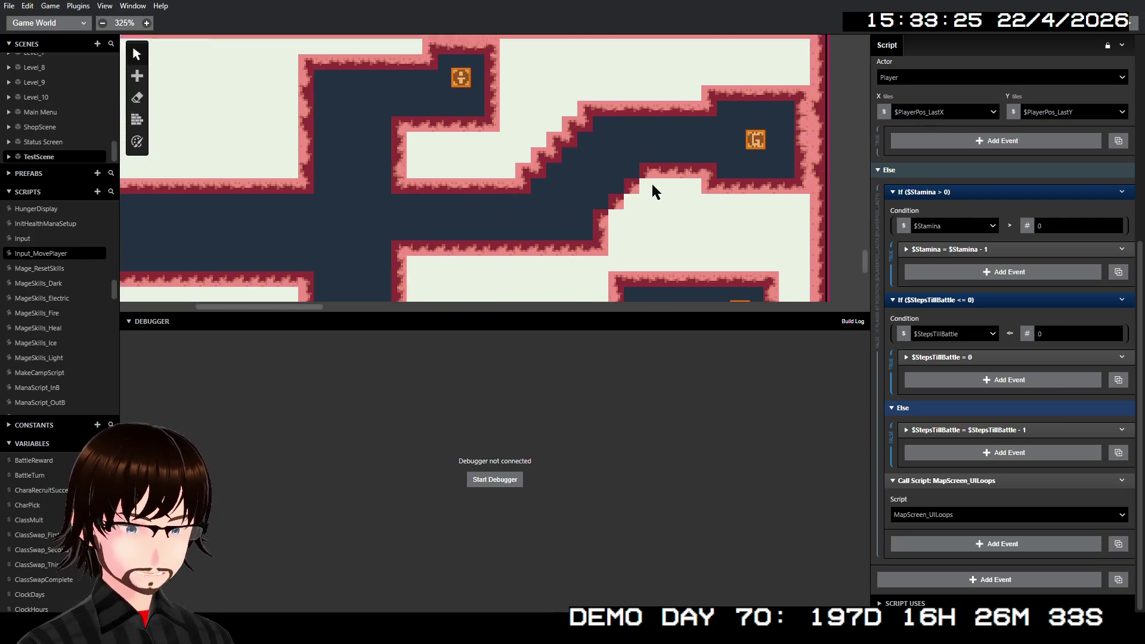
pyautogui.hscroll(-3, 620, 192)
pyautogui.scroll(5, 605, 194)
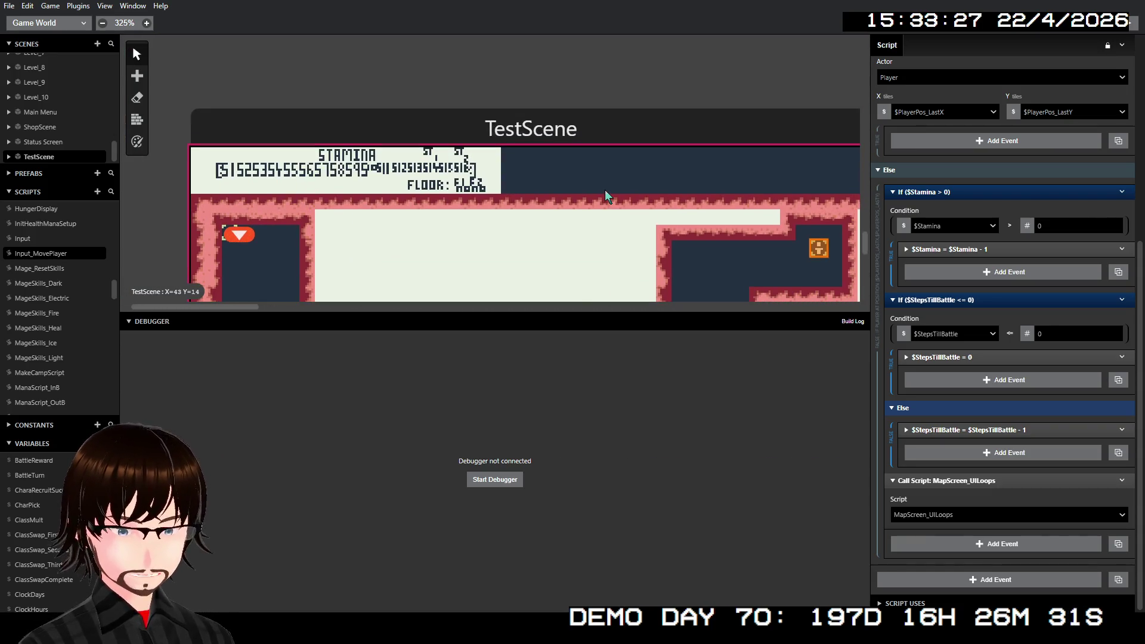
pyautogui.scroll(10, 605, 190)
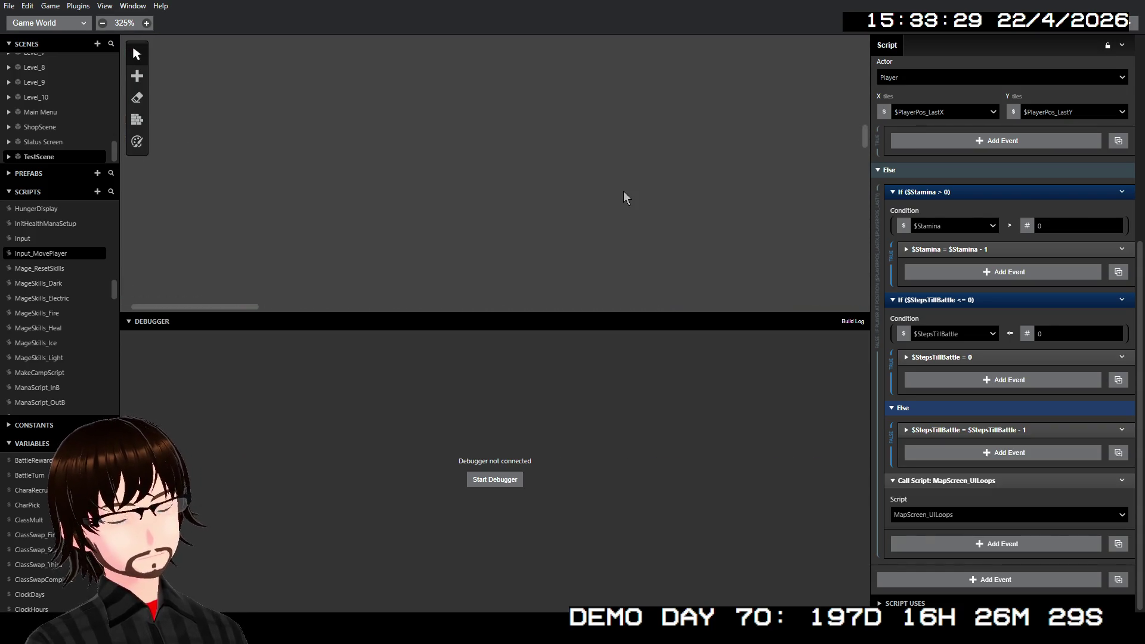
pyautogui.scroll(8, 625, 199)
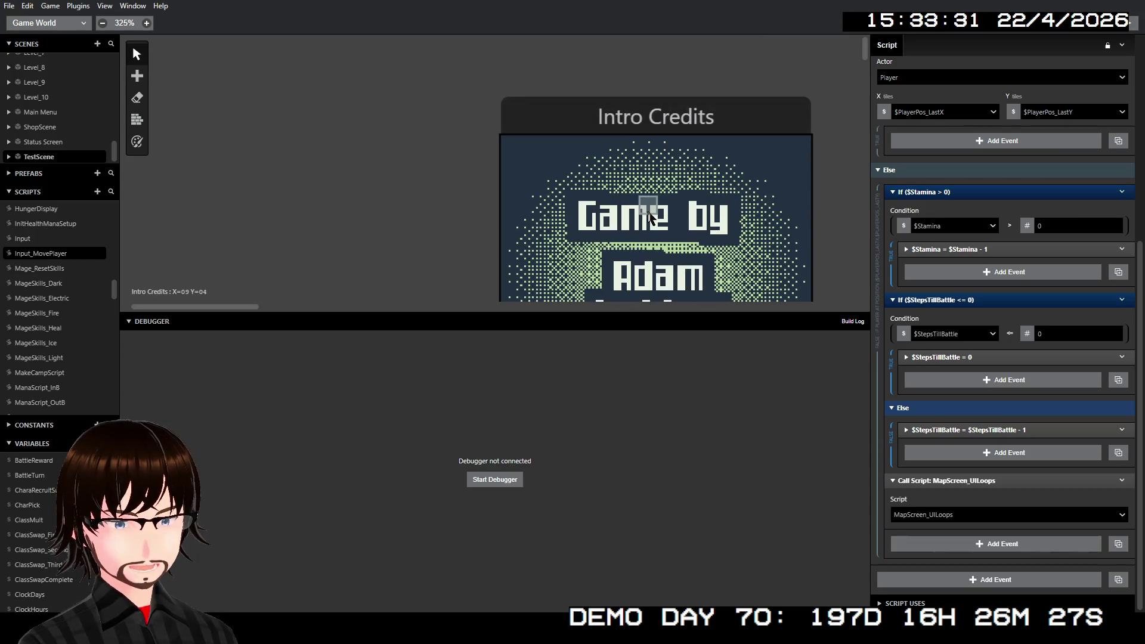
pyautogui.rightClick(649, 226)
pyautogui.click(677, 225)
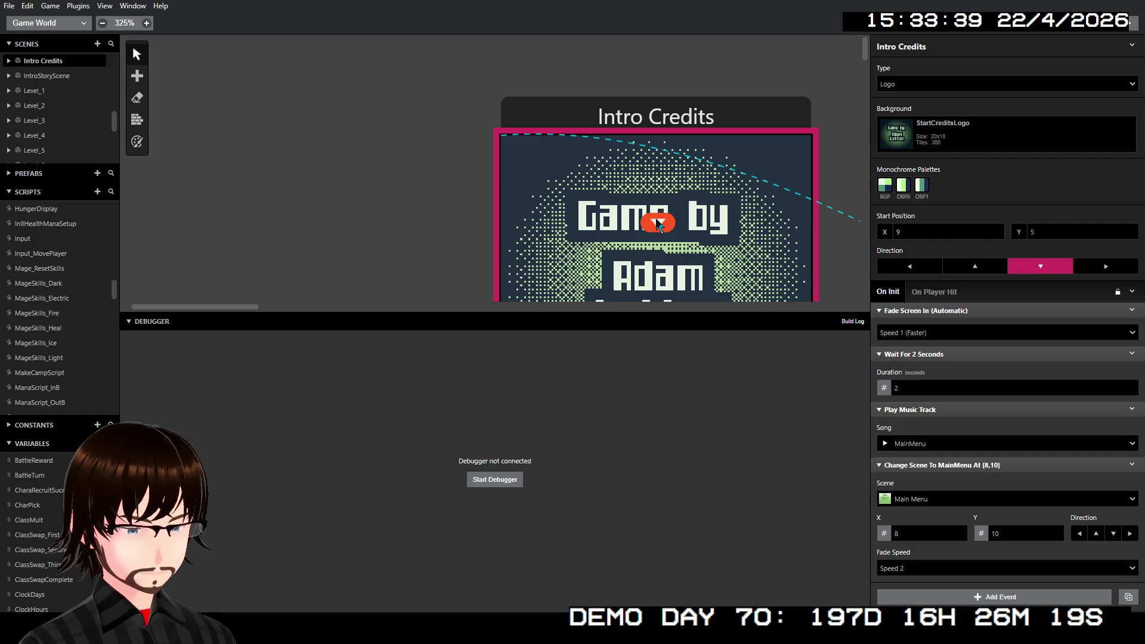
pyautogui.moveTo(658, 224)
pyautogui.mouseDown()
pyautogui.moveTo(626, 222)
pyautogui.moveTo(624, 258)
pyautogui.mouseUp()
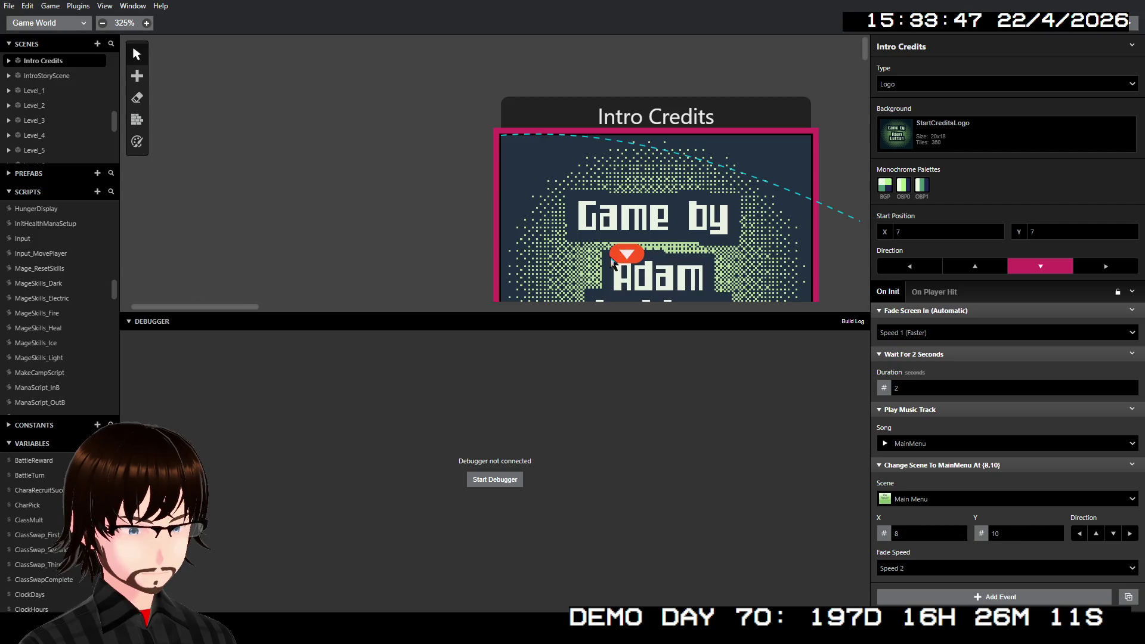
pyautogui.moveTo(617, 262); pyautogui.dragTo(623, 289)
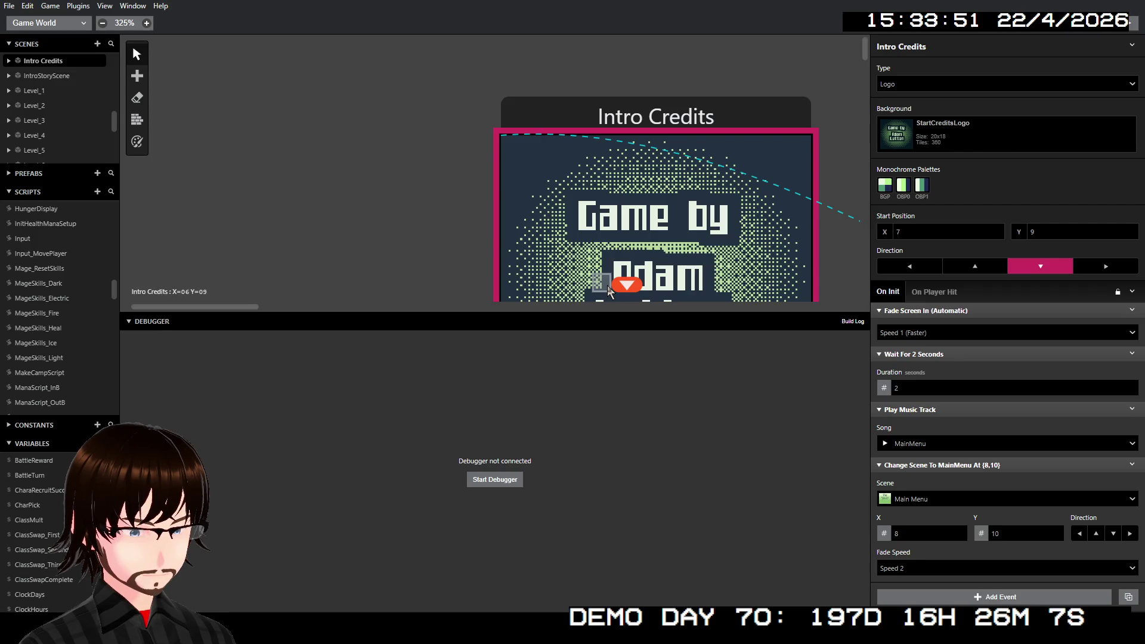
# - Pan right past Main Menu and select HowTo_Intro, a Point and Click scene using BigCursor
pyautogui.scroll(-3, 660, 276)
pyautogui.hscroll(5, 571, 304)
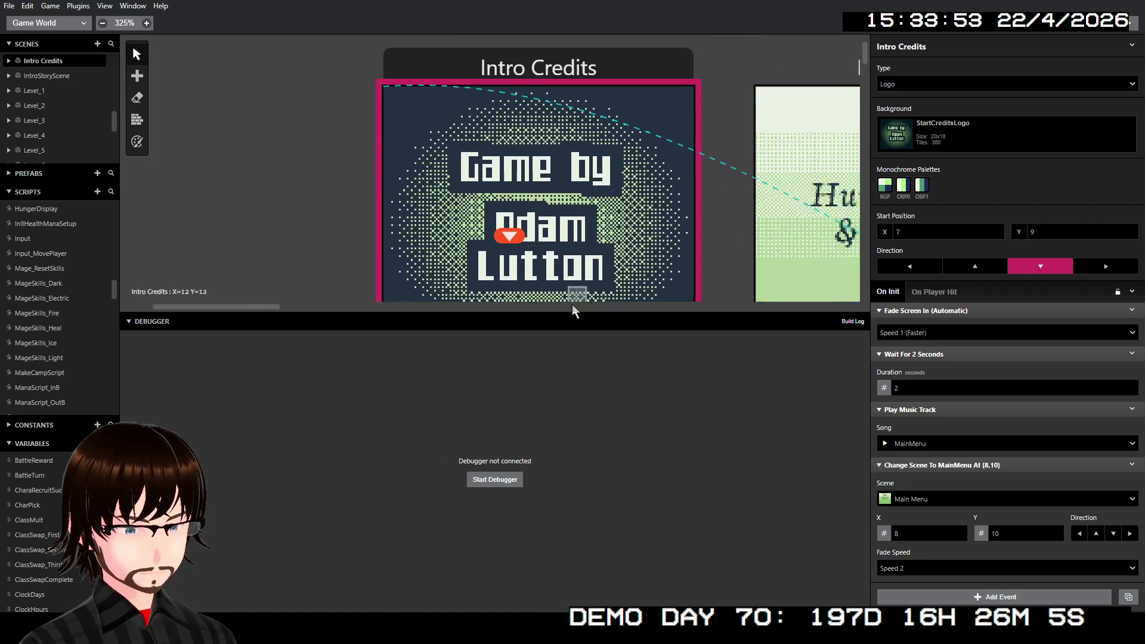
pyautogui.scroll(-2, 656, 250)
pyautogui.scroll(2, 694, 233)
pyautogui.hscroll(4, 624, 262)
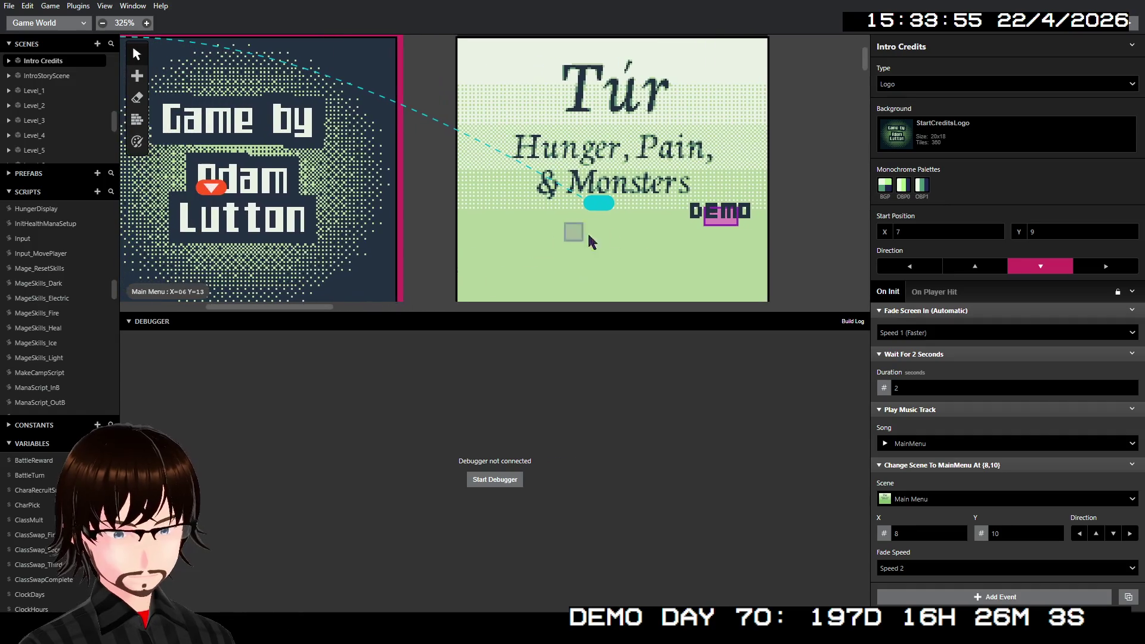
pyautogui.hscroll(15, 664, 226)
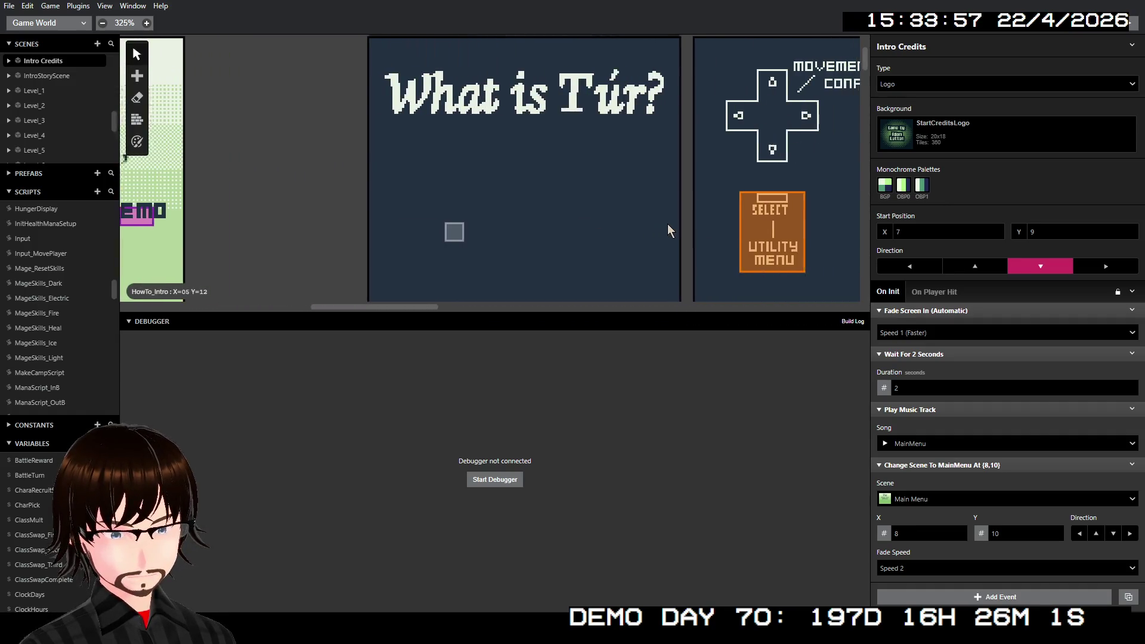
pyautogui.scroll(-4, 667, 224)
pyautogui.scroll(6, 656, 226)
pyautogui.click(641, 230)
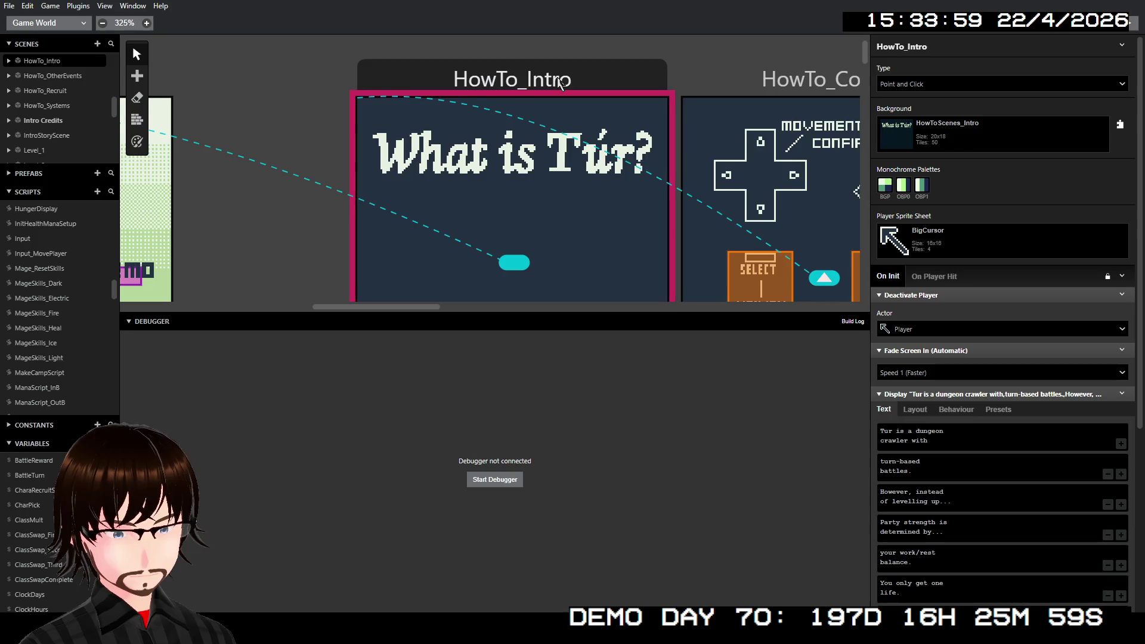
pyautogui.scroll(-4, 575, 141)
pyautogui.scroll(1, 589, 148)
pyautogui.scroll(3, 591, 150)
pyautogui.hscroll(6, 622, 152)
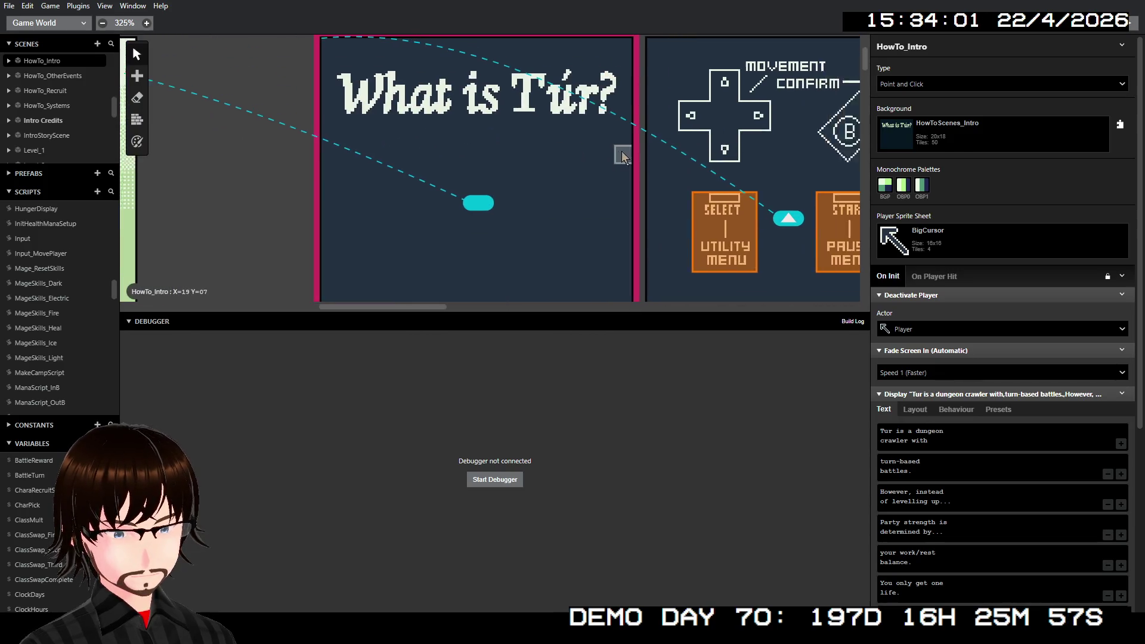
pyautogui.scroll(-2, 625, 155)
pyautogui.scroll(3, 630, 177)
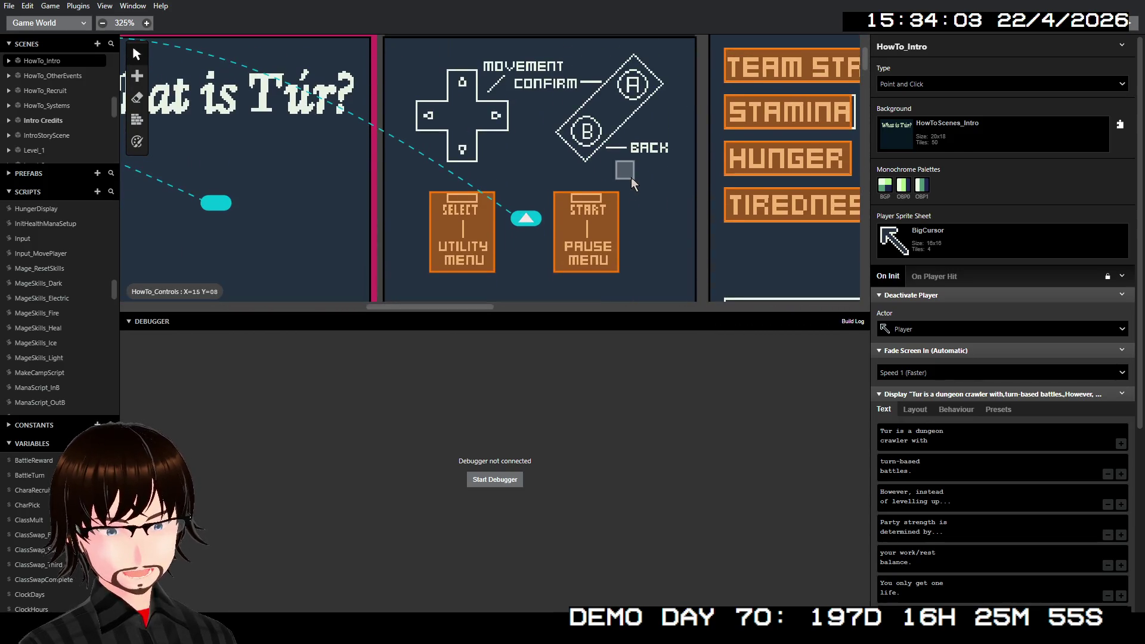
pyautogui.scroll(-5, 640, 185)
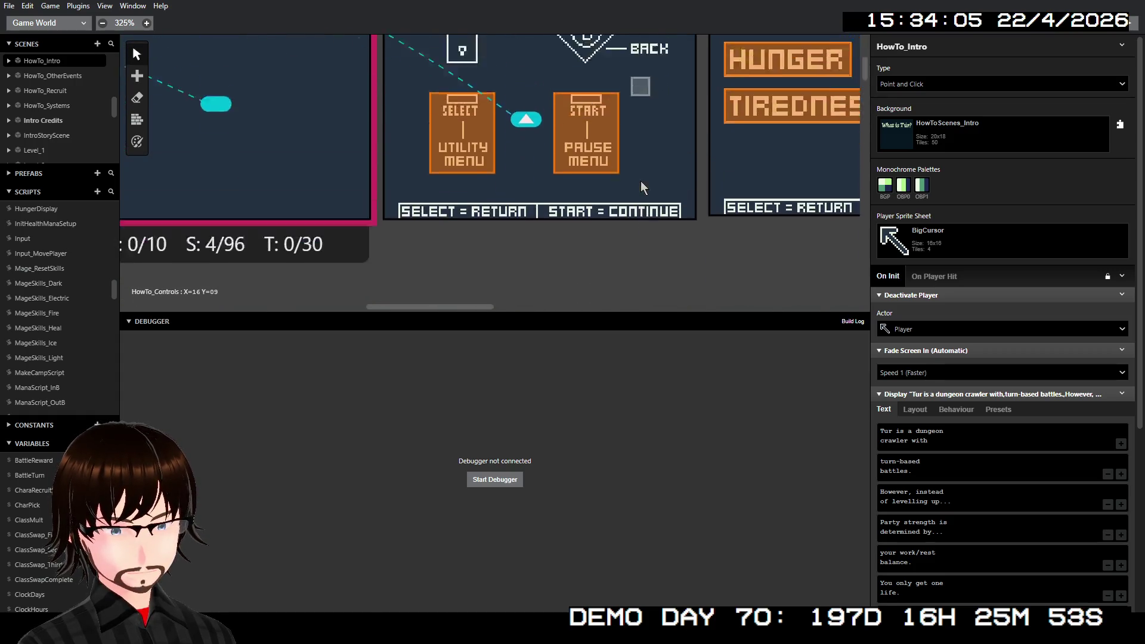
pyautogui.scroll(7, 640, 185)
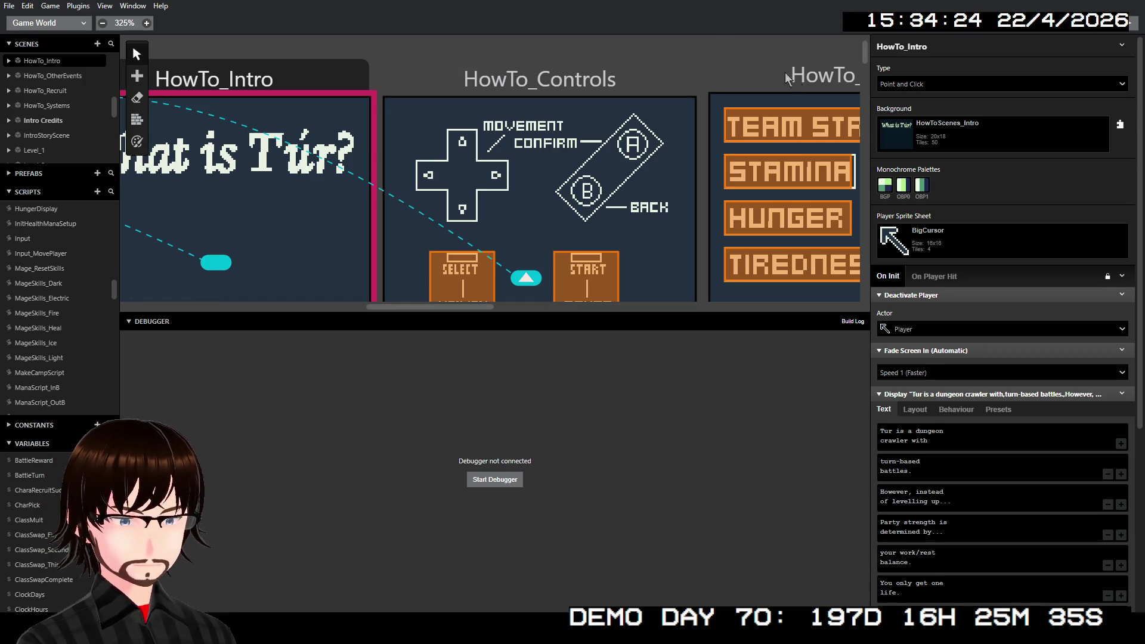
pyautogui.scroll(-3, 1002, 358)
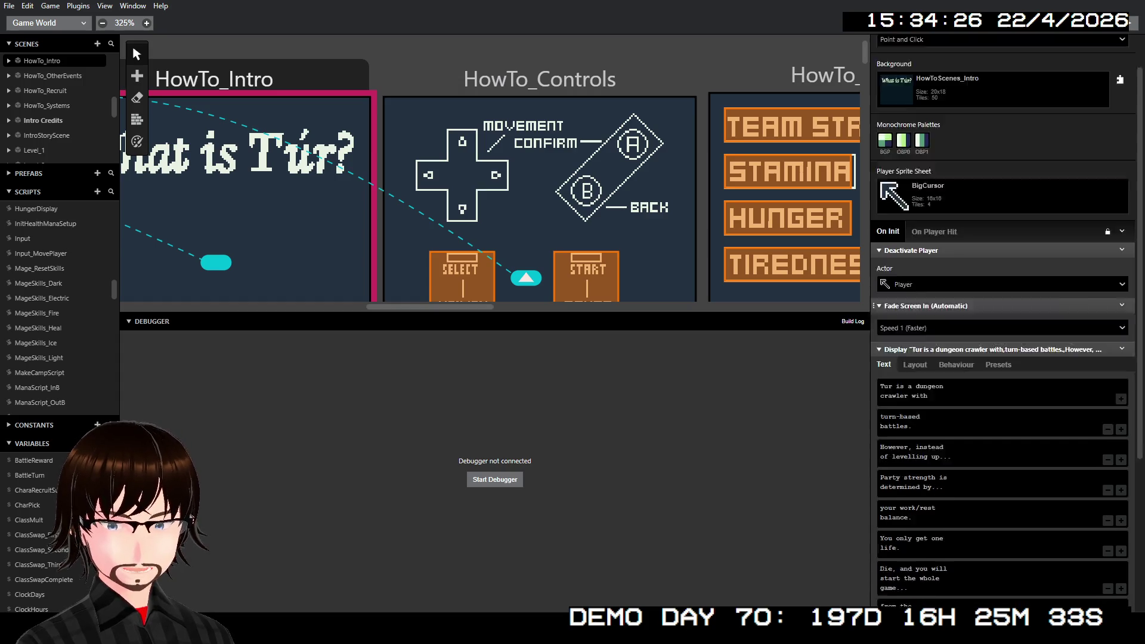
pyautogui.scroll(-3, 609, 151)
pyautogui.hscroll(5, 609, 152)
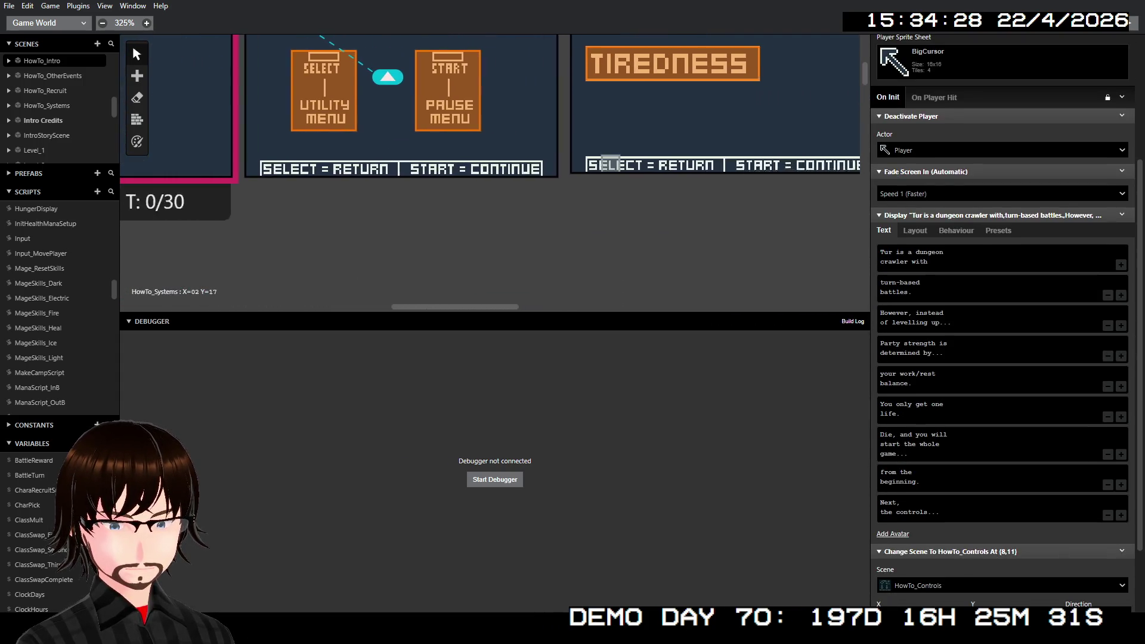
pyautogui.scroll(3, 609, 151)
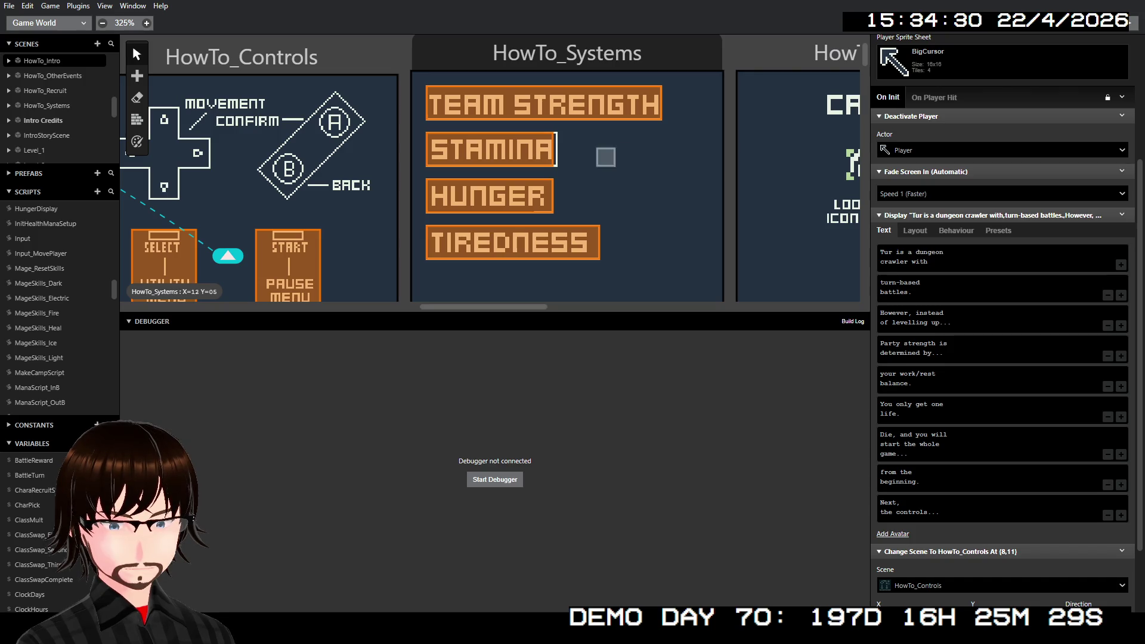
pyautogui.scroll(-3, 637, 188)
pyautogui.scroll(3, 657, 203)
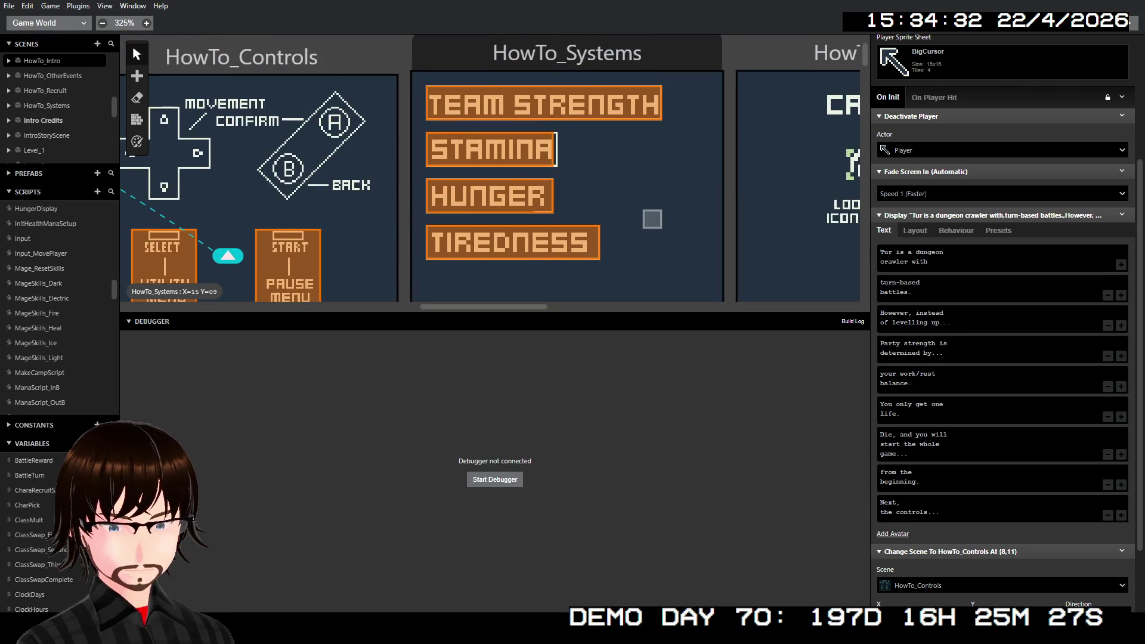
pyautogui.hscroll(6, 655, 203)
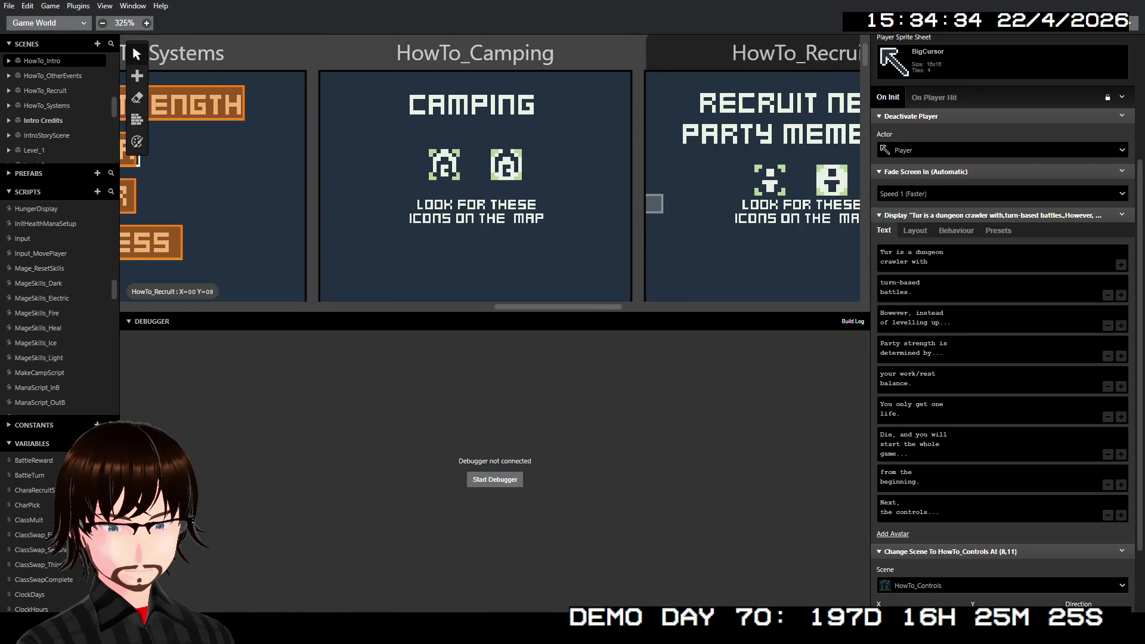
pyautogui.hscroll(3, 654, 203)
pyautogui.scroll(-1, 645, 219)
pyautogui.scroll(1, 645, 218)
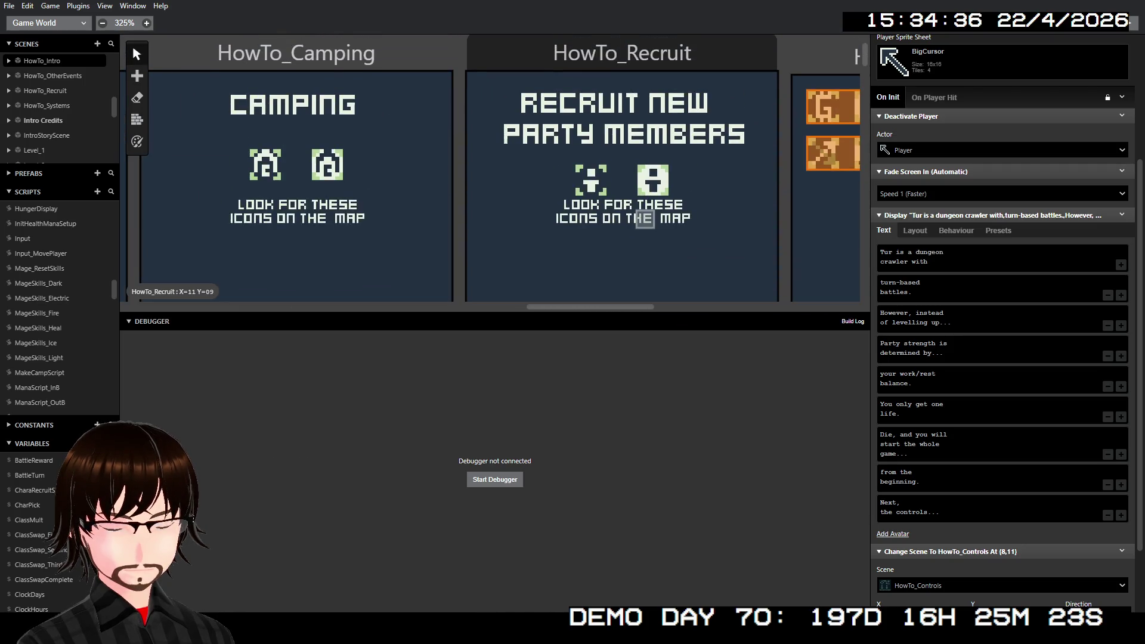
pyautogui.hscroll(6, 644, 219)
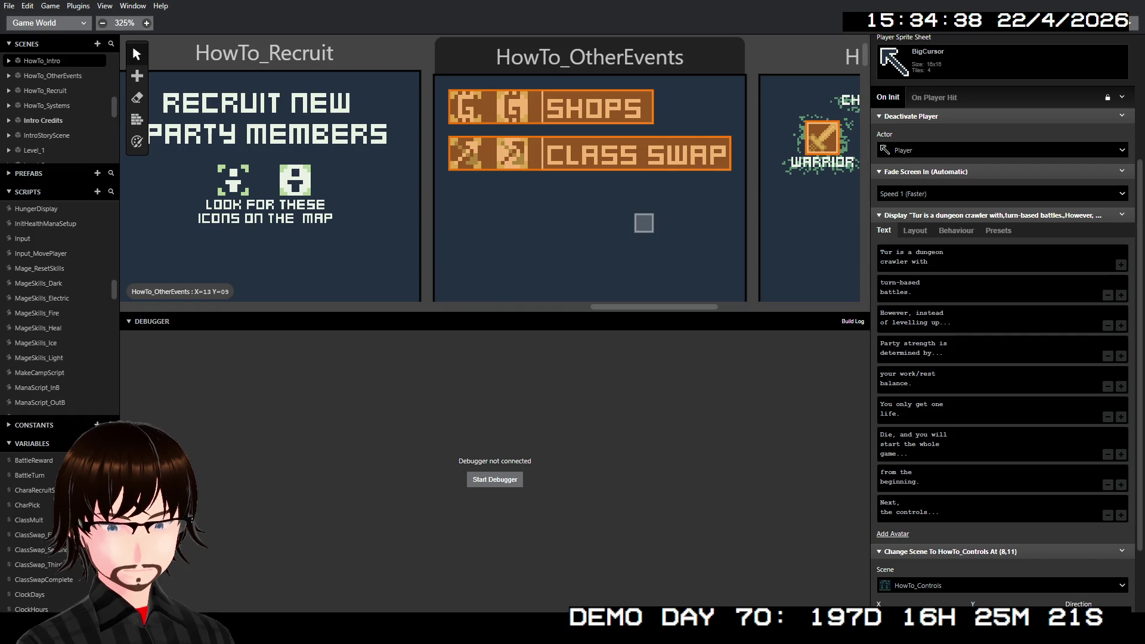
pyautogui.hscroll(5, 644, 223)
pyautogui.scroll(-1, 640, 222)
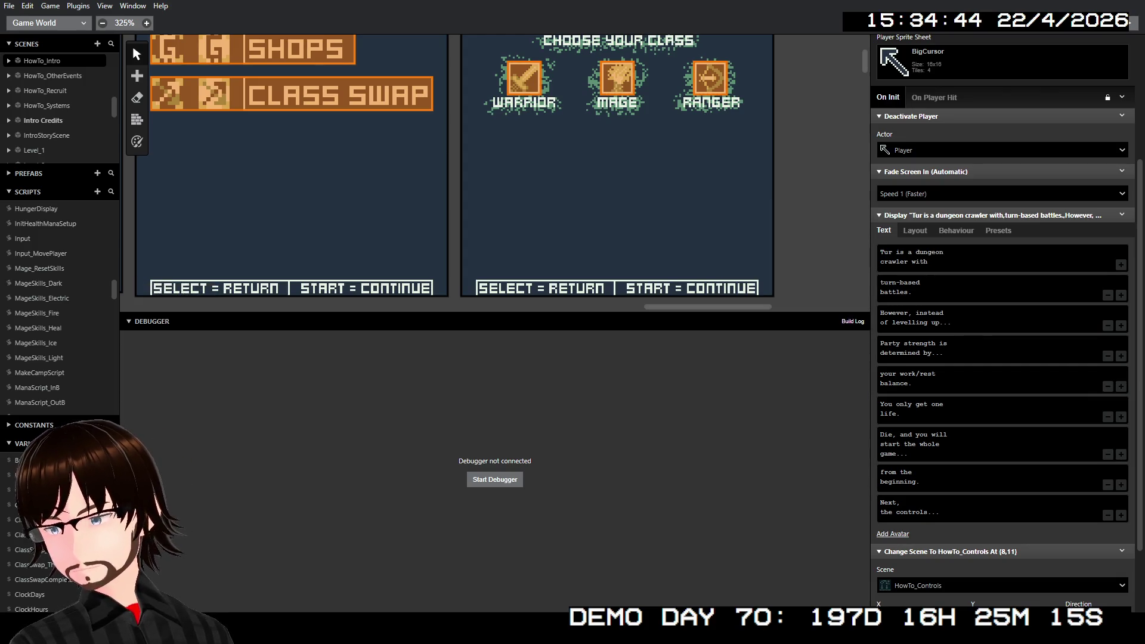
pyautogui.scroll(3, 731, 153)
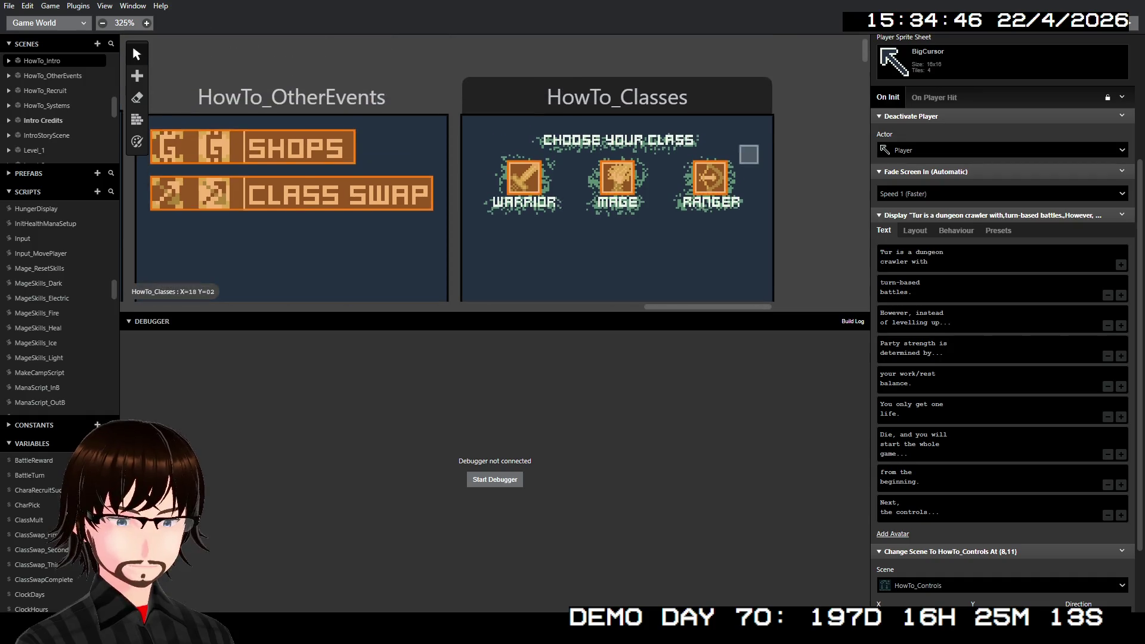
# - Pan across the world view until Level_1 through Level_10 and EndOfDemo are all in sight
pyautogui.scroll(-5, 731, 152)
pyautogui.hscroll(-2, 731, 152)
pyautogui.hscroll(-3, 716, 167)
pyautogui.hscroll(5, 716, 167)
pyautogui.scroll(-2, 770, 88)
pyautogui.scroll(-5, 770, 89)
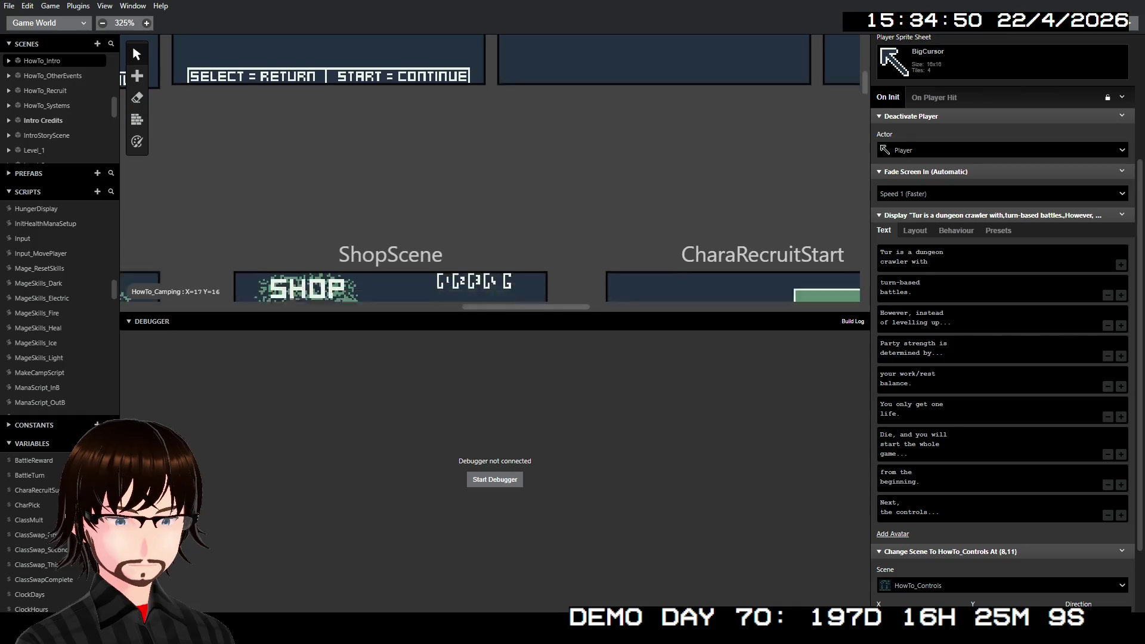
pyautogui.scroll(8, 770, 89)
pyautogui.scroll(-8, 491, 173)
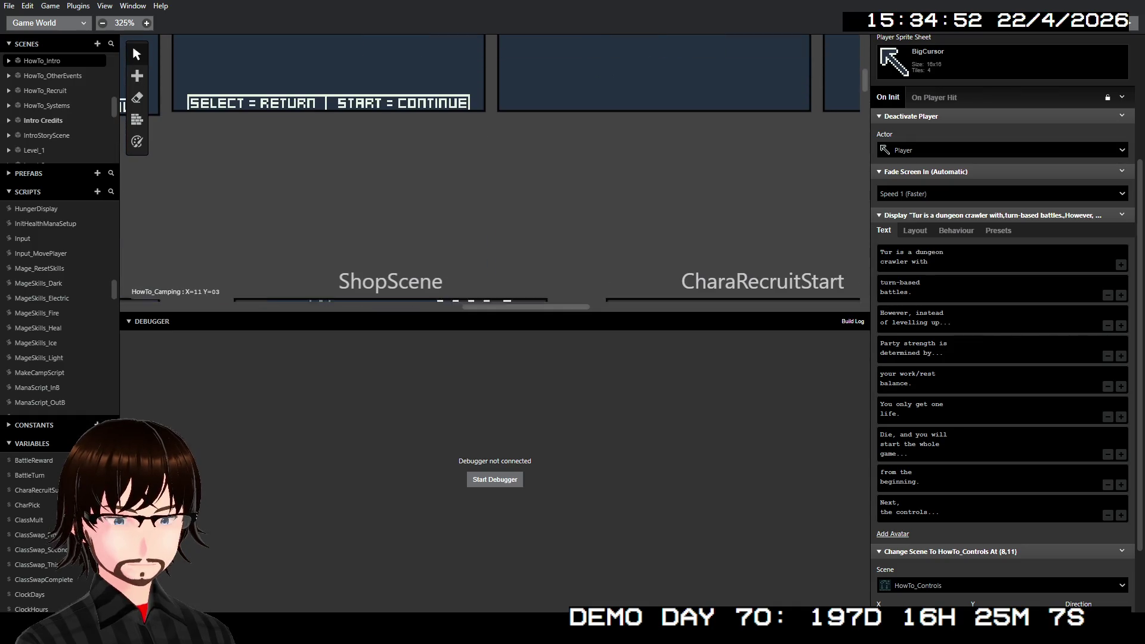
pyautogui.hscroll(-3, 491, 173)
pyautogui.scroll(5, 655, 183)
pyautogui.scroll(-2, 654, 183)
pyautogui.hscroll(-5, 654, 182)
pyautogui.scroll(-5, 655, 182)
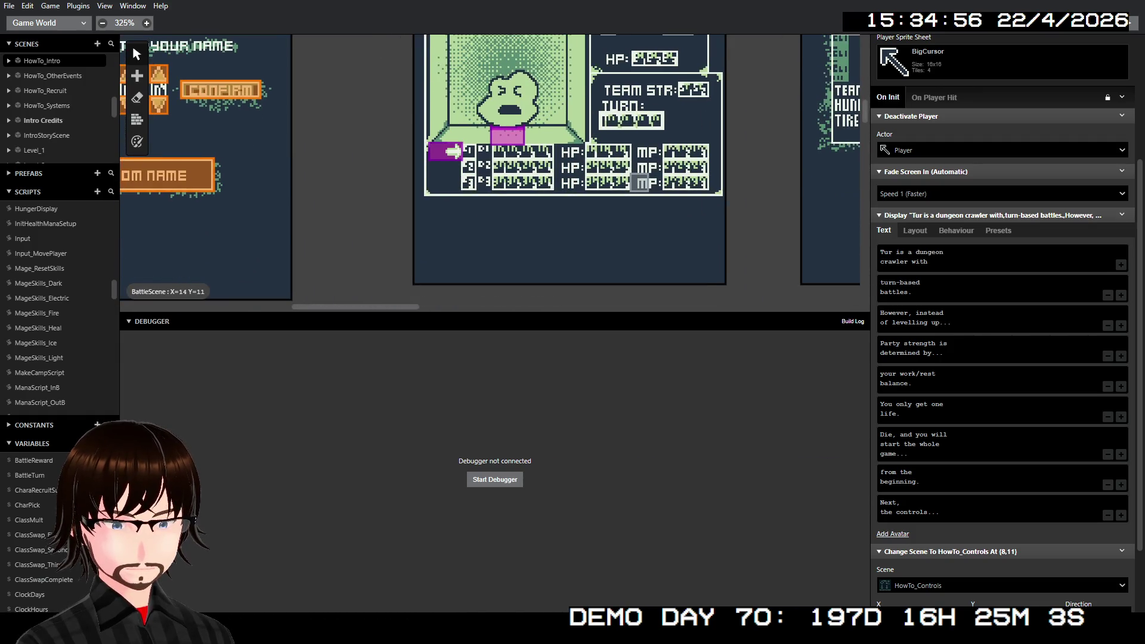
pyautogui.hscroll(5, 654, 182)
pyautogui.scroll(3, 653, 286)
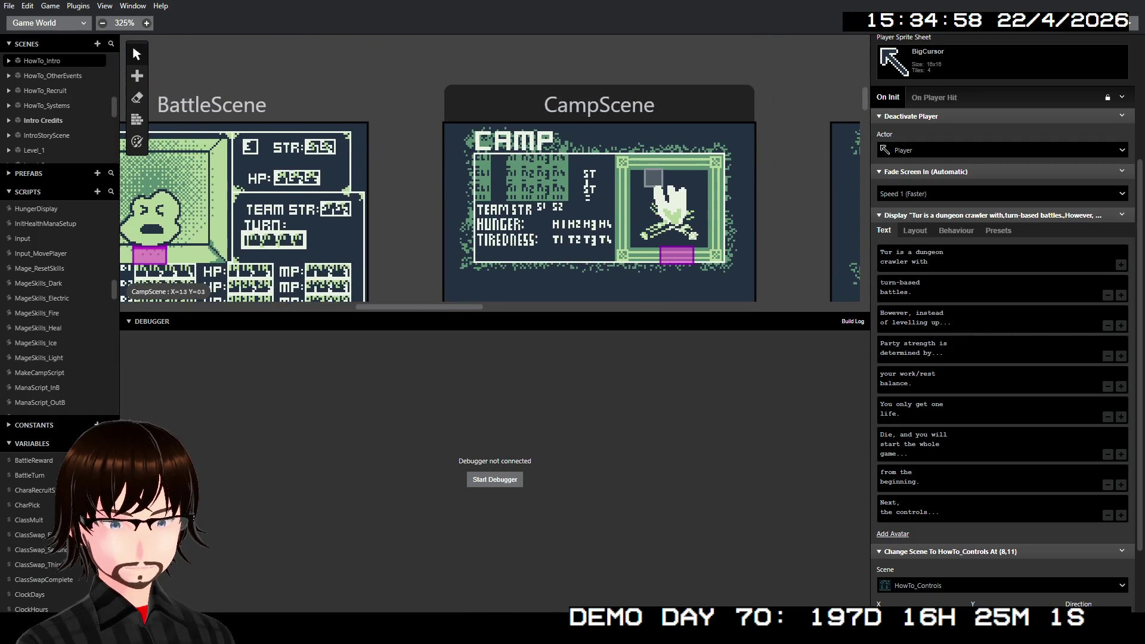
pyautogui.hscroll(6, 653, 287)
pyautogui.hscroll(10, 654, 286)
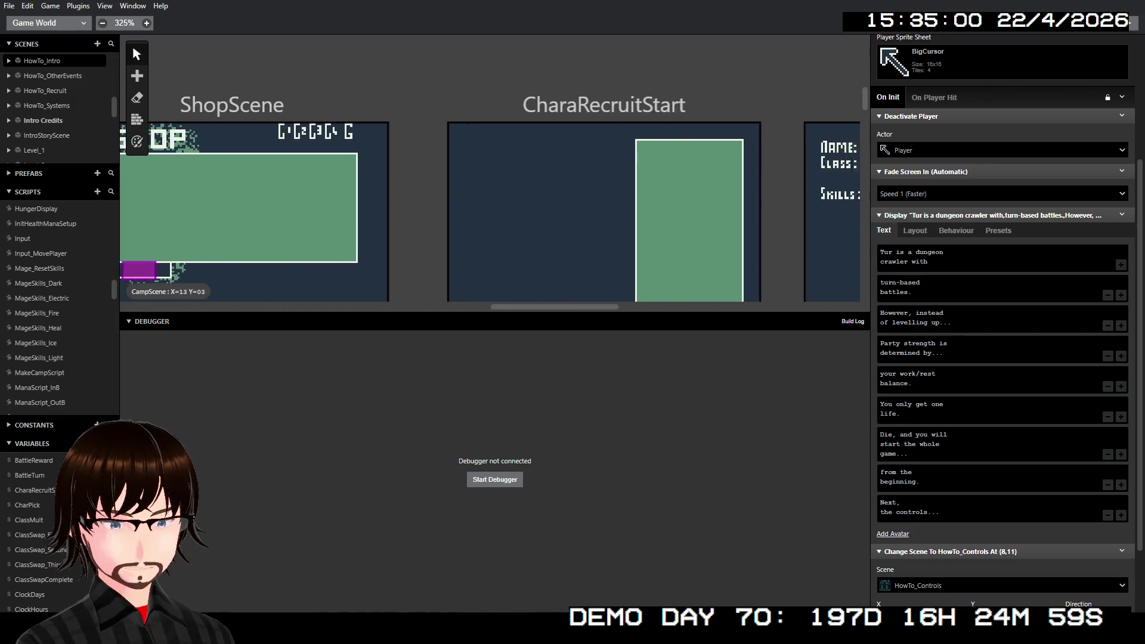
pyautogui.hscroll(9, 657, 196)
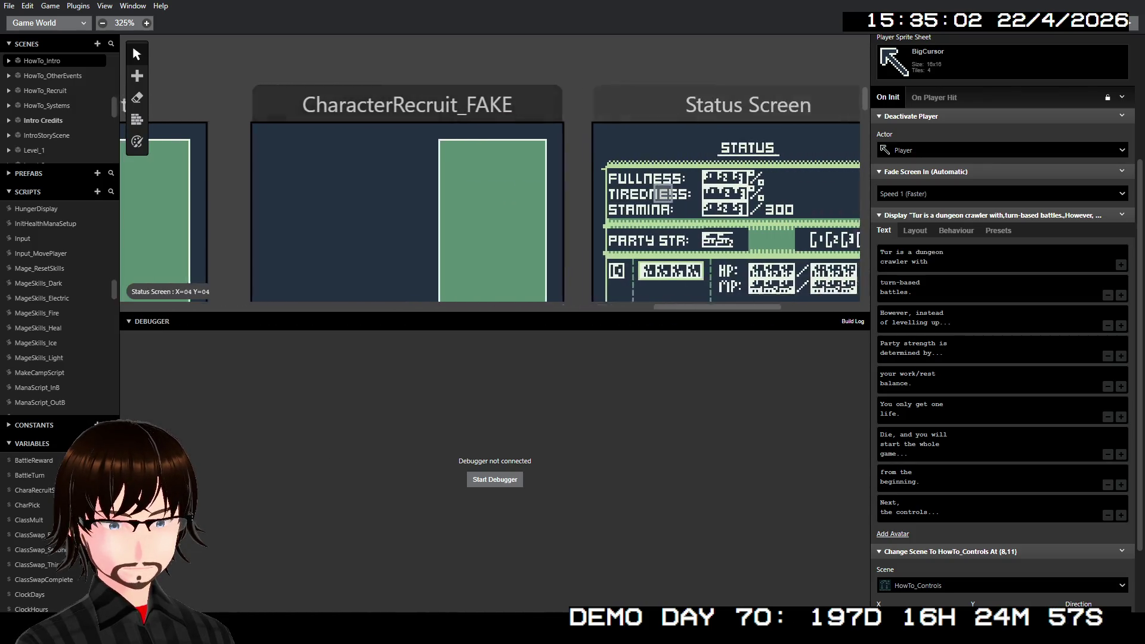
pyautogui.scroll(-3, 656, 195)
pyautogui.scroll(-6, 657, 195)
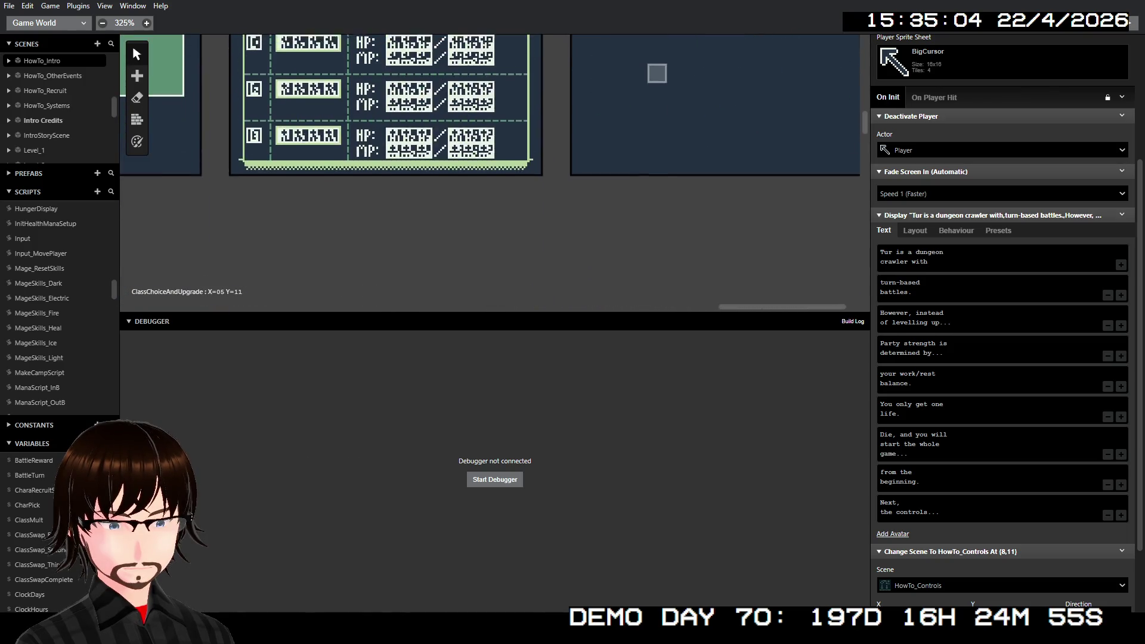
pyautogui.scroll(9, 656, 195)
pyautogui.hscroll(2, 596, 209)
pyautogui.scroll(-5, 596, 209)
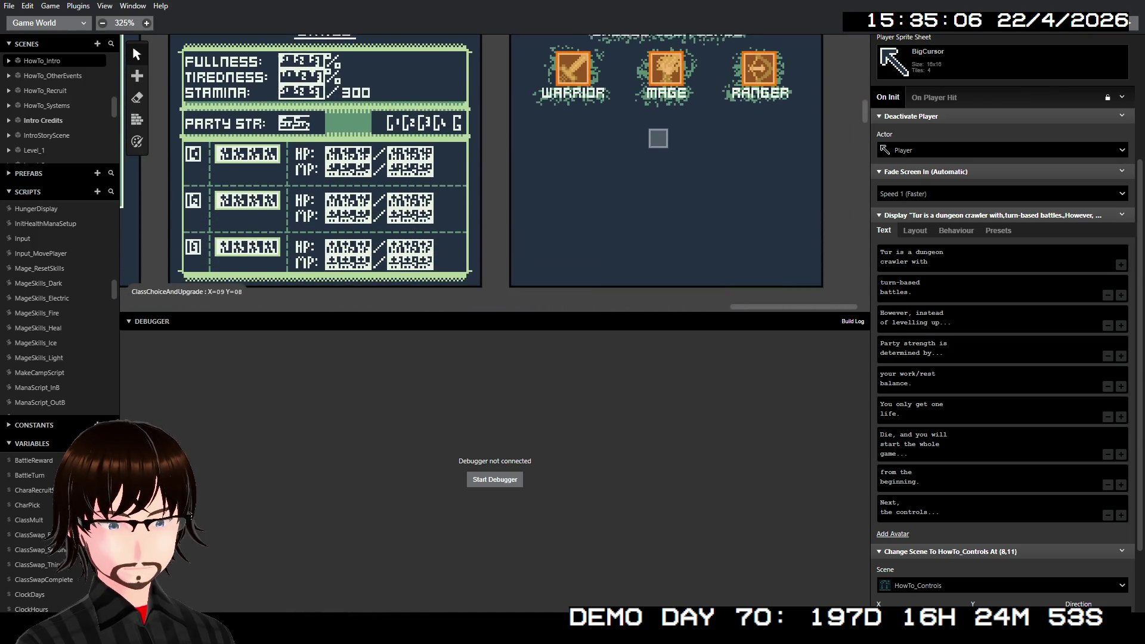
pyautogui.hscroll(-8, 668, 212)
pyautogui.hscroll(-20, 669, 213)
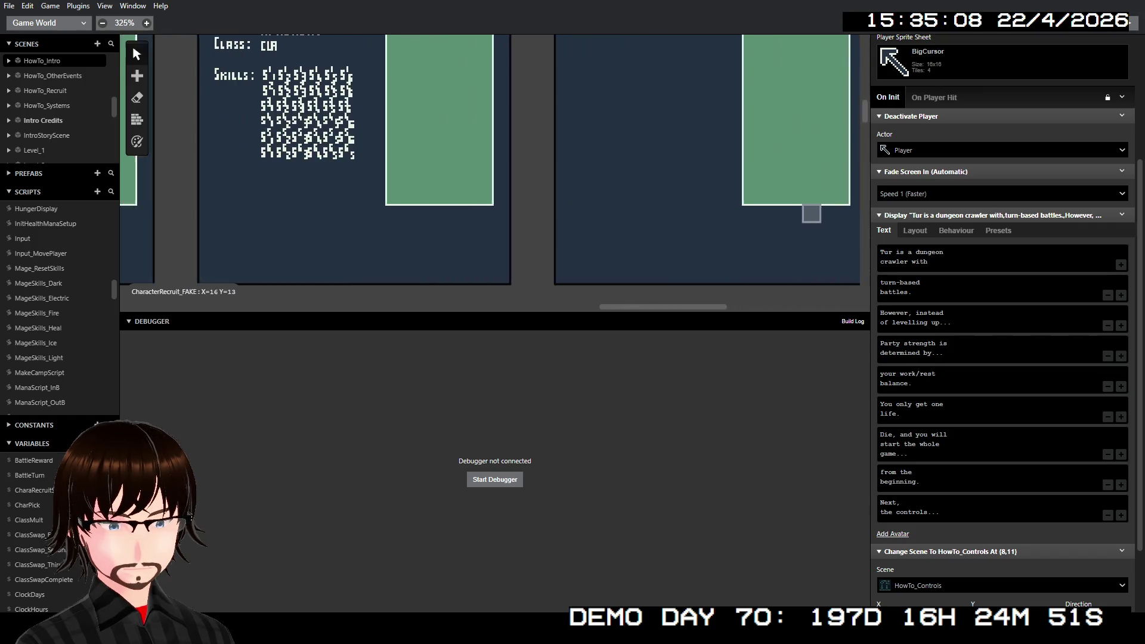
pyautogui.scroll(3, 653, 213)
pyautogui.hscroll(-15, 653, 213)
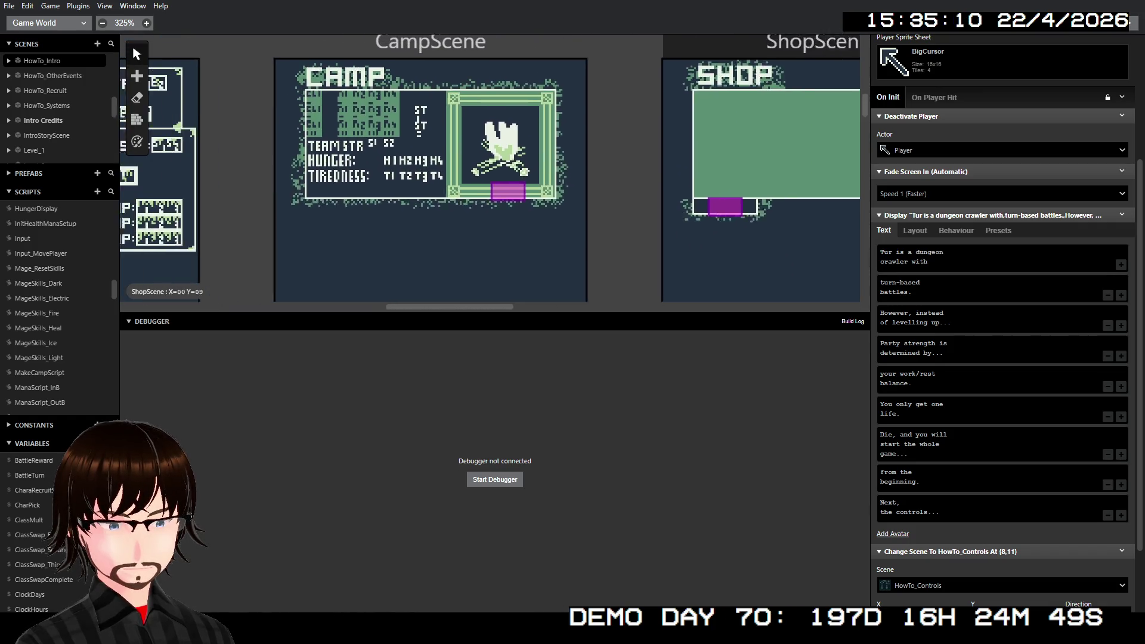
pyautogui.hscroll(-8, 654, 213)
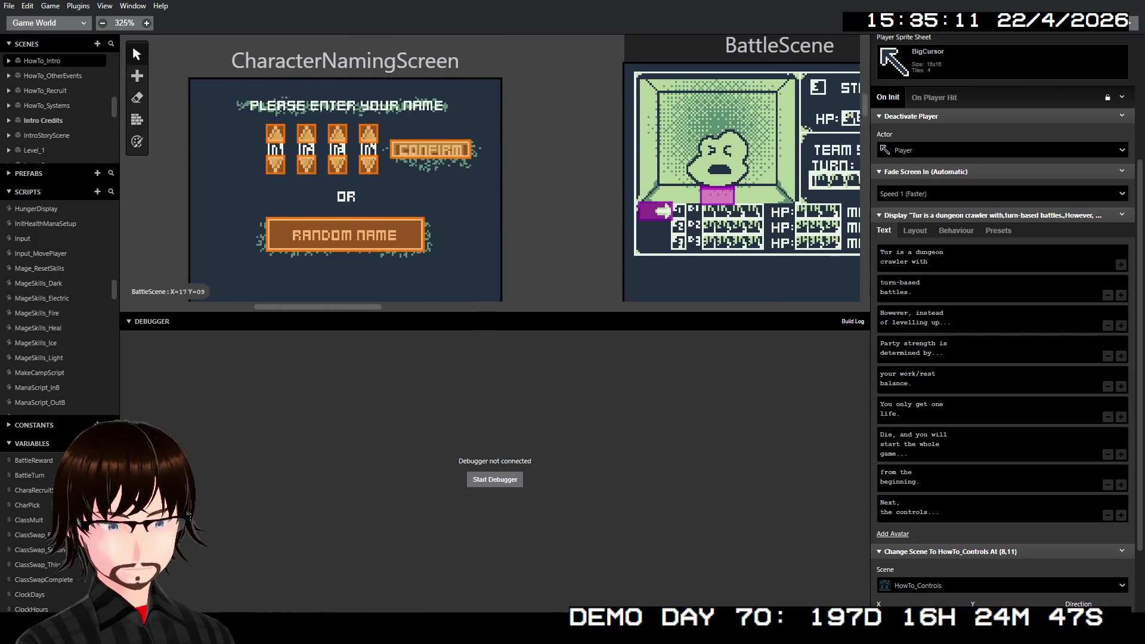
pyautogui.scroll(-5, 654, 213)
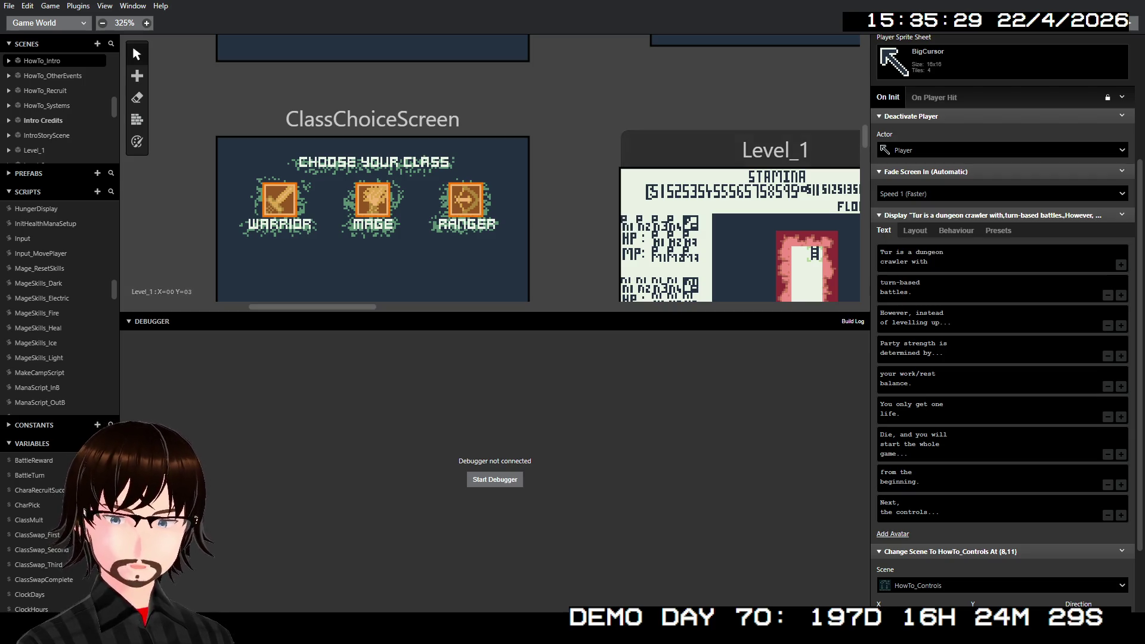
pyautogui.scroll(-3, 429, 110)
pyautogui.hscroll(3, 430, 111)
pyautogui.scroll(-5, 429, 111)
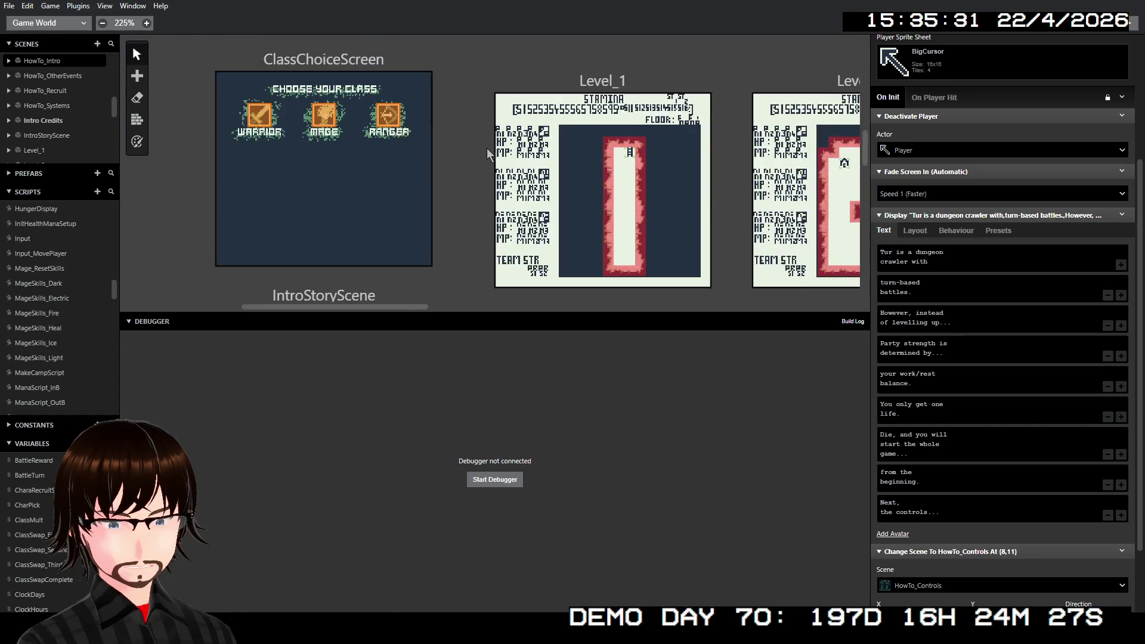
pyautogui.moveTo(628, 198); pyautogui.dragTo(542, 170)
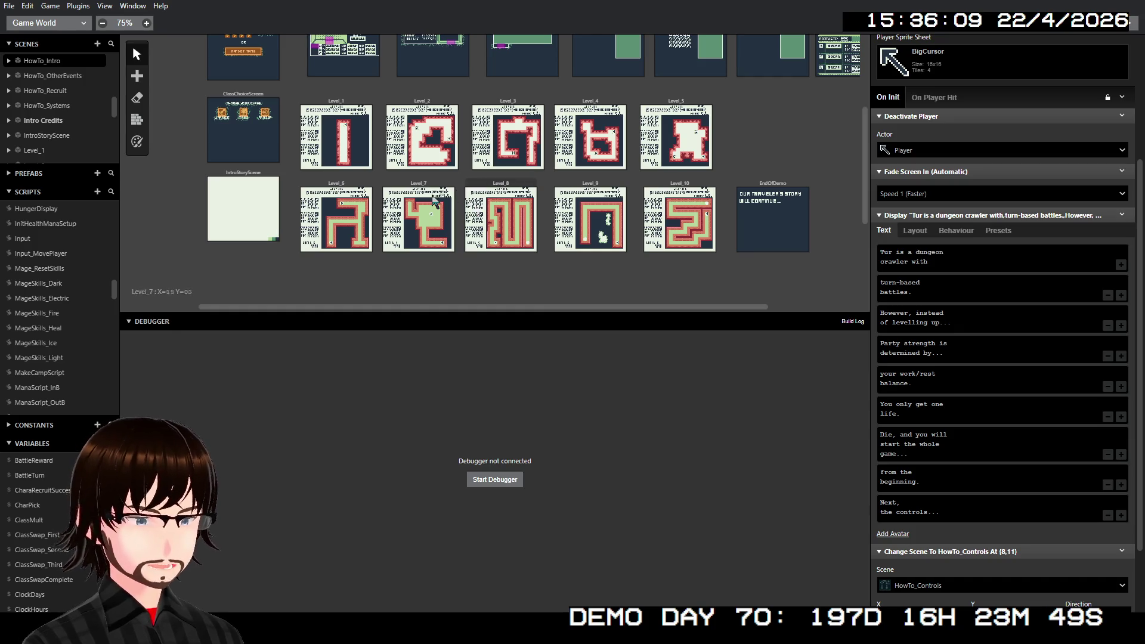
pyautogui.scroll(5, 398, 210)
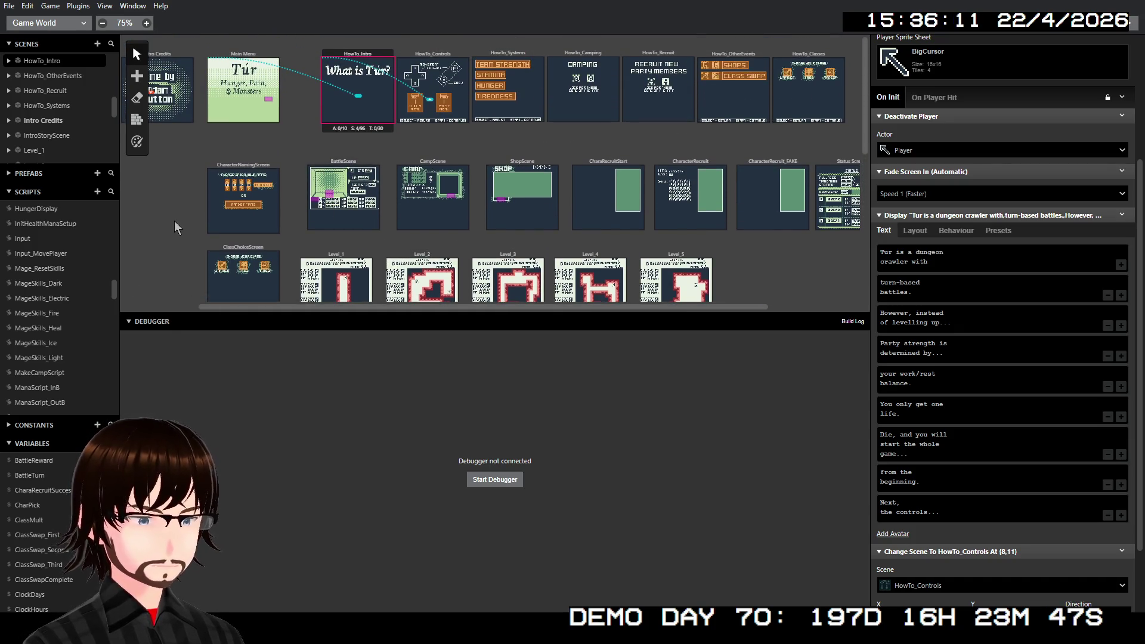
pyautogui.scroll(-10, 274, 157)
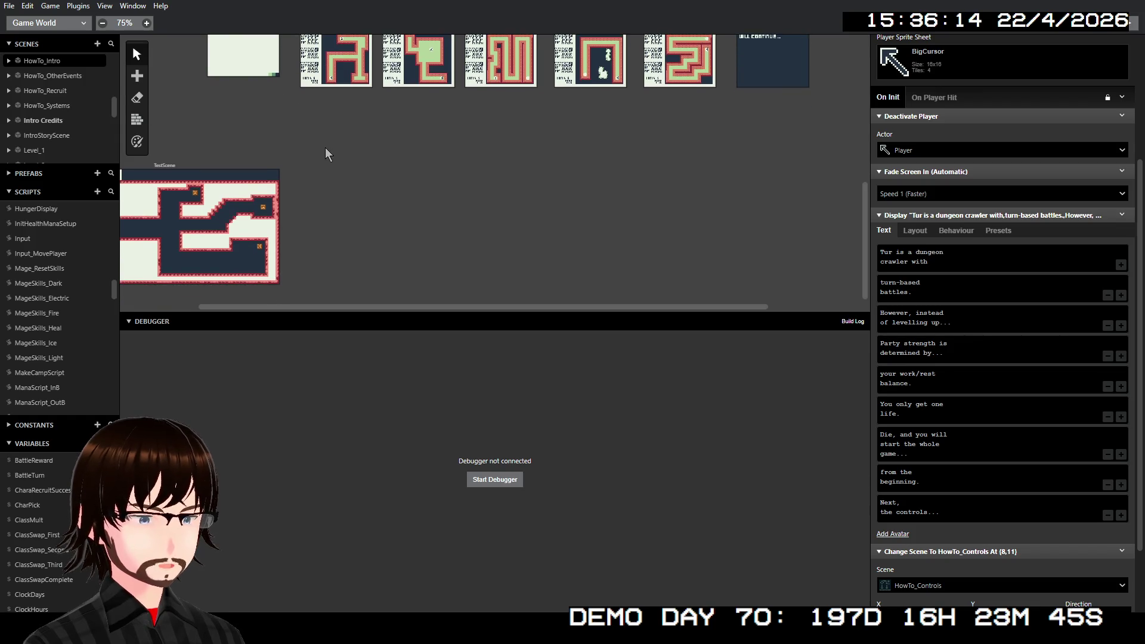
pyautogui.scroll(5, 418, 148)
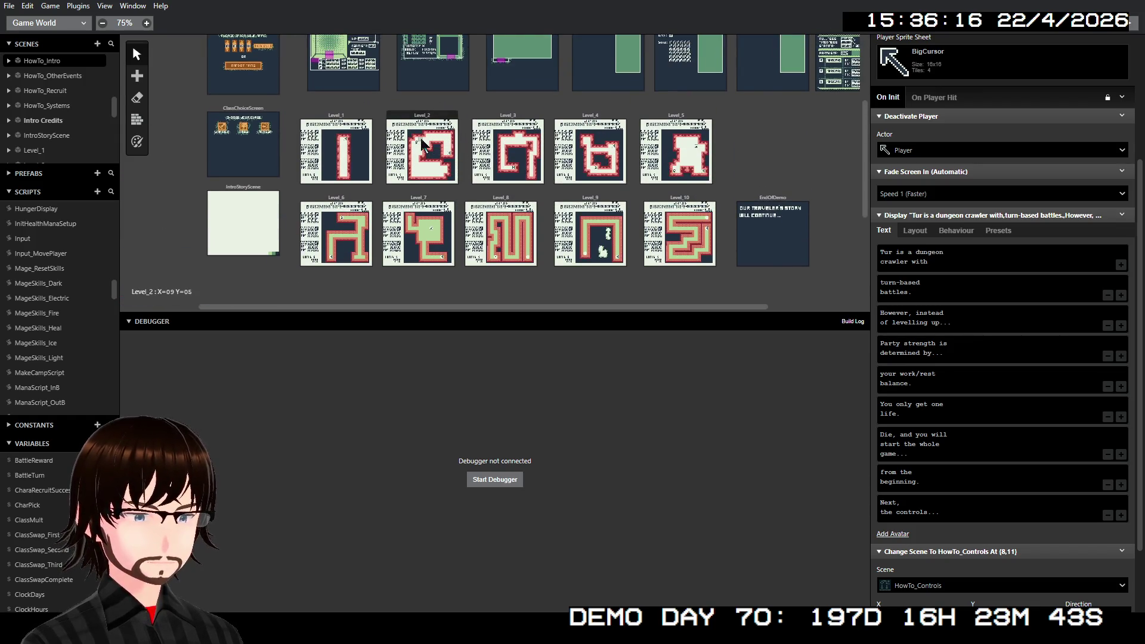
pyautogui.scroll(2, 456, 195)
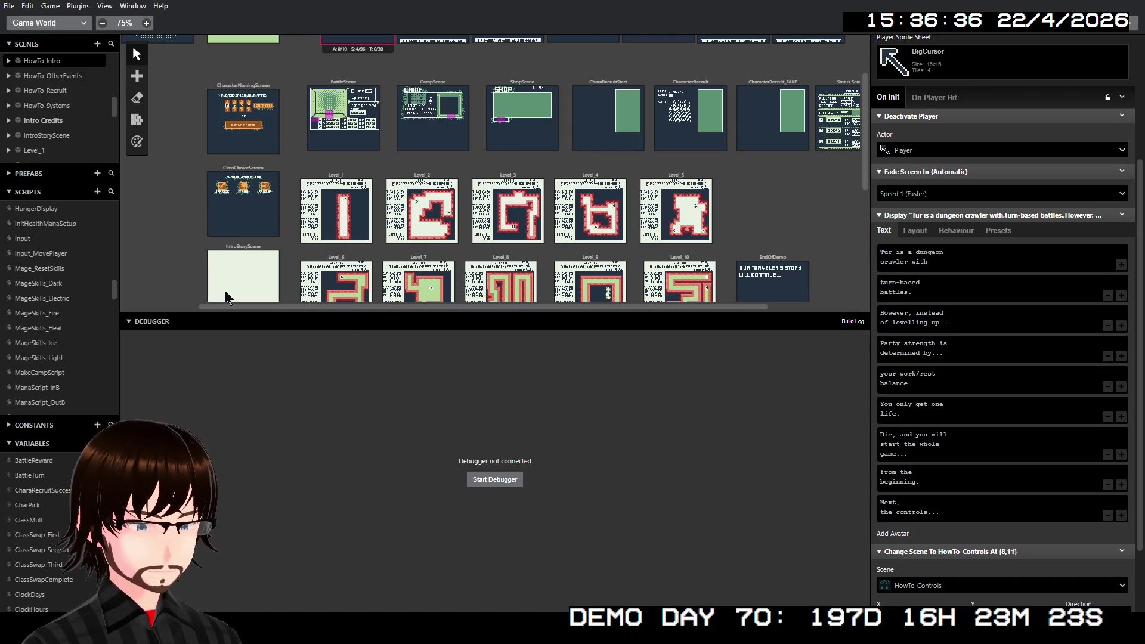
pyautogui.scroll(1, 298, 277)
pyautogui.scroll(-1, 374, 257)
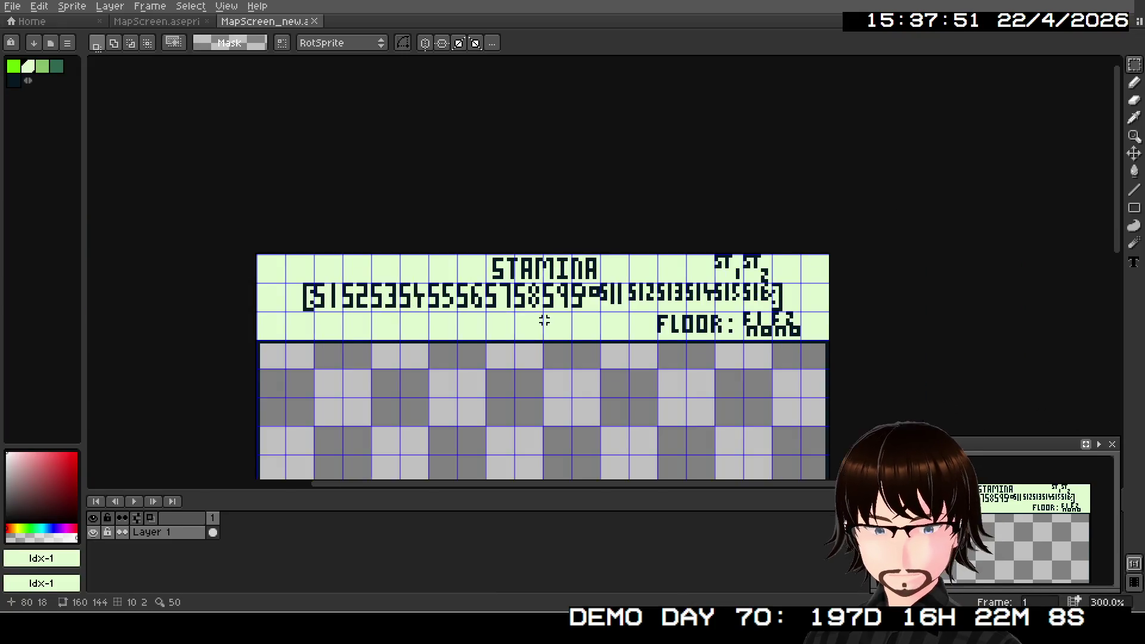
# - Select and delete the STAMINA label from the MapScreen_new tile sheet
pyautogui.scroll(1, 545, 320)
pyautogui.scroll(-1, 543, 316)
pyautogui.moveTo(543, 314)
pyautogui.mouseDown()
pyautogui.moveTo(575, 204)
pyautogui.moveTo(606, 274)
pyautogui.mouseUp()
pyautogui.scroll(2, 579, 205)
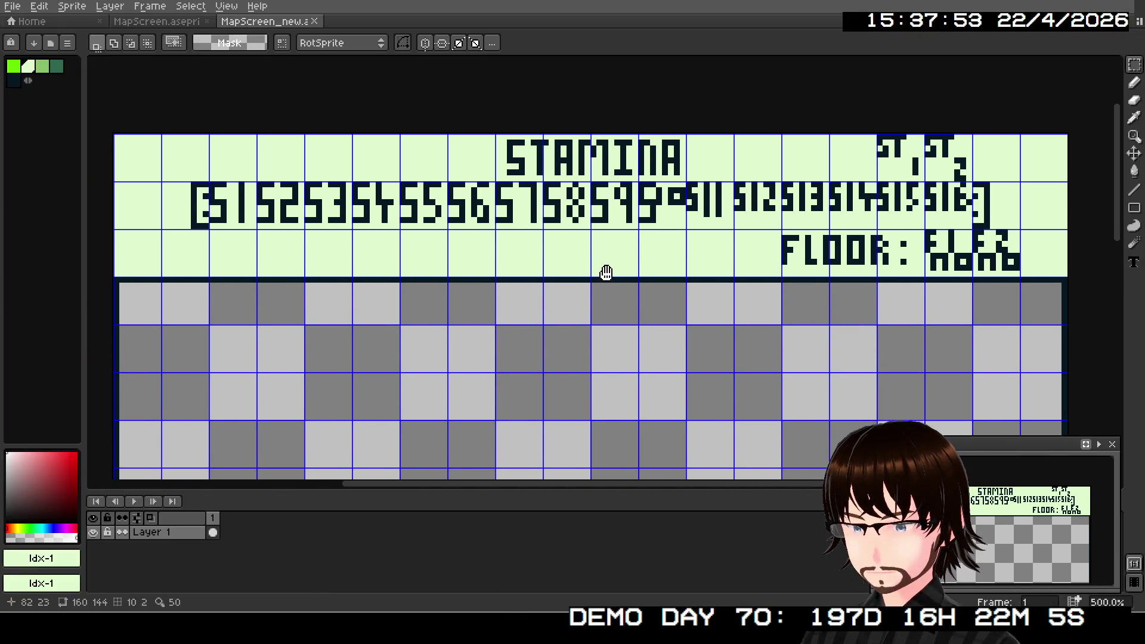
pyautogui.scroll(-1, 606, 269)
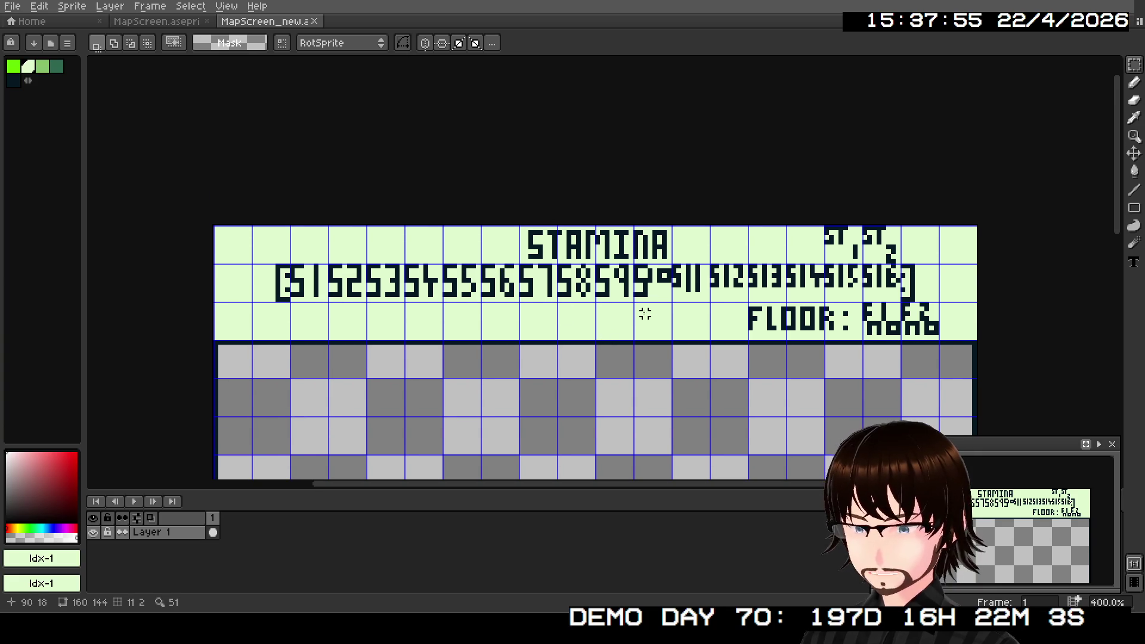
pyautogui.scroll(1, 640, 327)
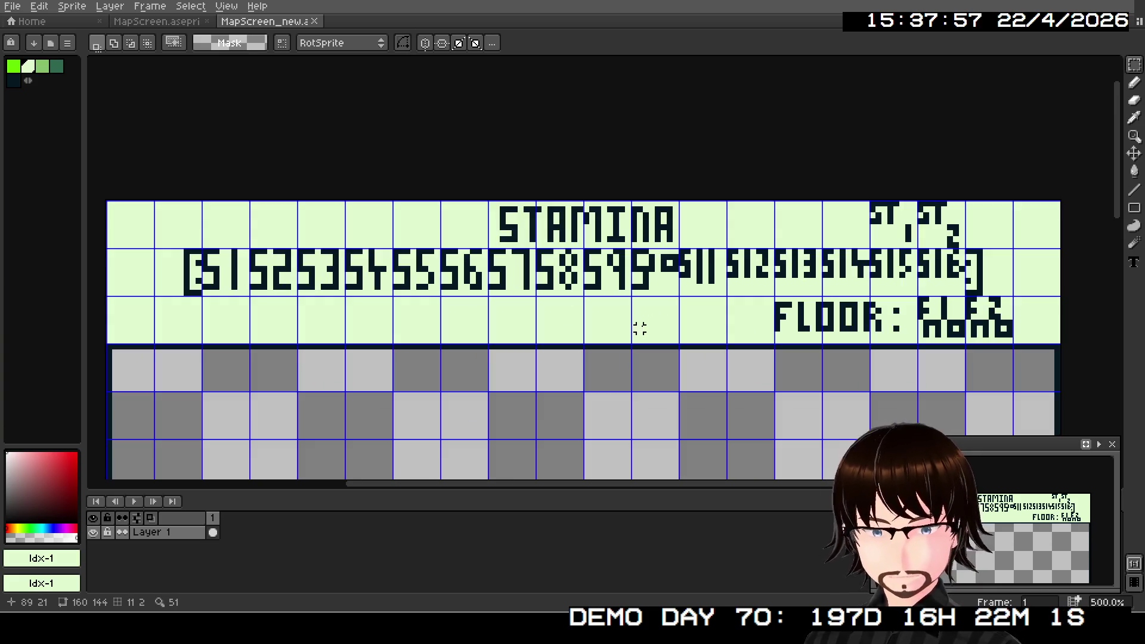
pyautogui.moveTo(567, 328); pyautogui.dragTo(582, 360)
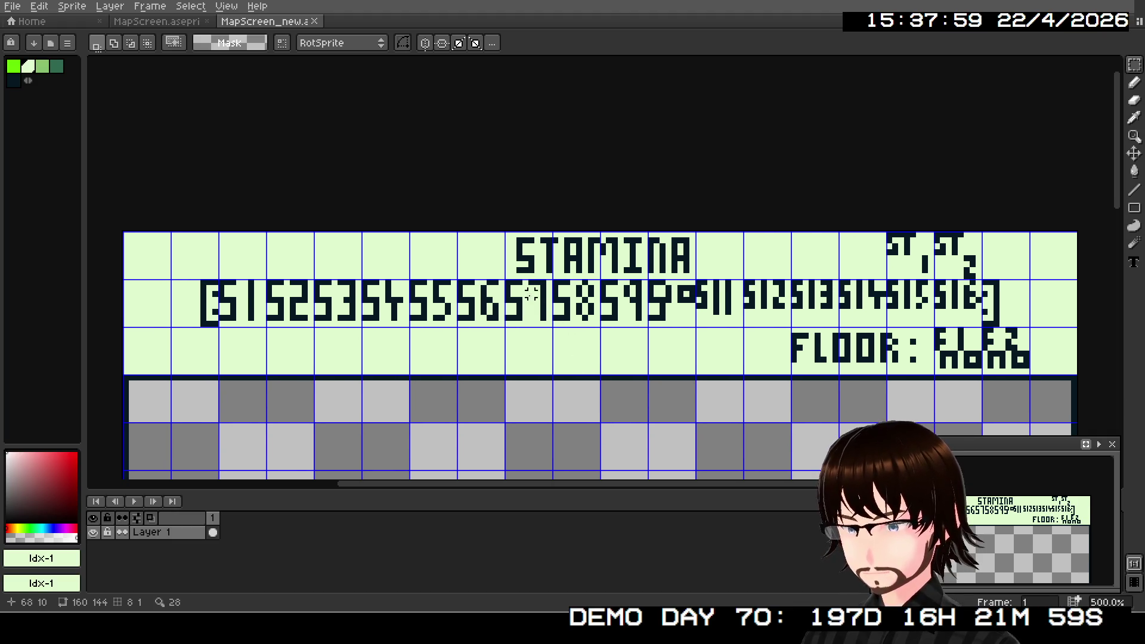
pyautogui.moveTo(506, 232); pyautogui.dragTo(697, 277)
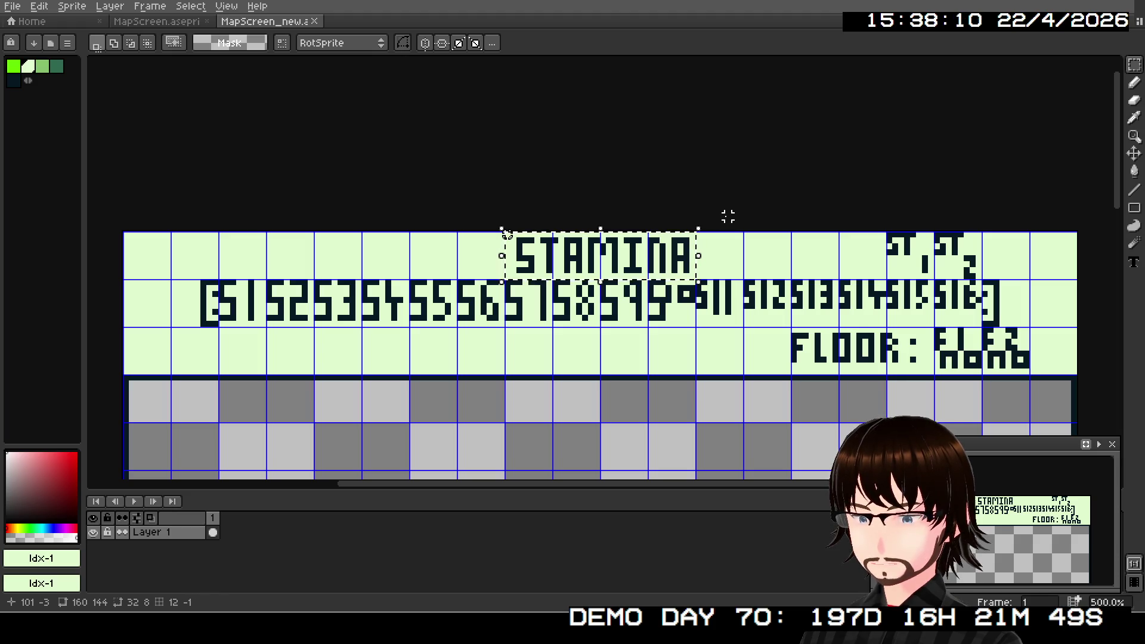
pyautogui.press('Delete')
# - Zoom in on the closing bracket tile and switch to the 1px Pencil
pyautogui.scroll(2, 580, 199)
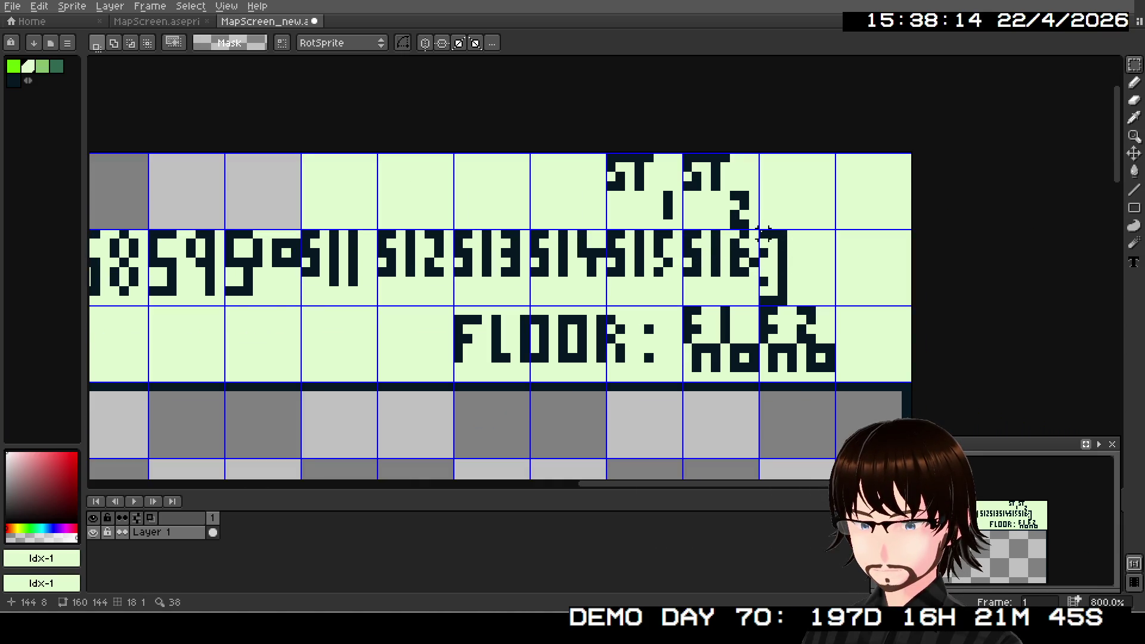
pyautogui.moveTo(763, 231); pyautogui.dragTo(836, 309)
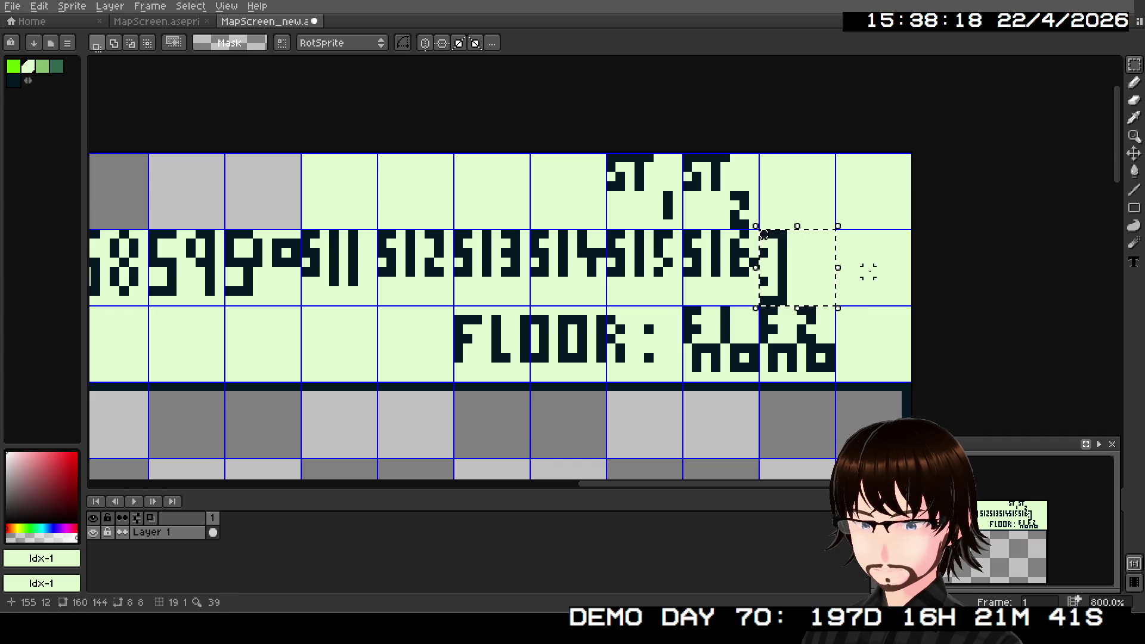
pyautogui.click(868, 262)
pyautogui.scroll(2, 958, 177)
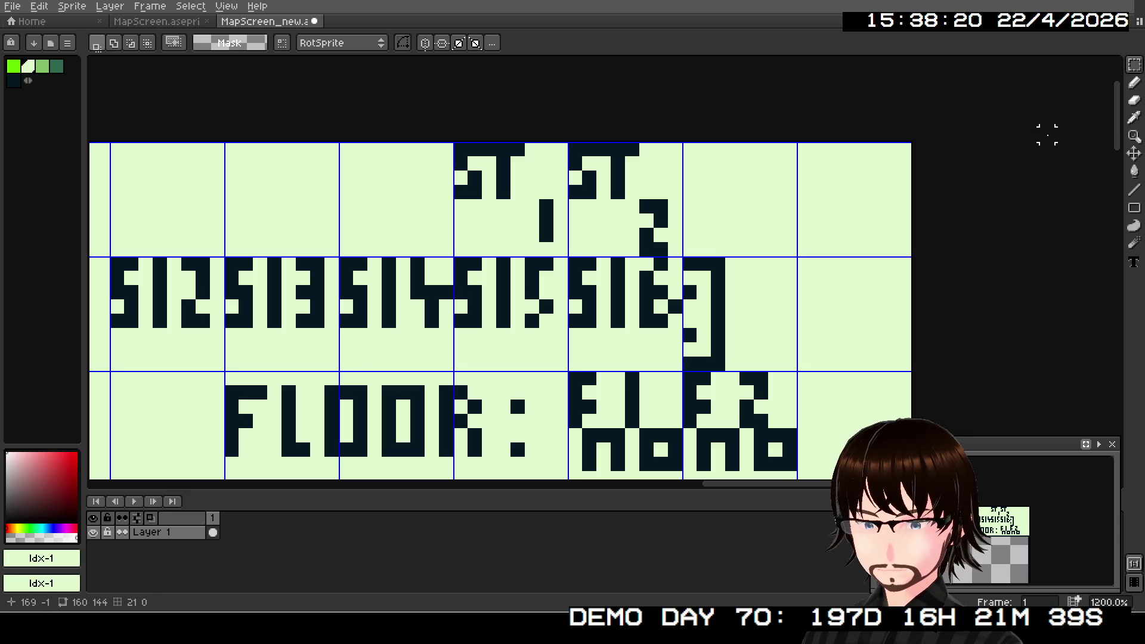
pyautogui.press('b')
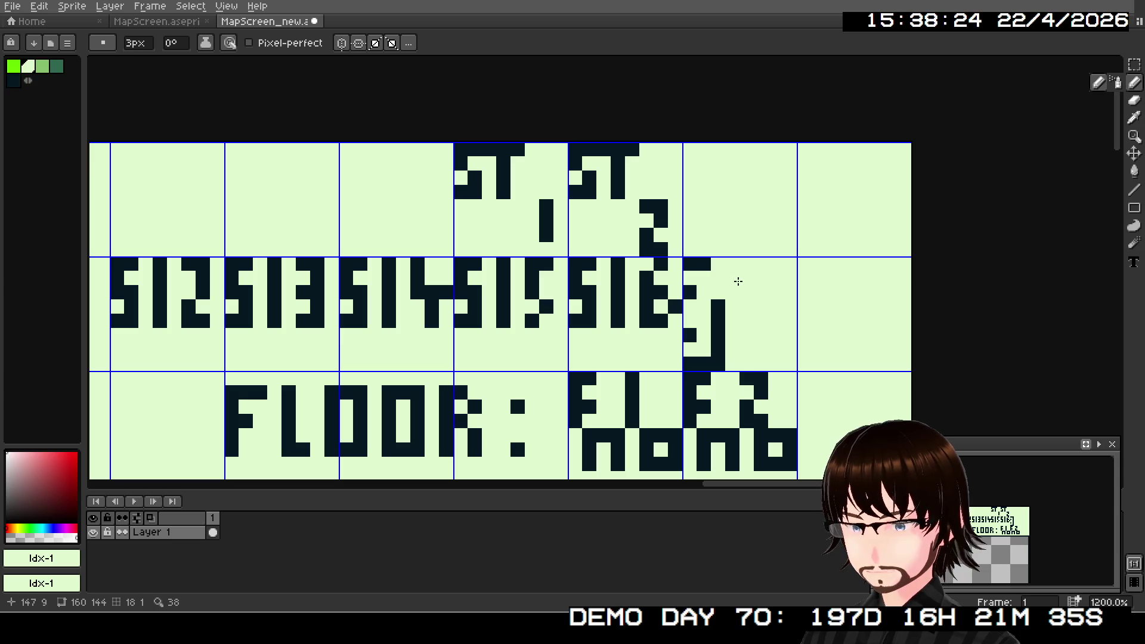
pyautogui.press('v')
pyautogui.press('b')
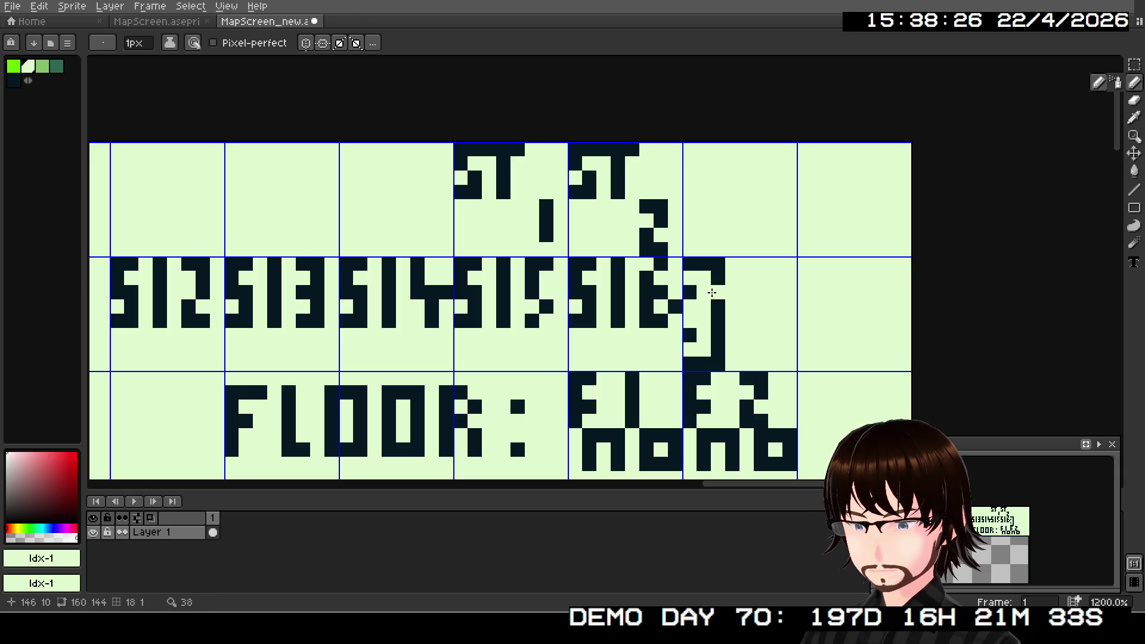
# - Test-paint pixels on the ']' glyph's top and side, undoing each stroke
pyautogui.click(719, 321)
pyautogui.hotkey('ctrl', 'z')
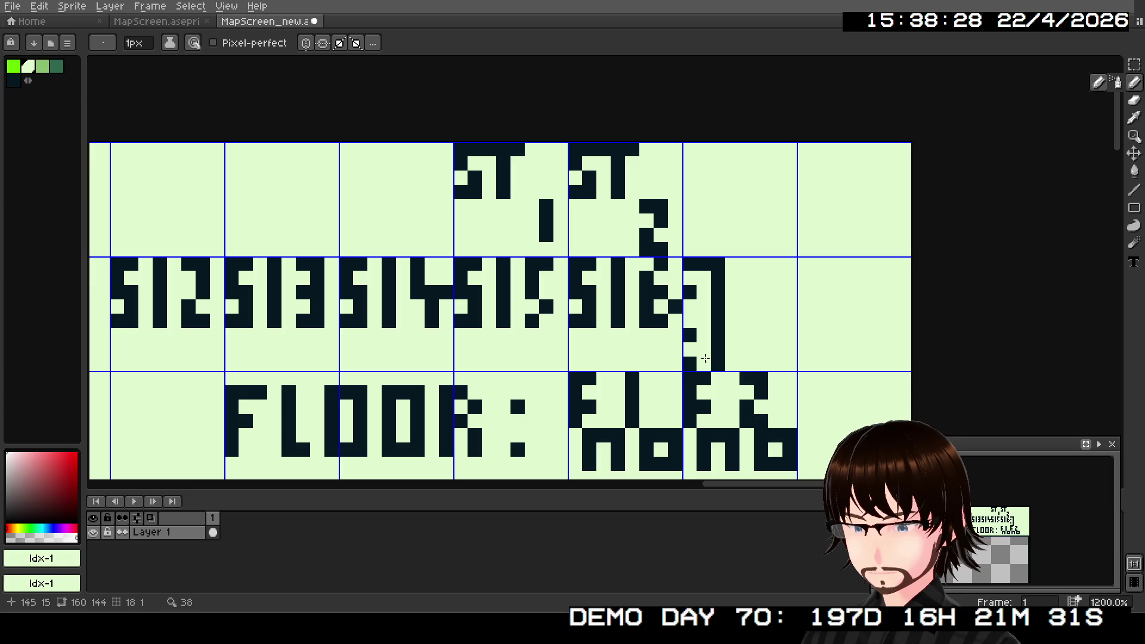
pyautogui.click(701, 267)
pyautogui.hotkey('ctrl', 'z')
pyautogui.click(718, 266)
pyautogui.hotkey('ctrl', 'z')
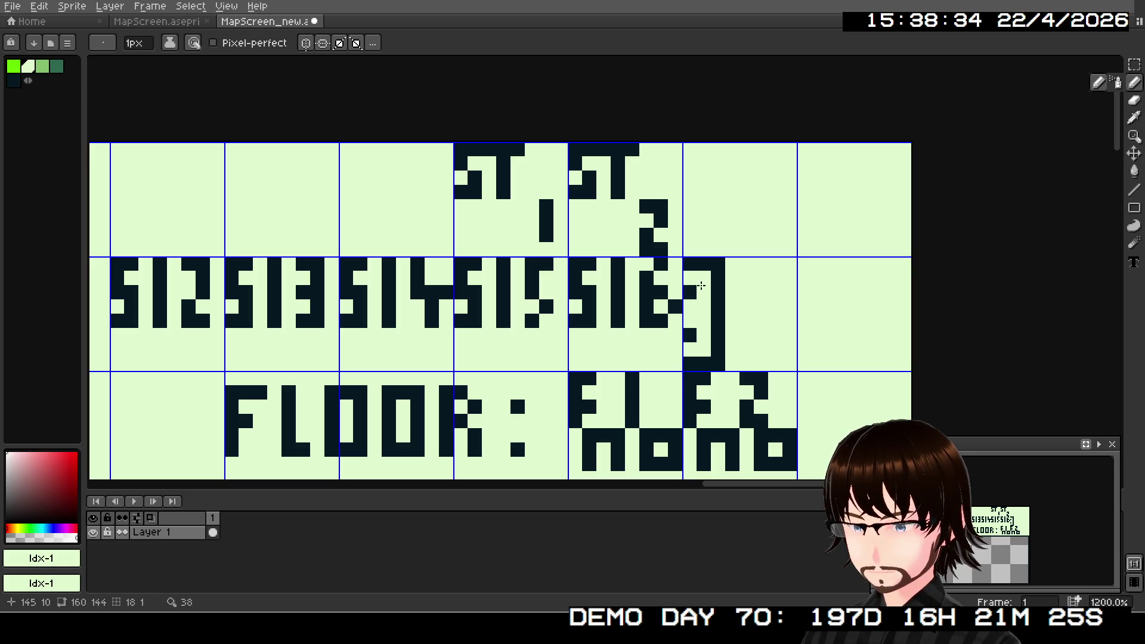
pyautogui.scroll(1, 577, 294)
pyautogui.scroll(-6, 577, 293)
pyautogui.scroll(1, 469, 339)
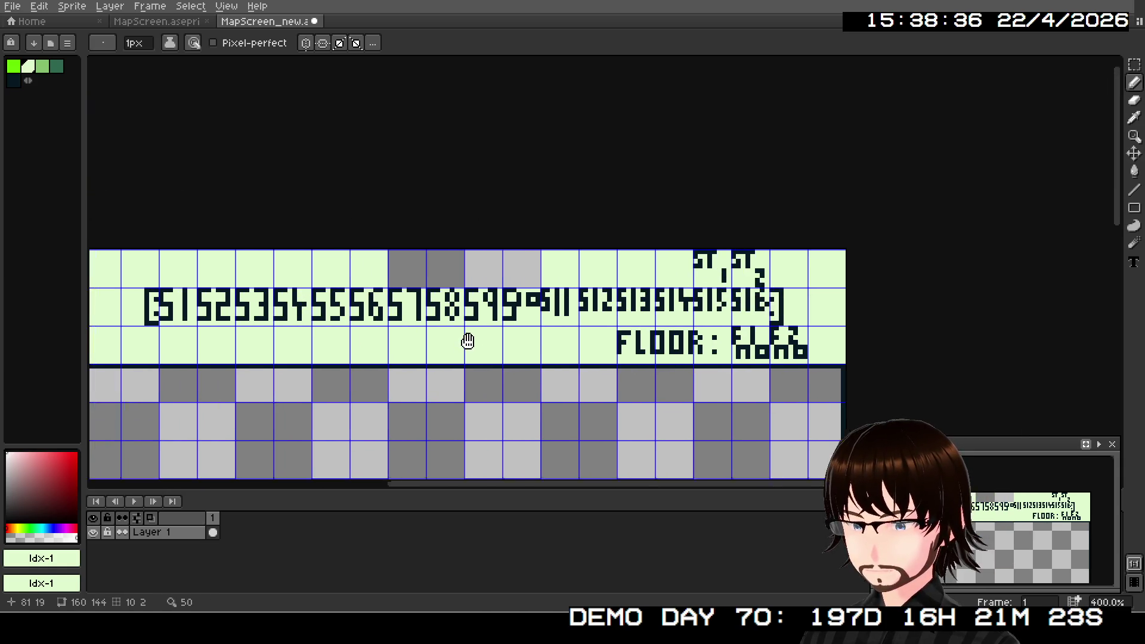
# - Use Replace Color to turn the dark Idx-4 lettering into mid green Idx-2
pyautogui.click(12, 6)
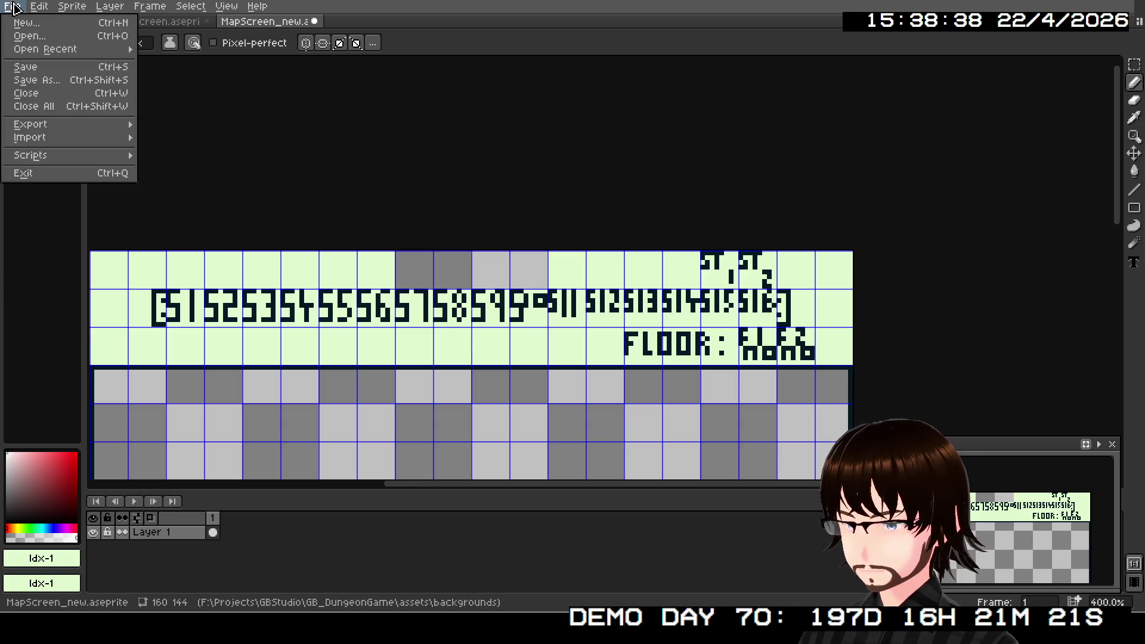
pyautogui.moveTo(38, 6)
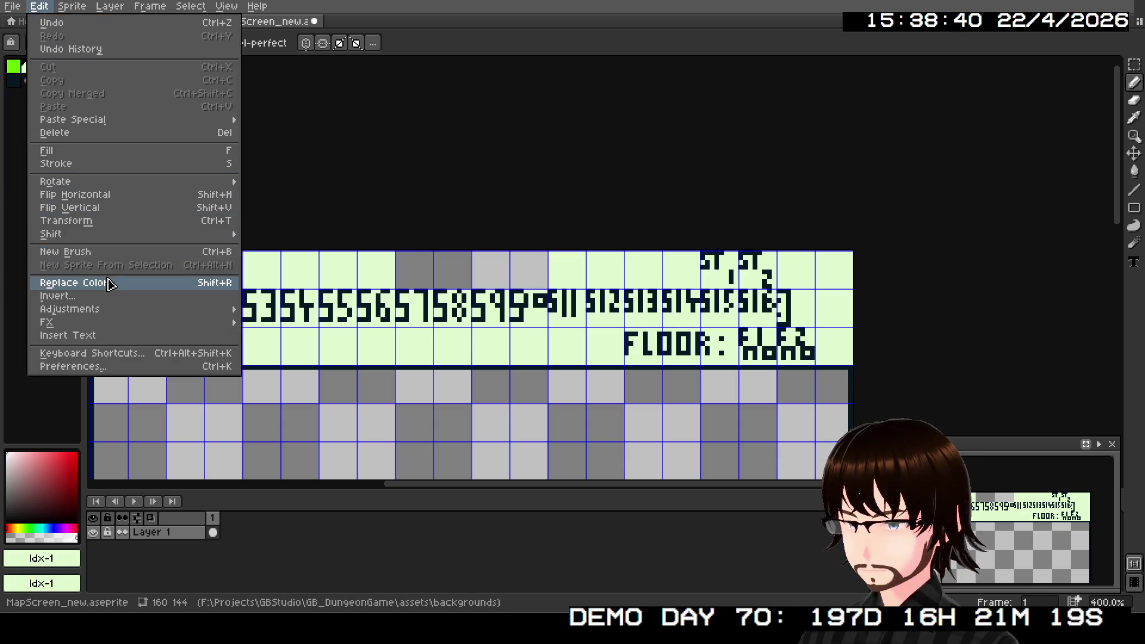
pyautogui.click(105, 280)
pyautogui.click(227, 263)
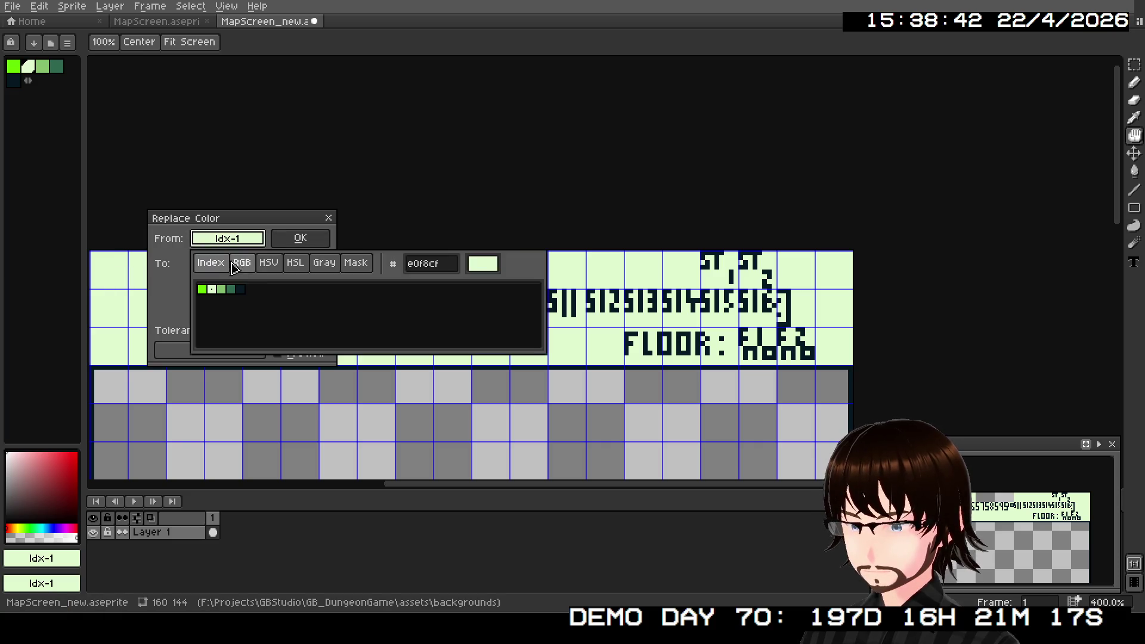
pyautogui.click(240, 291)
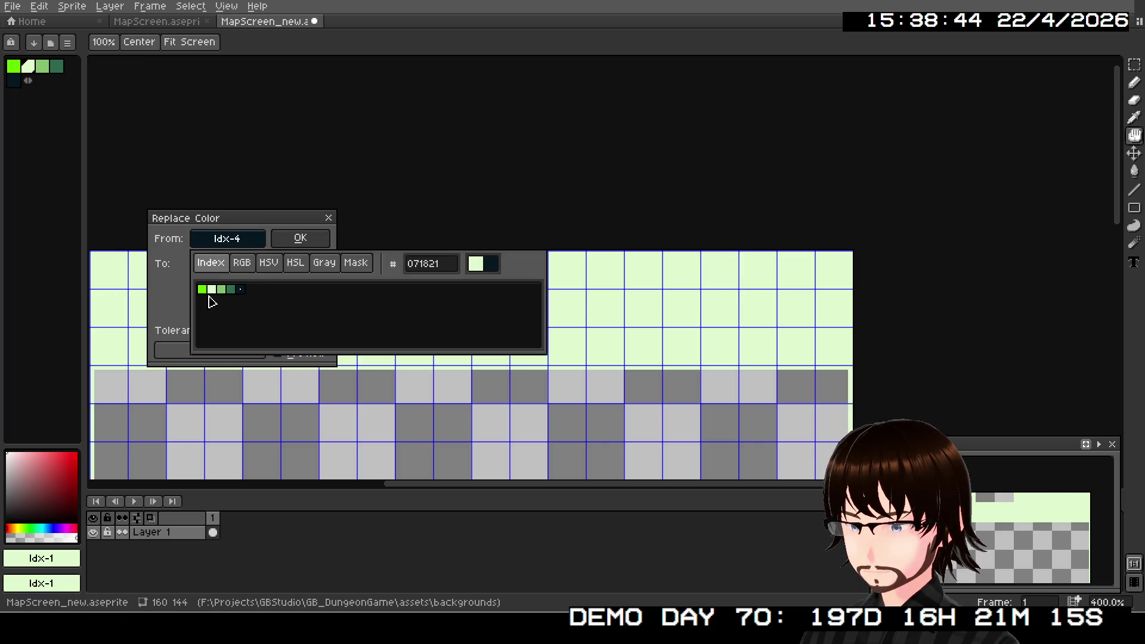
pyautogui.click(228, 263)
pyautogui.click(222, 316)
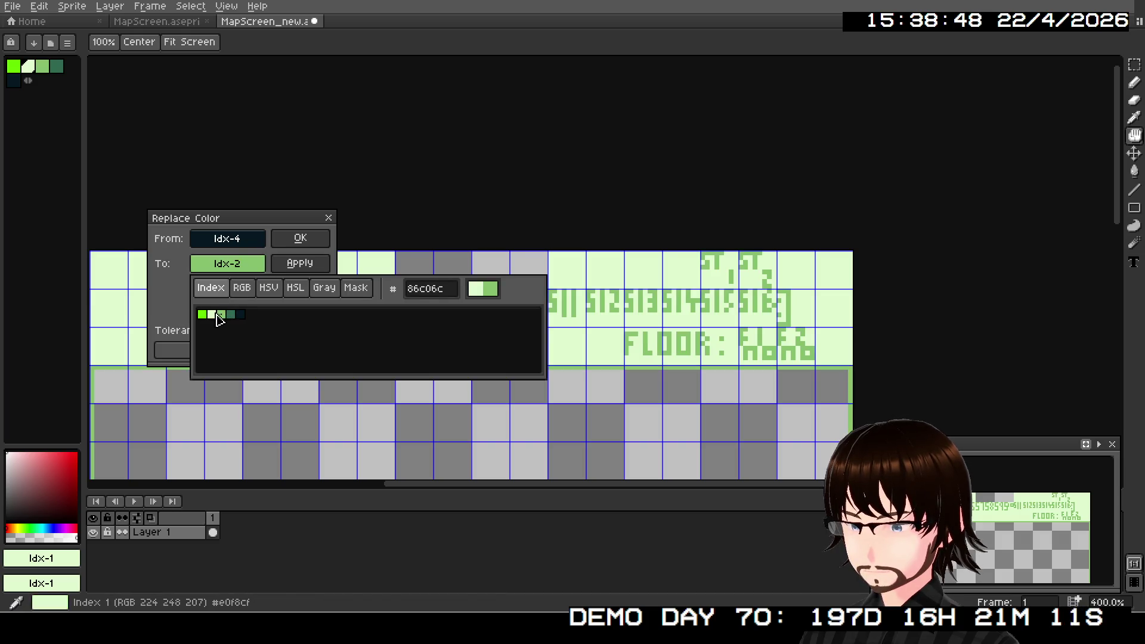
pyautogui.click(186, 315)
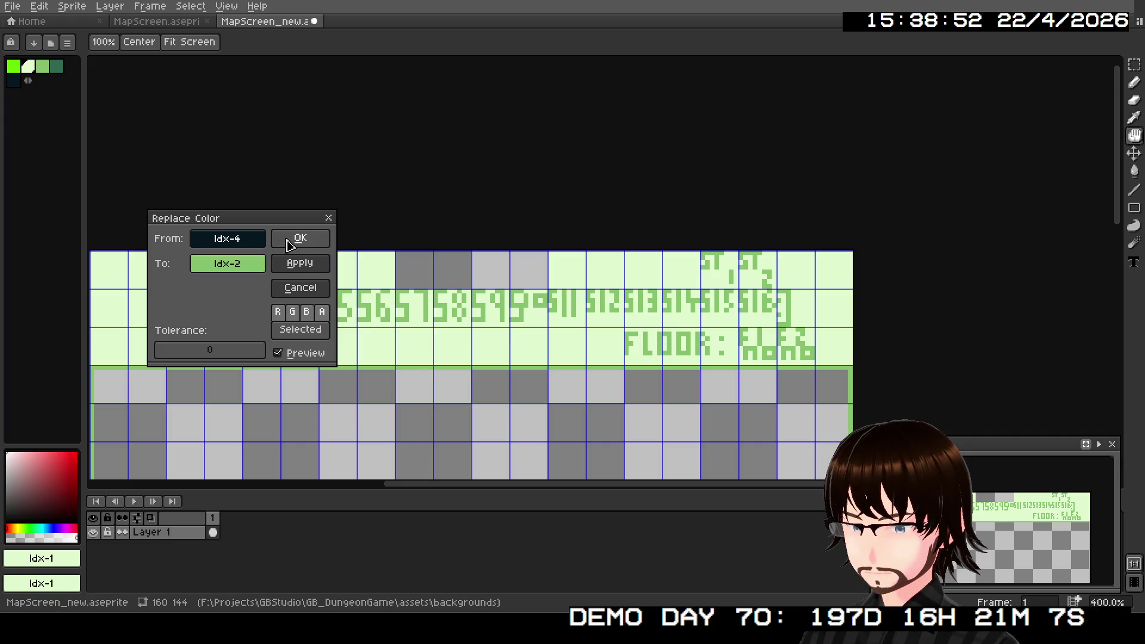
pyautogui.click(288, 242)
pyautogui.scroll(5, 806, 308)
pyautogui.scroll(1, 728, 276)
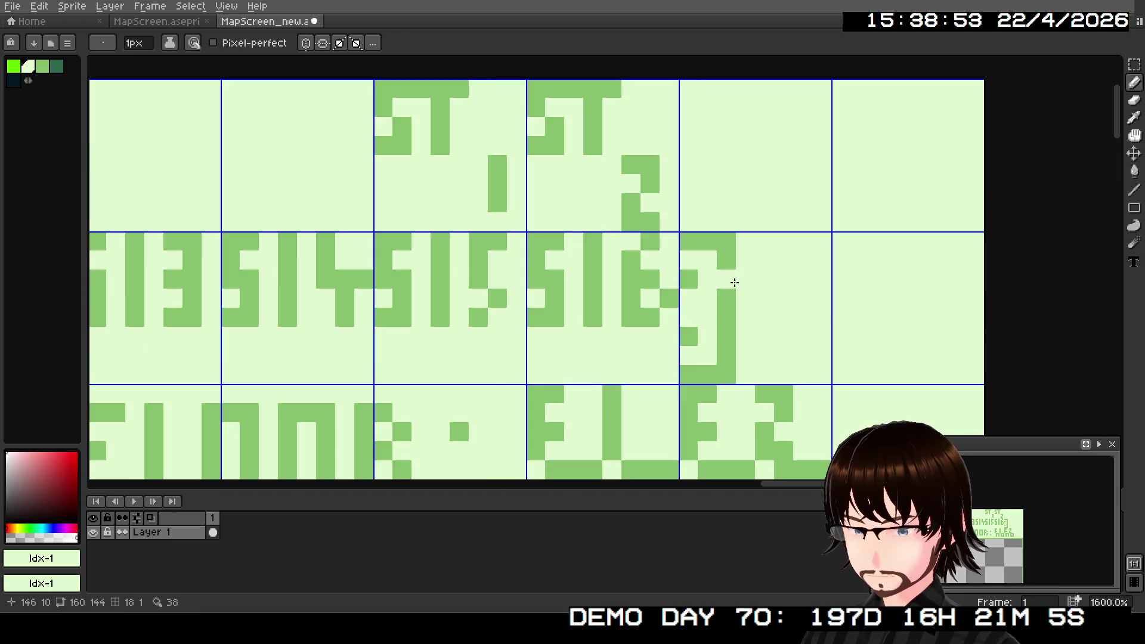
pyautogui.scroll(-4, 749, 276)
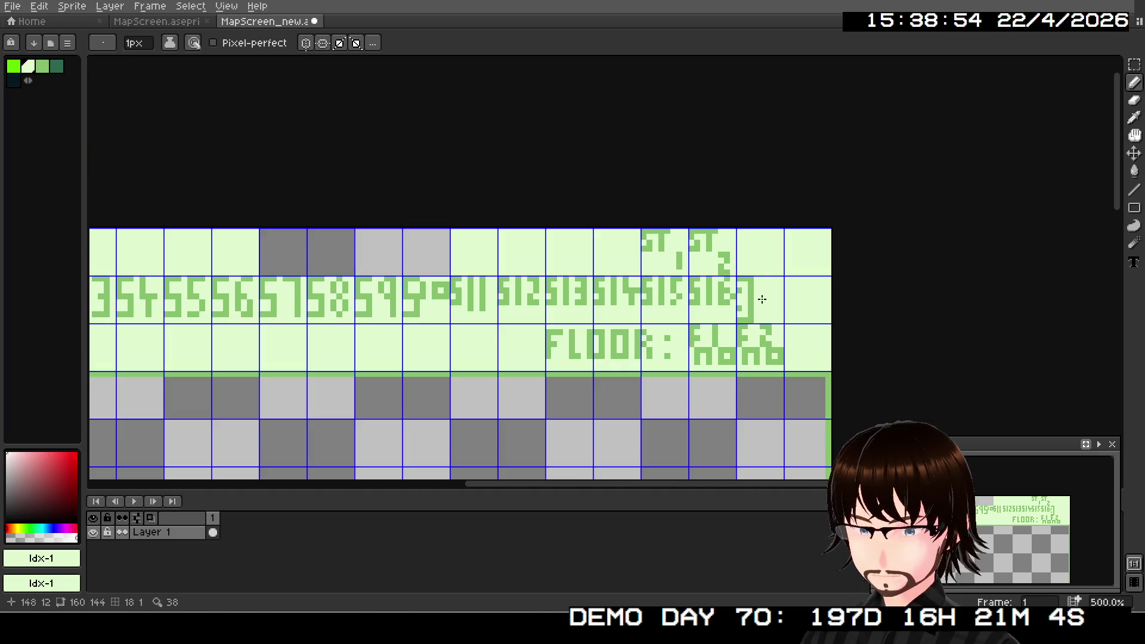
# - Use Replace Color to turn the pale Idx-1 tile background into dark Idx-4
pyautogui.click(13, 6)
pyautogui.moveTo(39, 6)
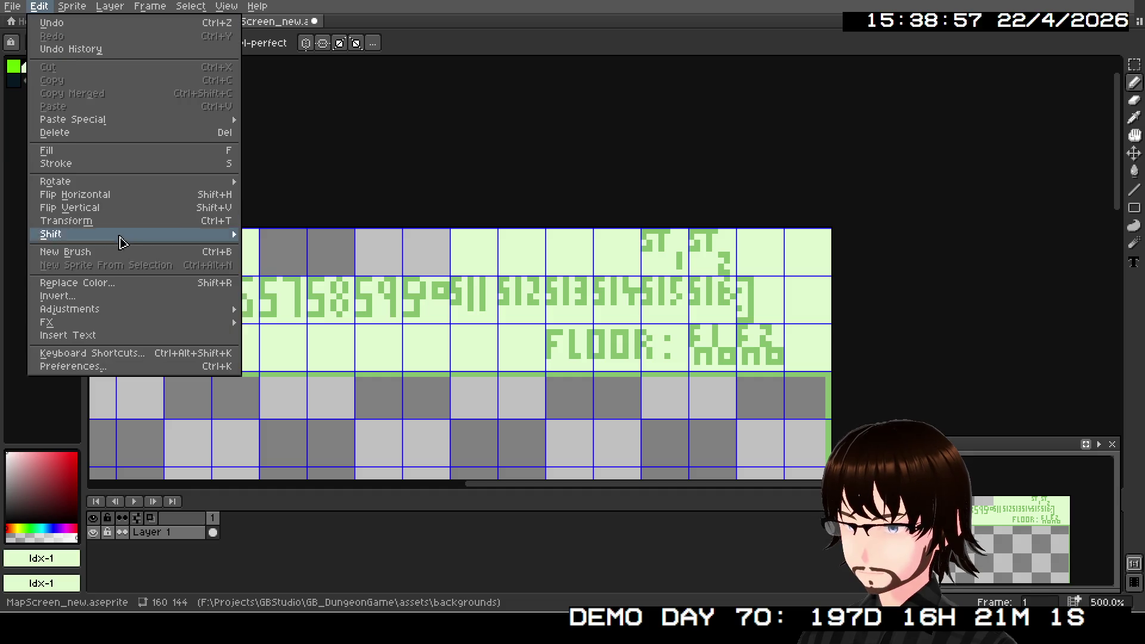
pyautogui.click(115, 285)
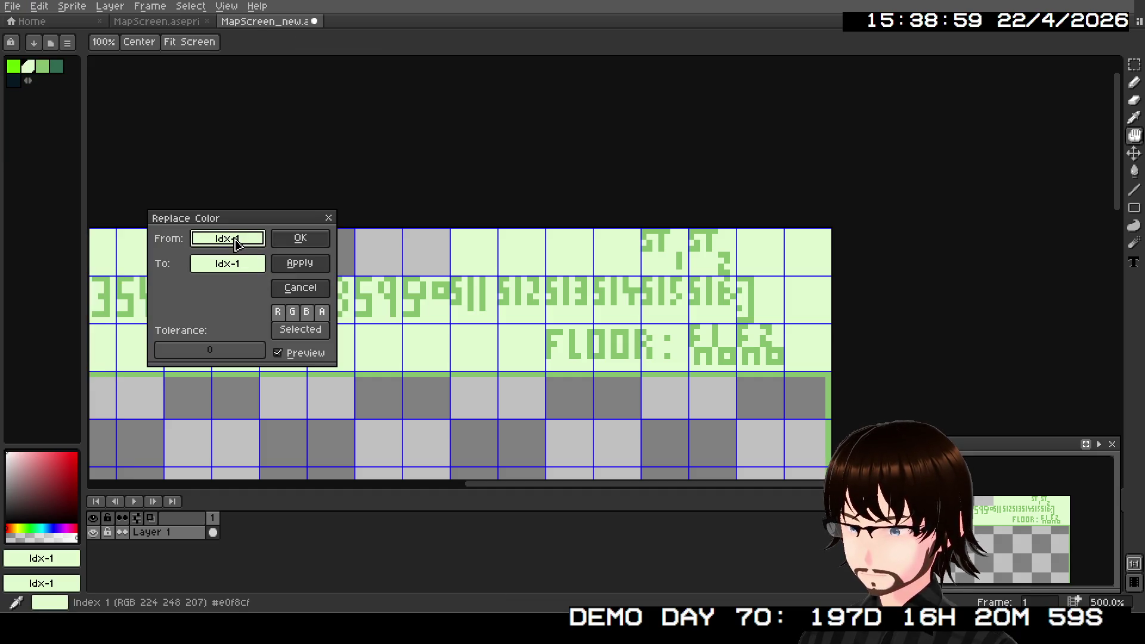
pyautogui.click(233, 263)
pyautogui.click(242, 315)
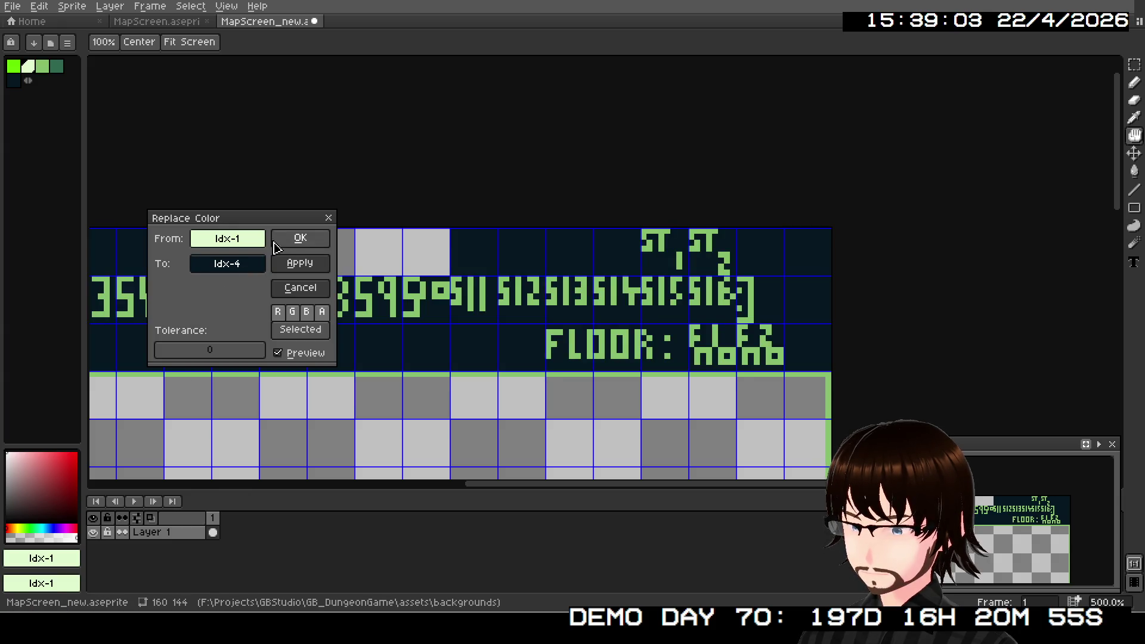
pyautogui.click(300, 238)
pyautogui.scroll(2, 709, 323)
pyautogui.scroll(3, 710, 322)
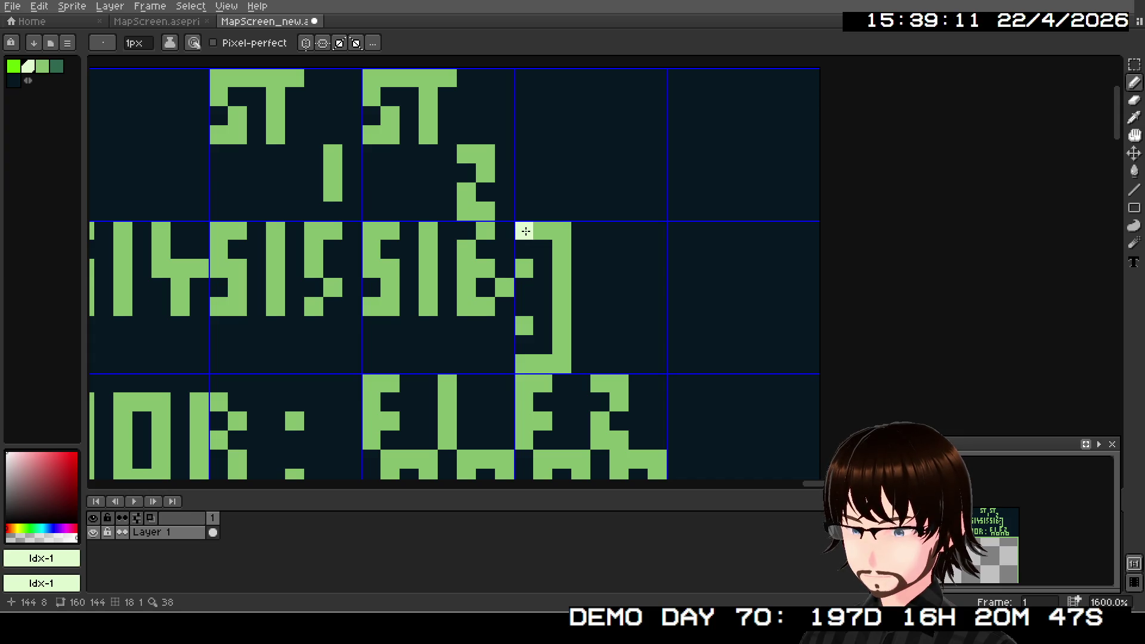
# - Pencil a pale-green arrow into the empty tile after the 16 number tile
pyautogui.moveTo(525, 231); pyautogui.dragTo(543, 245)
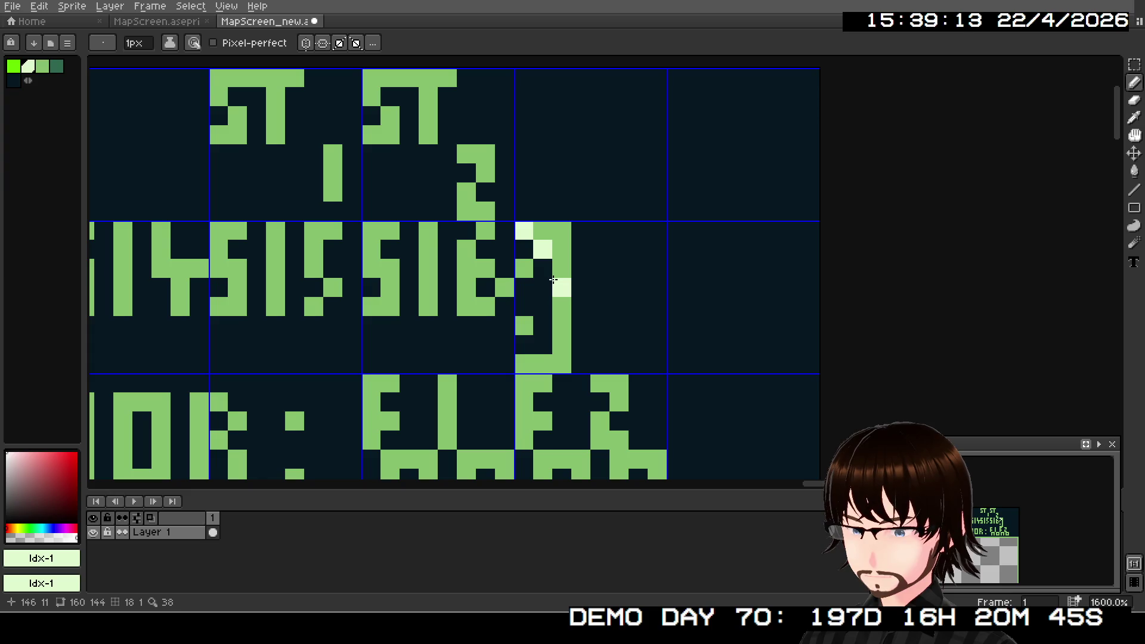
pyautogui.moveTo(550, 271)
pyautogui.mouseDown()
pyautogui.moveTo(562, 270)
pyautogui.moveTo(581, 307)
pyautogui.moveTo(612, 303)
pyautogui.mouseUp()
pyautogui.hotkey('ctrl', 'z')
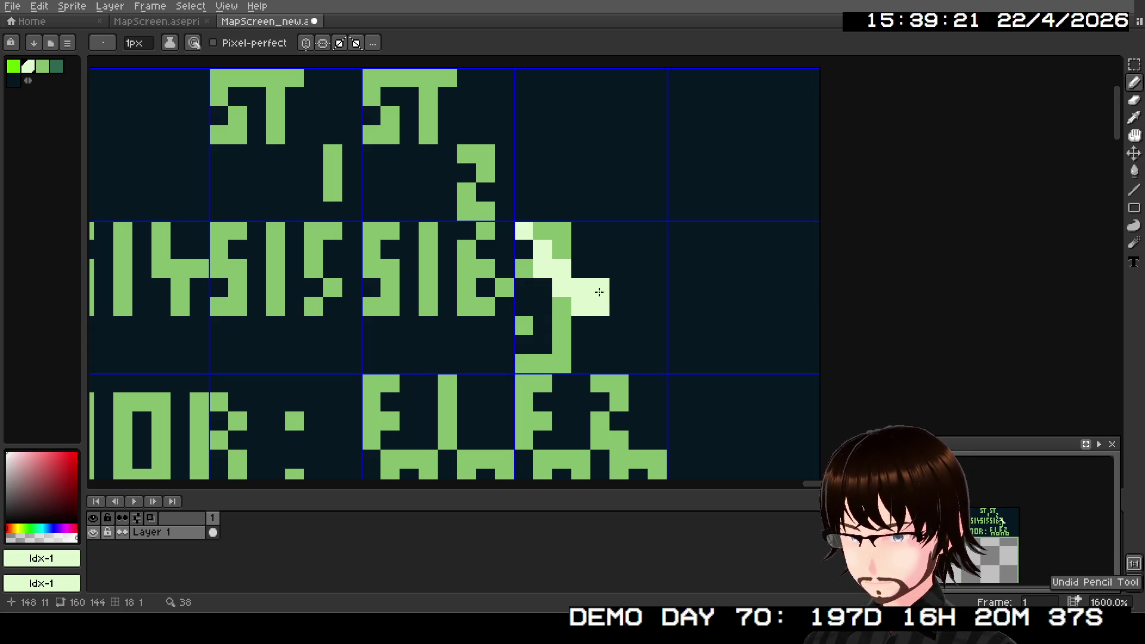
pyautogui.moveTo(564, 326)
pyautogui.mouseDown()
pyautogui.moveTo(539, 363)
pyautogui.moveTo(521, 362)
pyautogui.mouseUp()
pyautogui.moveTo(549, 311)
pyautogui.mouseDown()
pyautogui.moveTo(525, 328)
pyautogui.moveTo(525, 256)
pyautogui.moveTo(537, 286)
pyautogui.mouseUp()
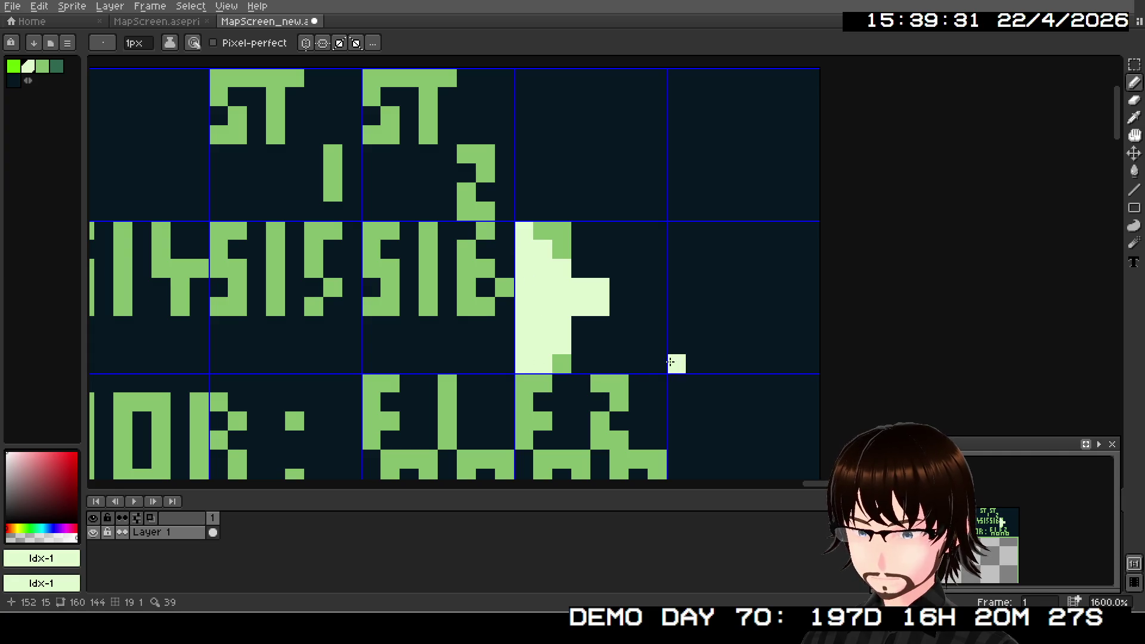
pyautogui.scroll(5, 997, 514)
pyautogui.moveTo(1020, 530); pyautogui.dragTo(1002, 456)
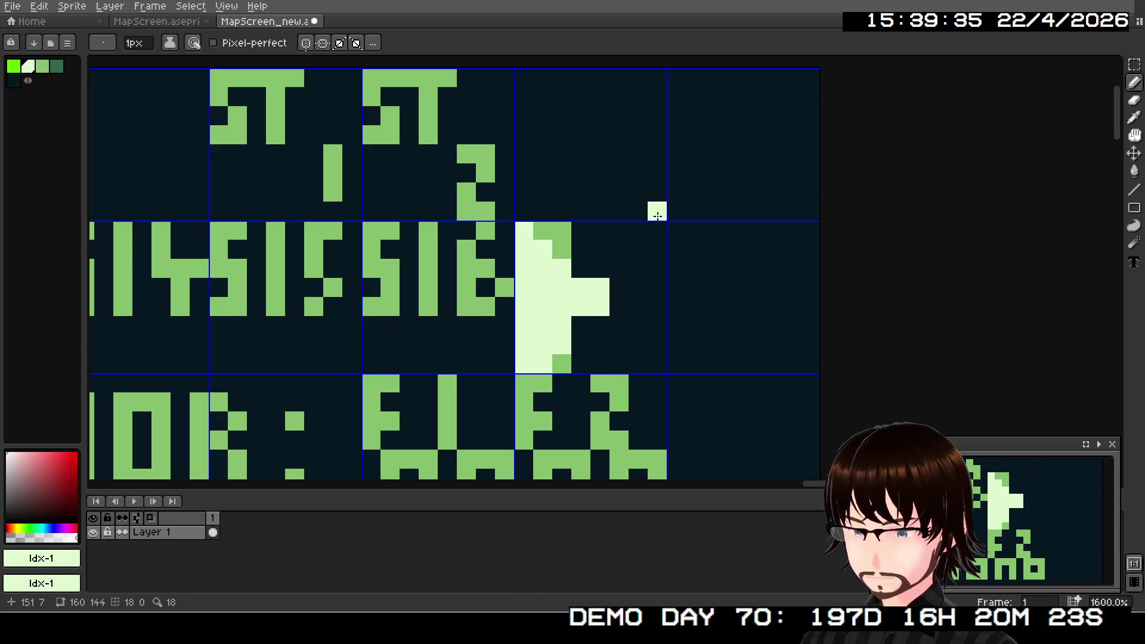
# - Shade the arrow's edge and bottom-row pixels in mid green
pyautogui.rightClick(42, 66)
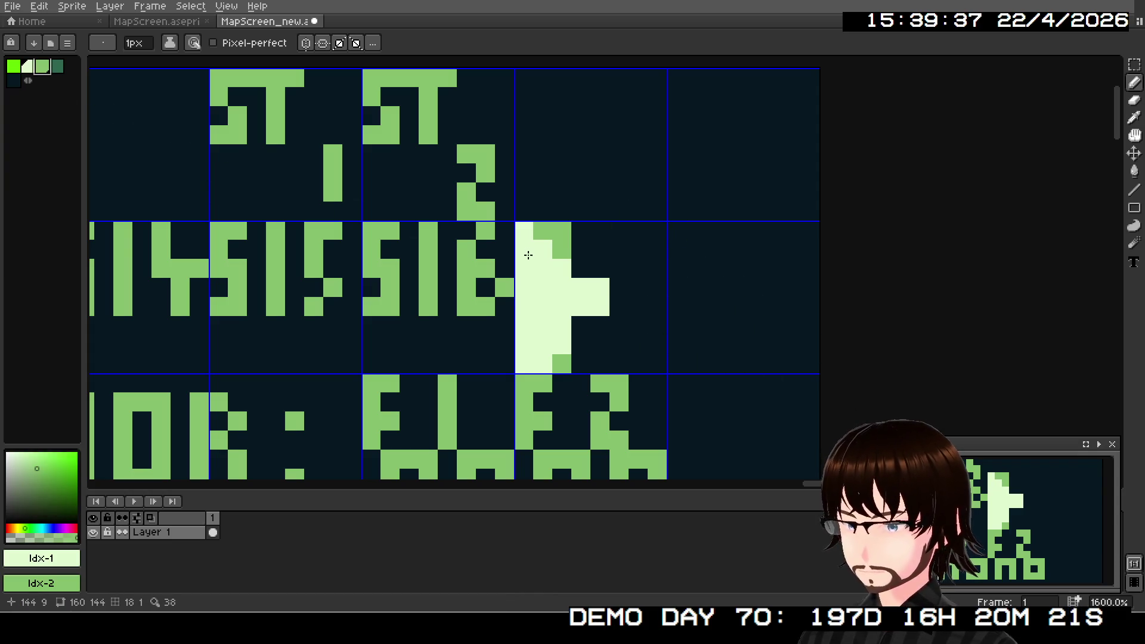
pyautogui.rightClick(530, 232)
pyautogui.rightClick(565, 262)
pyautogui.rightClick(581, 288)
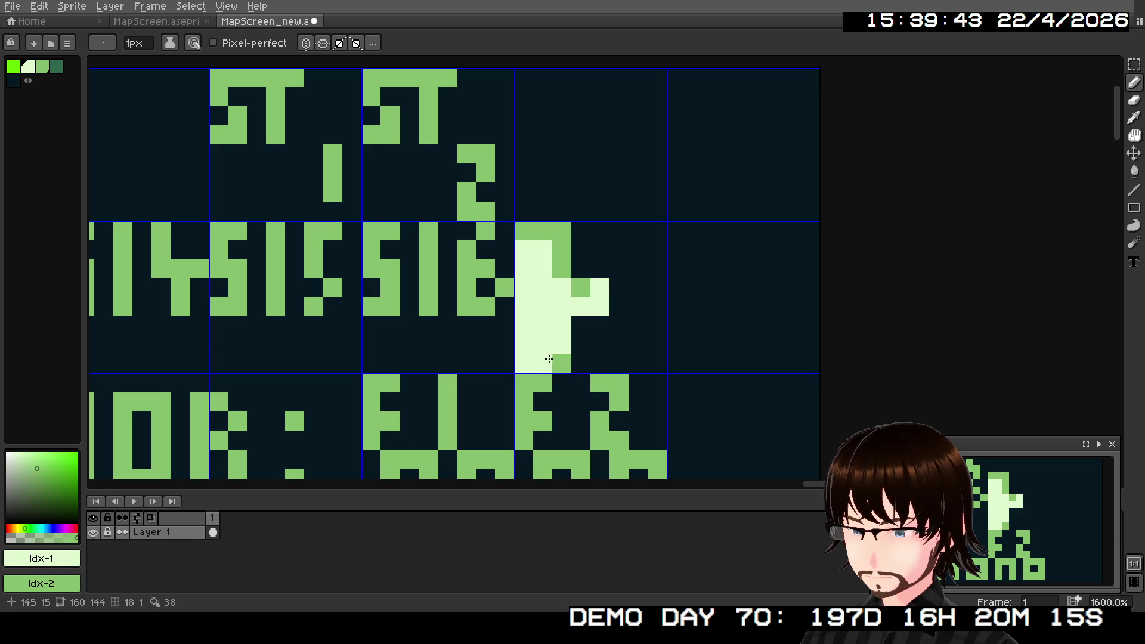
pyautogui.rightClick(546, 357)
pyautogui.rightClick(525, 364)
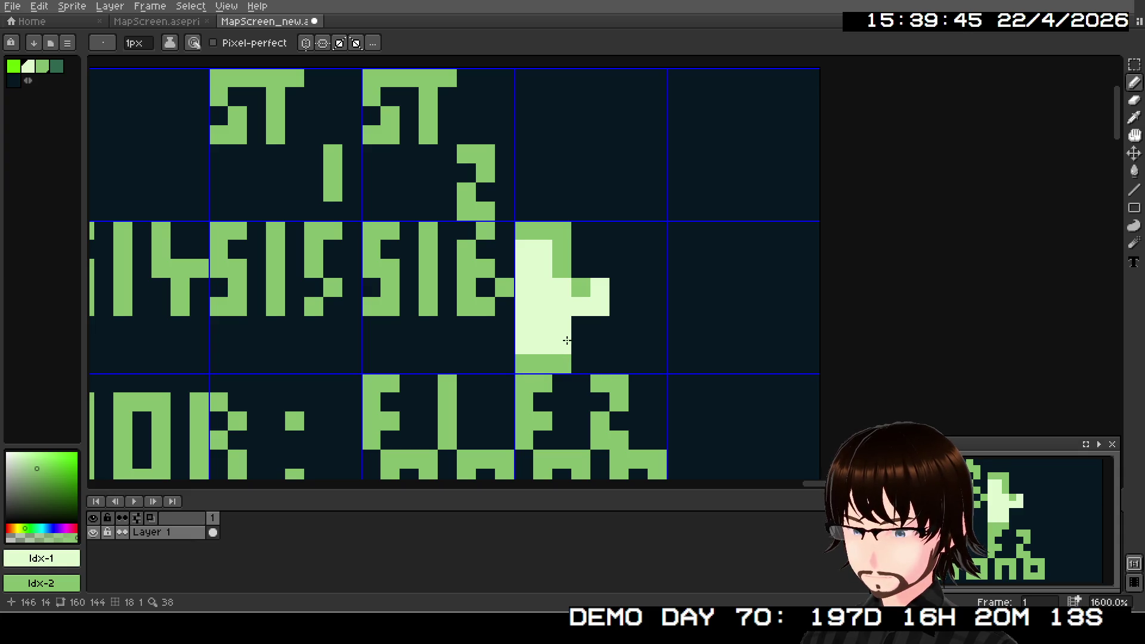
pyautogui.rightClick(563, 343)
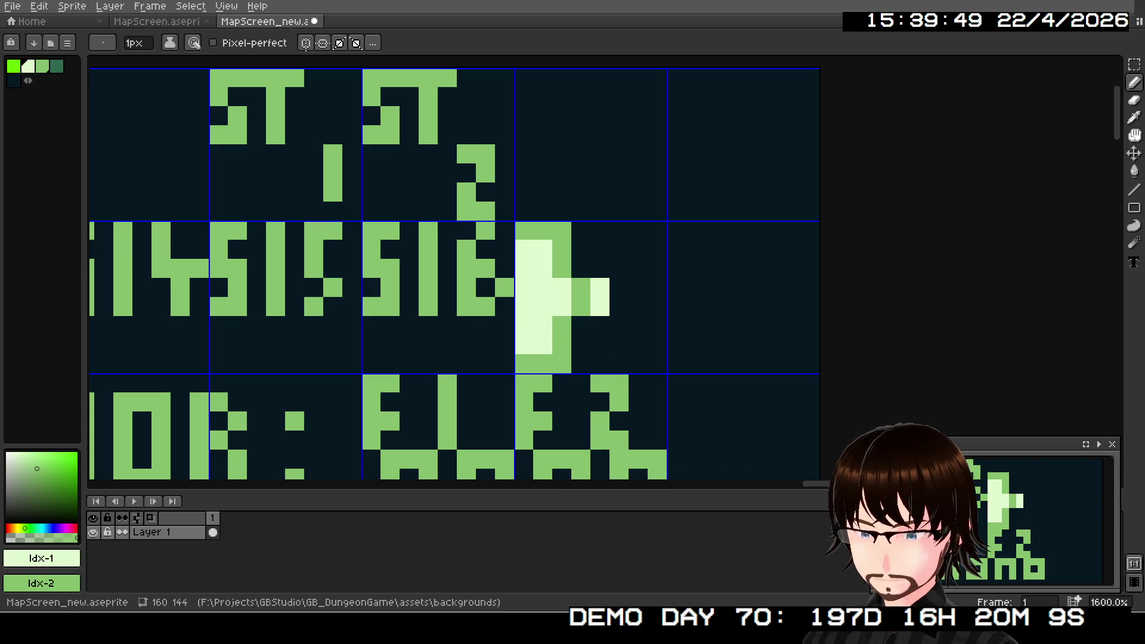
# - Select the arrow's 8x8 tile with the Rectangular Marquee
pyautogui.scroll(-3, 644, 316)
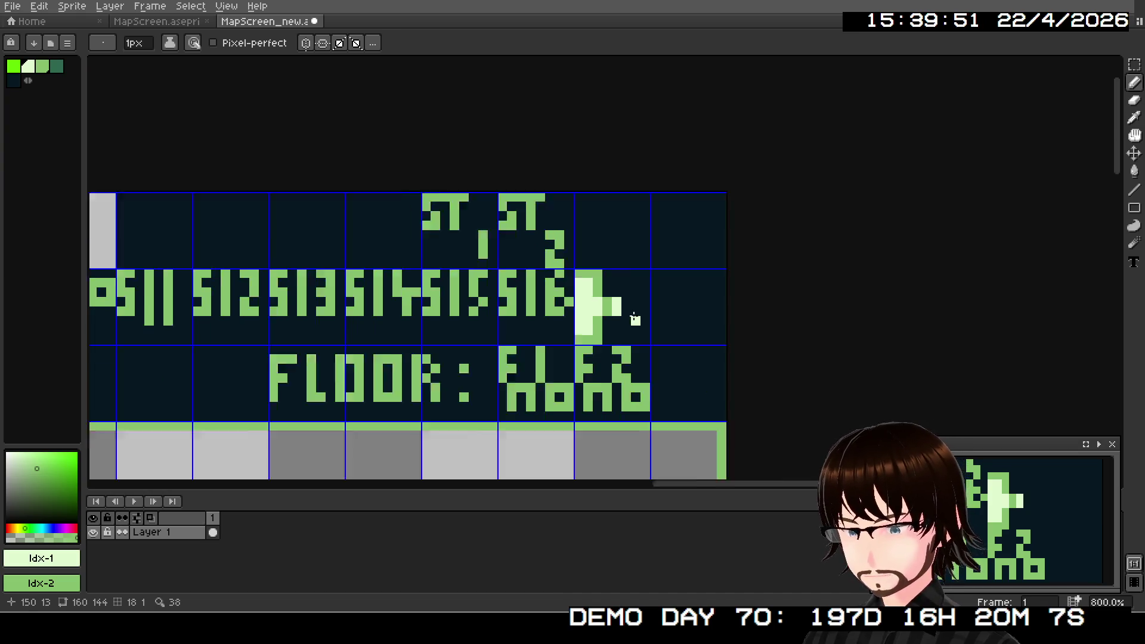
pyautogui.click(1135, 64)
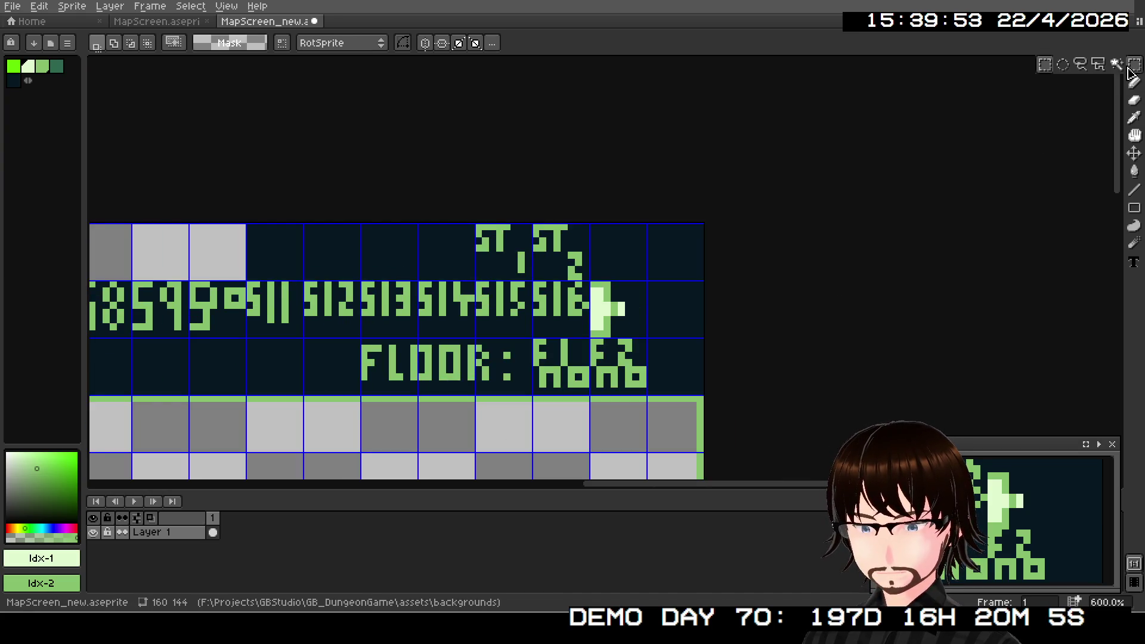
pyautogui.scroll(2, 600, 297)
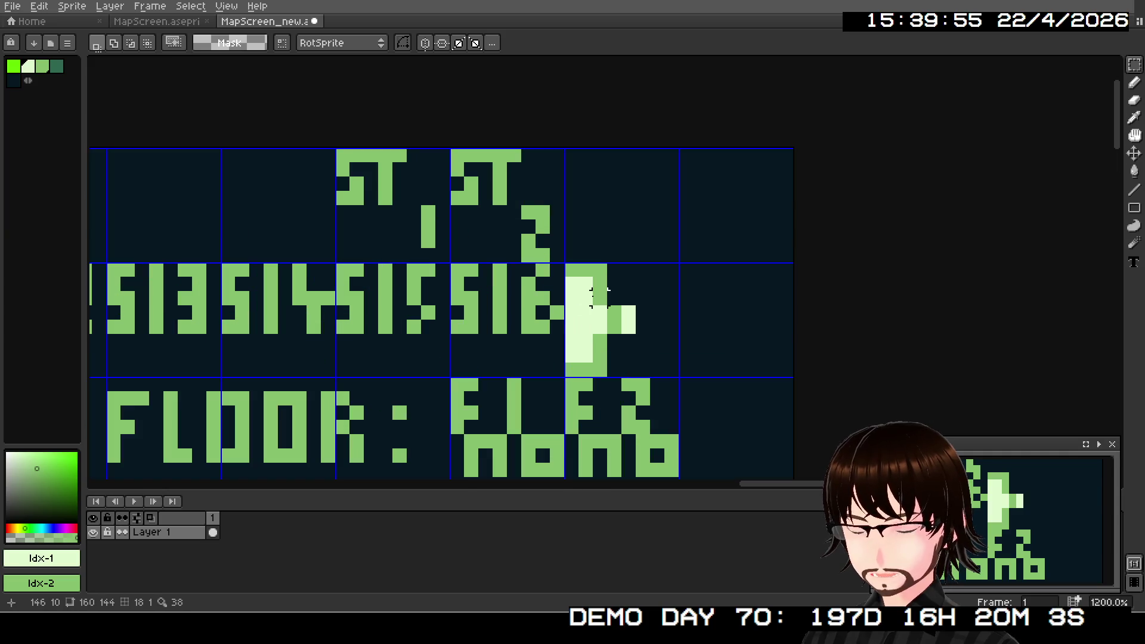
pyautogui.moveTo(571, 269); pyautogui.dragTo(679, 376)
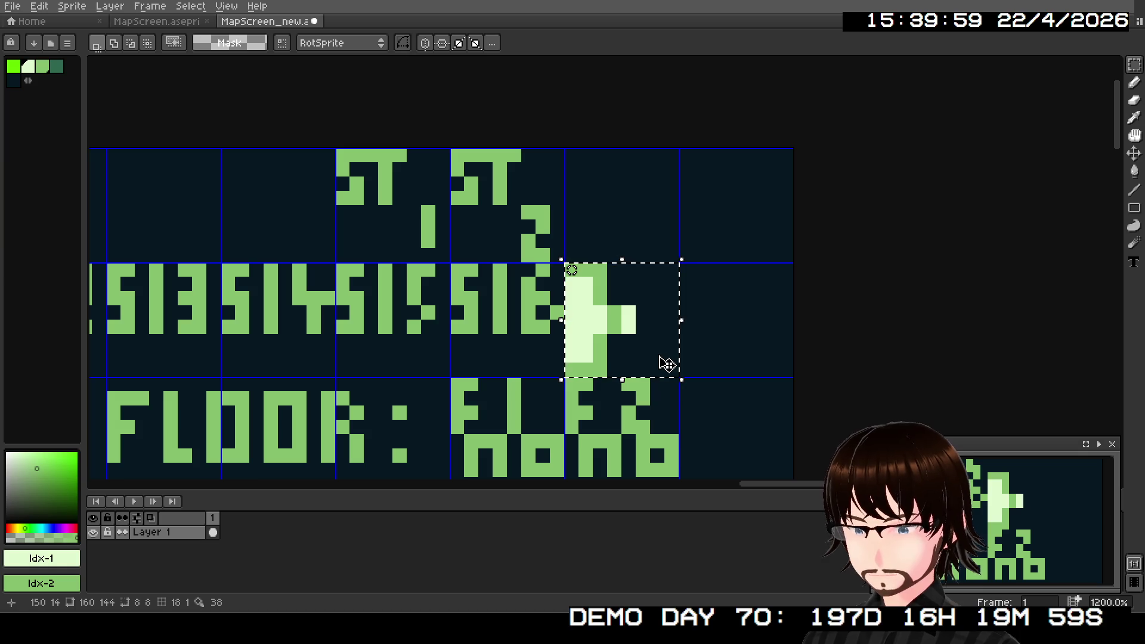
# - Move the arrow tile left to the start of the number row, before the 51 tile
pyautogui.click(667, 364)
pyautogui.moveTo(619, 355)
pyautogui.mouseDown()
pyautogui.moveTo(318, 341)
pyautogui.moveTo(851, 340)
pyautogui.moveTo(650, 365)
pyautogui.moveTo(404, 345)
pyautogui.moveTo(275, 351)
pyautogui.moveTo(598, 333)
pyautogui.moveTo(899, 361)
pyautogui.mouseUp()
pyautogui.scroll(-4, 769, 349)
pyautogui.moveTo(759, 342); pyautogui.dragTo(323, 359)
pyautogui.scroll(4, 327, 360)
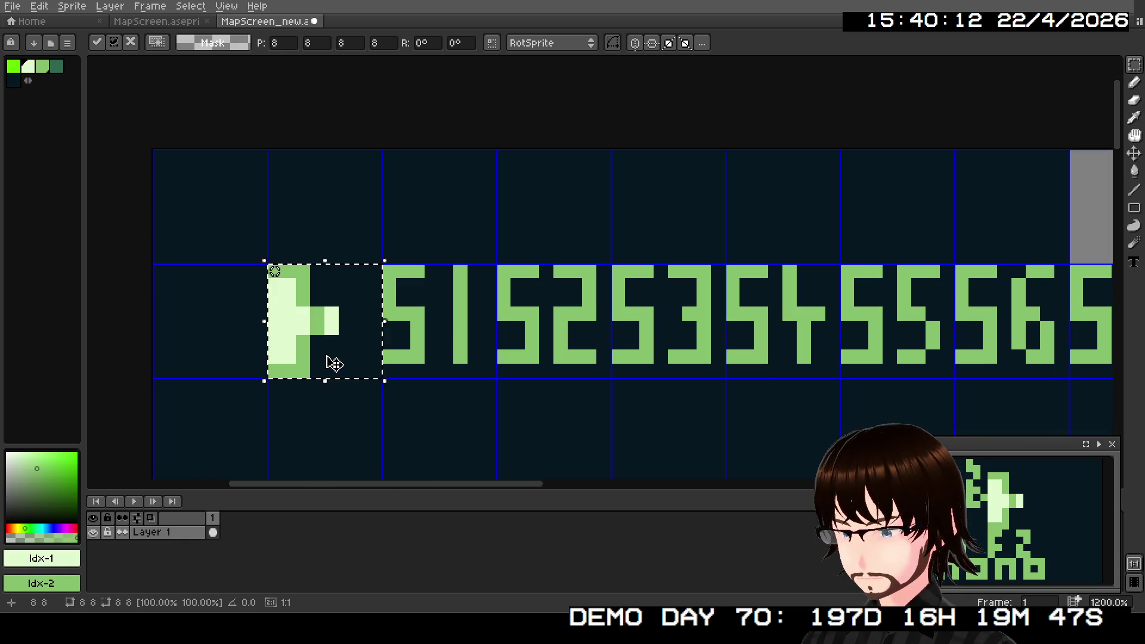
pyautogui.hscroll(-3, 333, 360)
# - Flip the arrow horizontally so it points left, then drop and deselect it
pyautogui.click(39, 6)
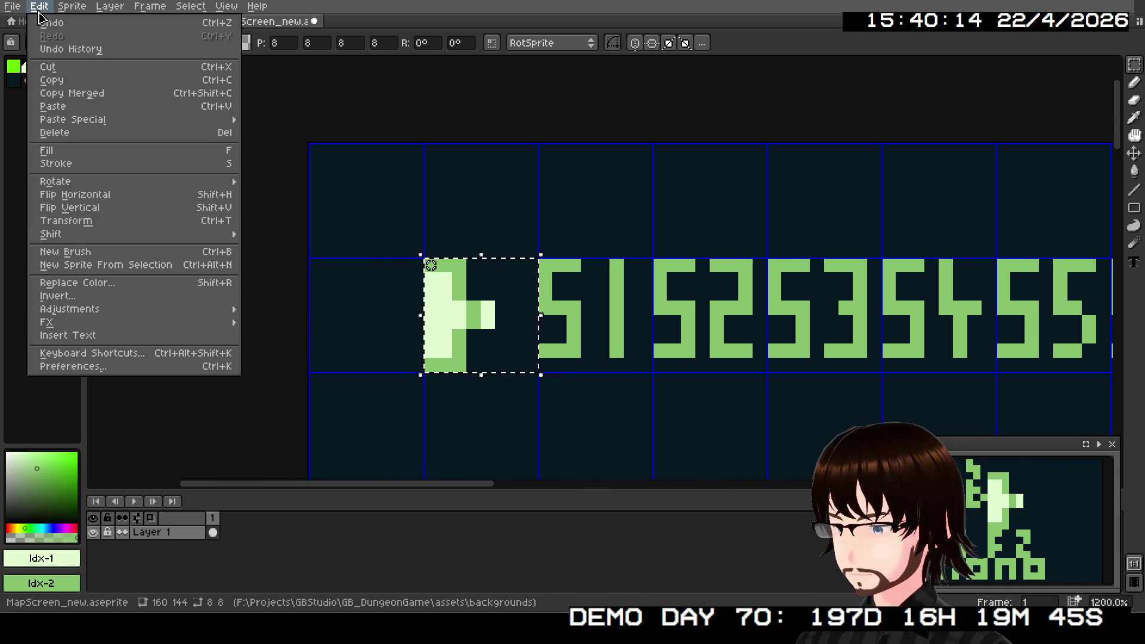
pyautogui.click(84, 201)
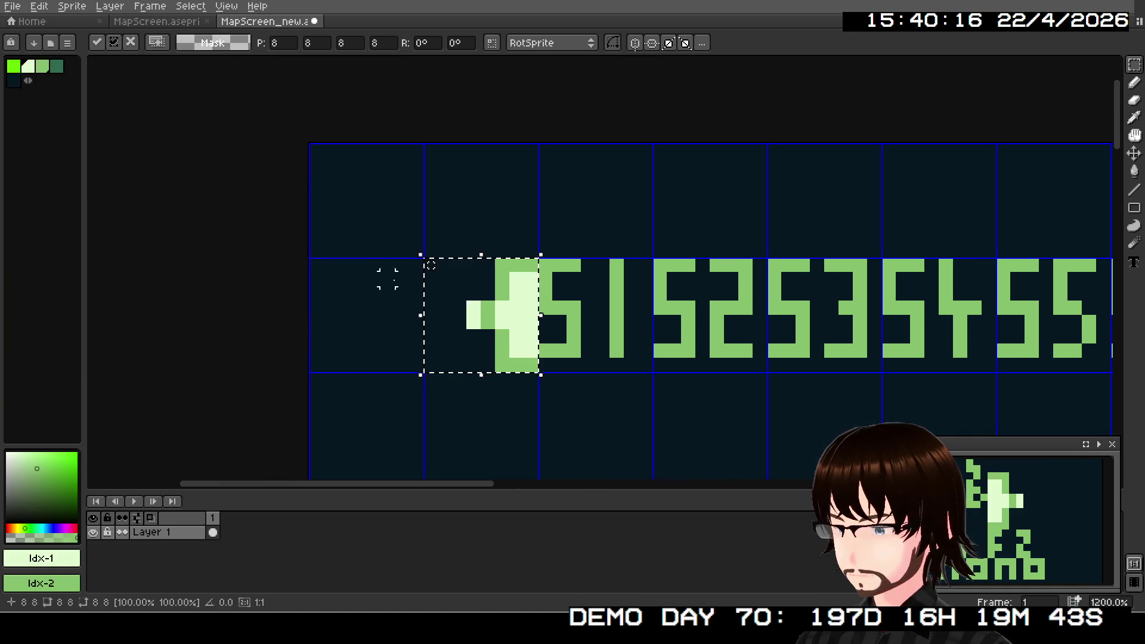
pyautogui.click(258, 292)
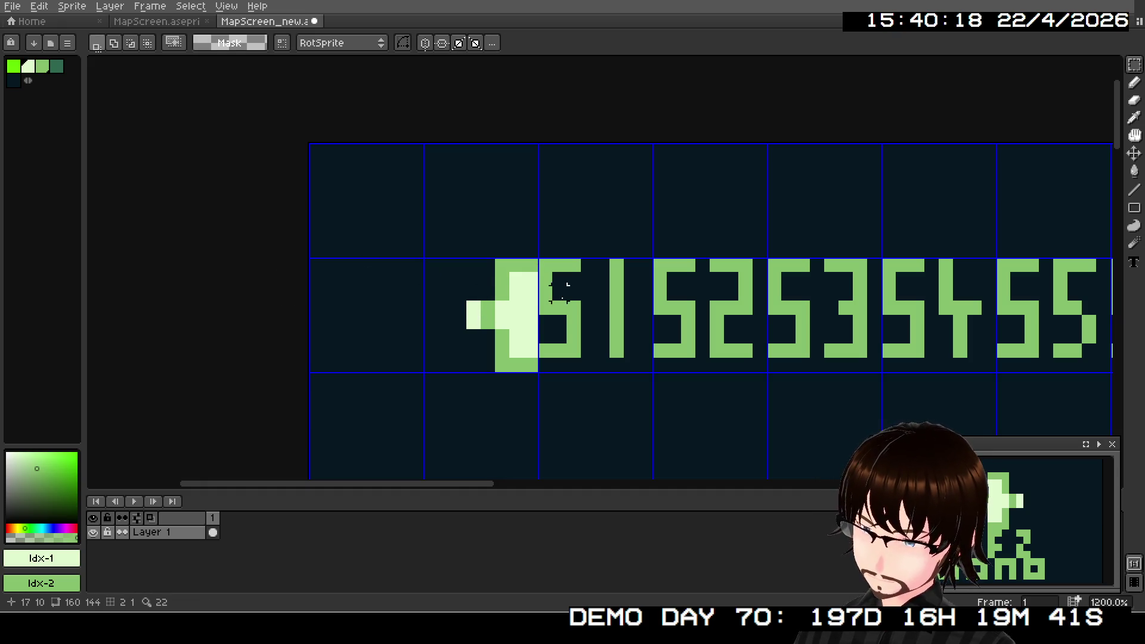
# - Paint-bucket the grey strip above the number tiles with dark Idx-4
pyautogui.hscroll(3, 637, 307)
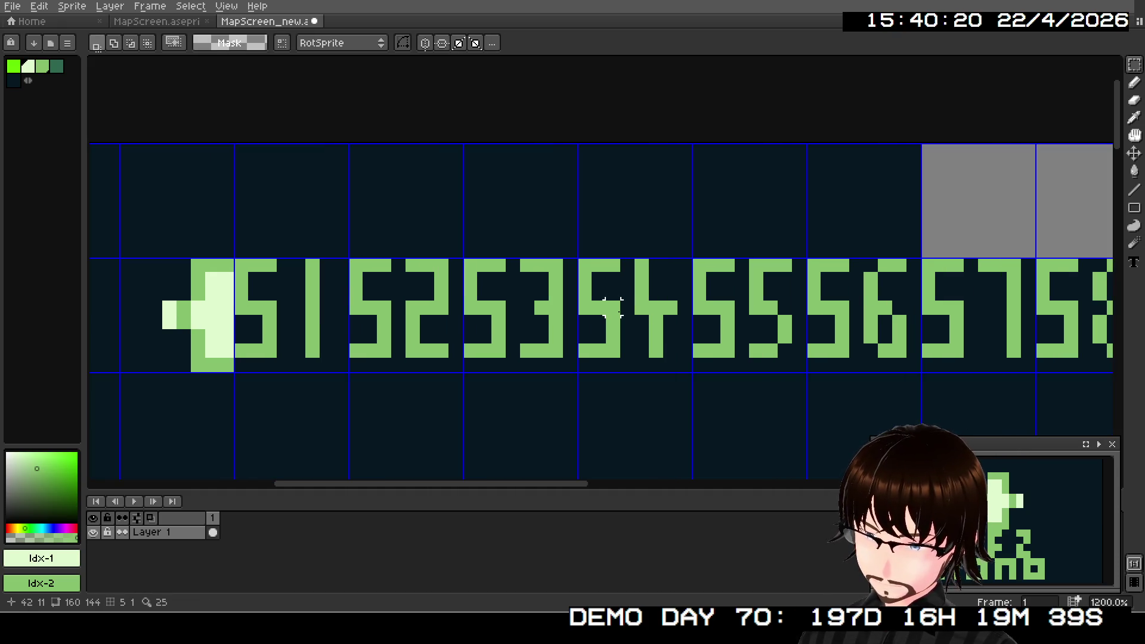
pyautogui.hscroll(3, 626, 307)
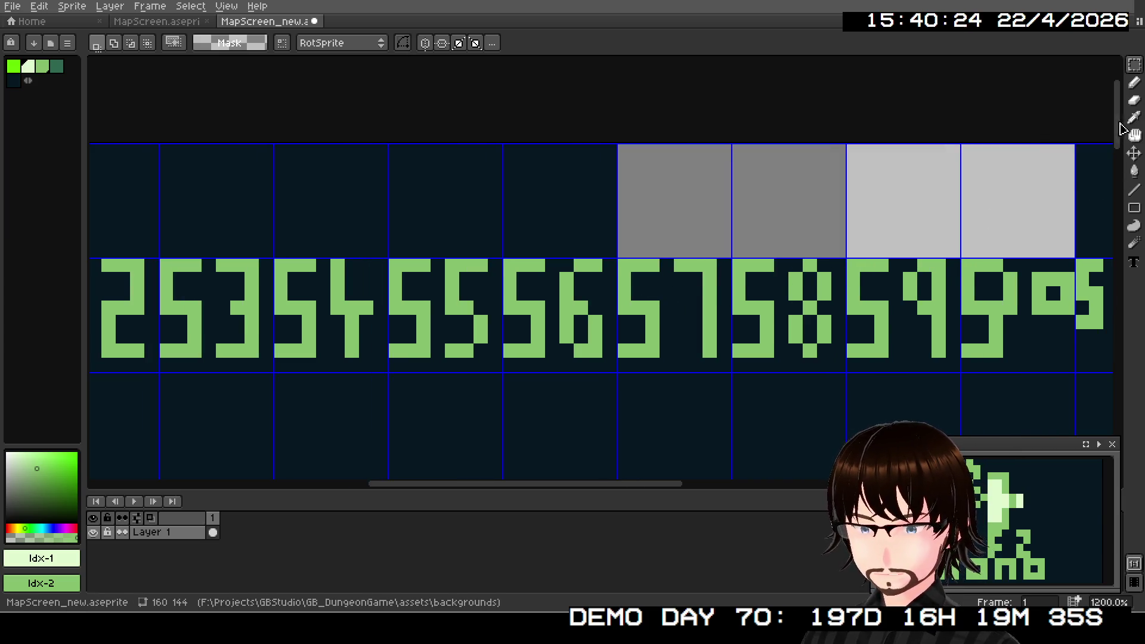
pyautogui.click(1134, 172)
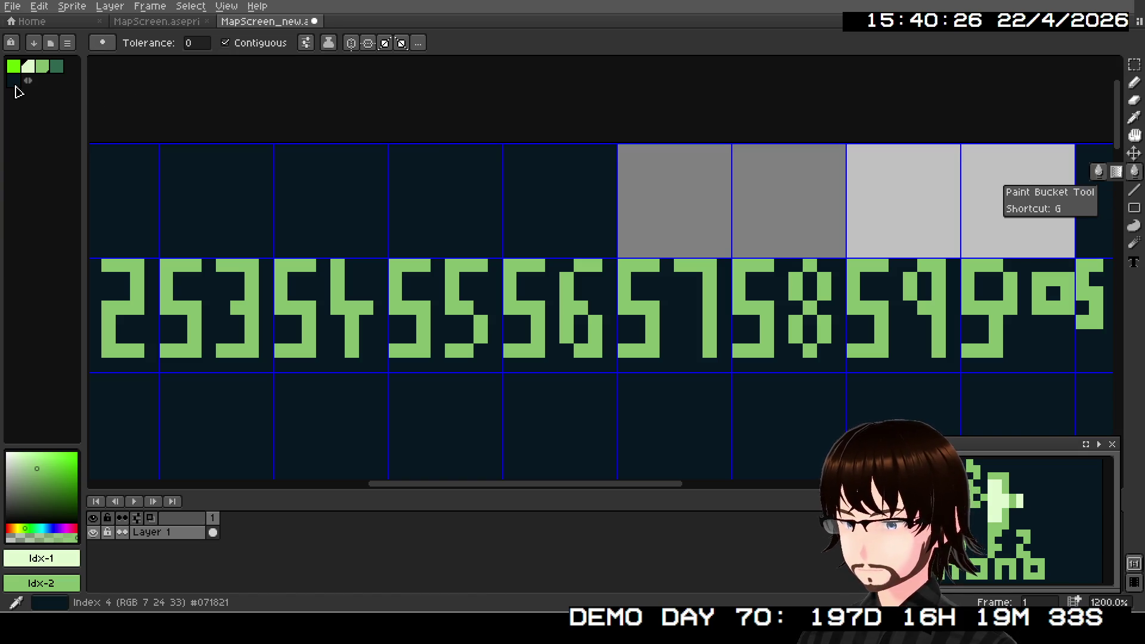
pyautogui.keyDown('alt'); pyautogui.click(1092, 197); pyautogui.keyUp('alt')
pyautogui.click(763, 232)
pyautogui.scroll(-3, 763, 232)
pyautogui.hscroll(3, 460, 268)
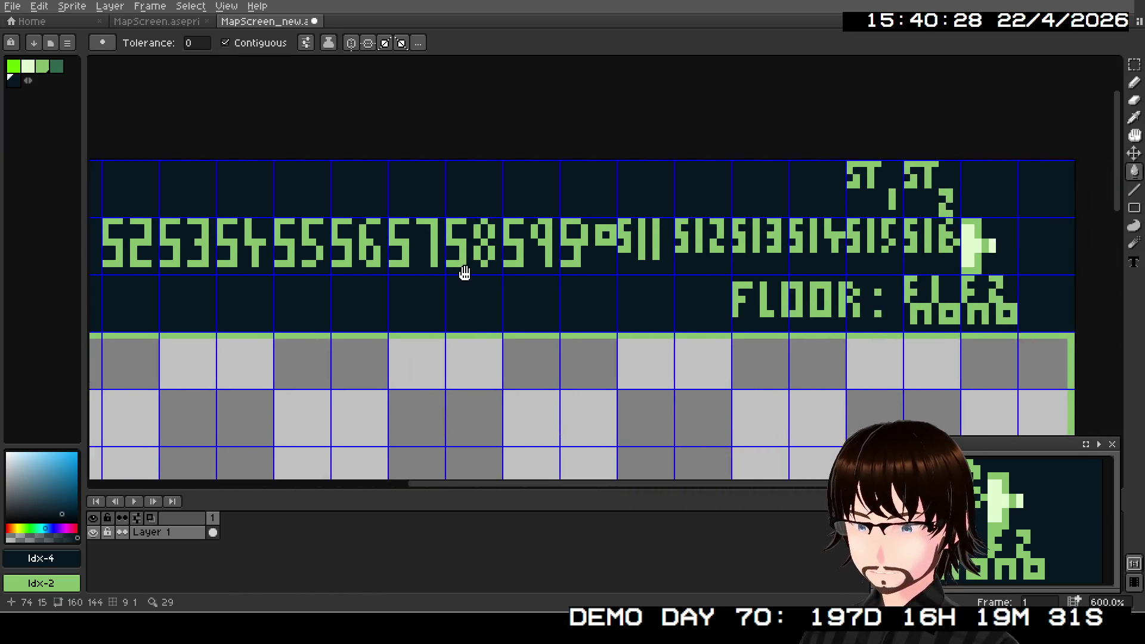
pyautogui.moveTo(342, 353); pyautogui.dragTo(698, 332)
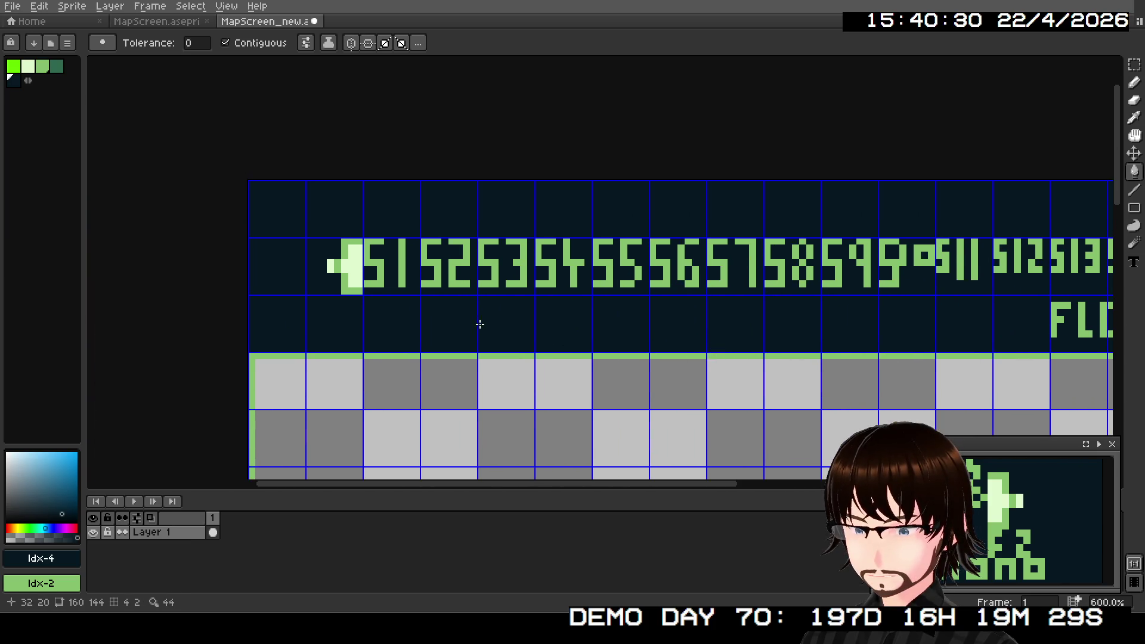
pyautogui.scroll(3, 435, 294)
pyautogui.moveTo(372, 292); pyautogui.dragTo(409, 393)
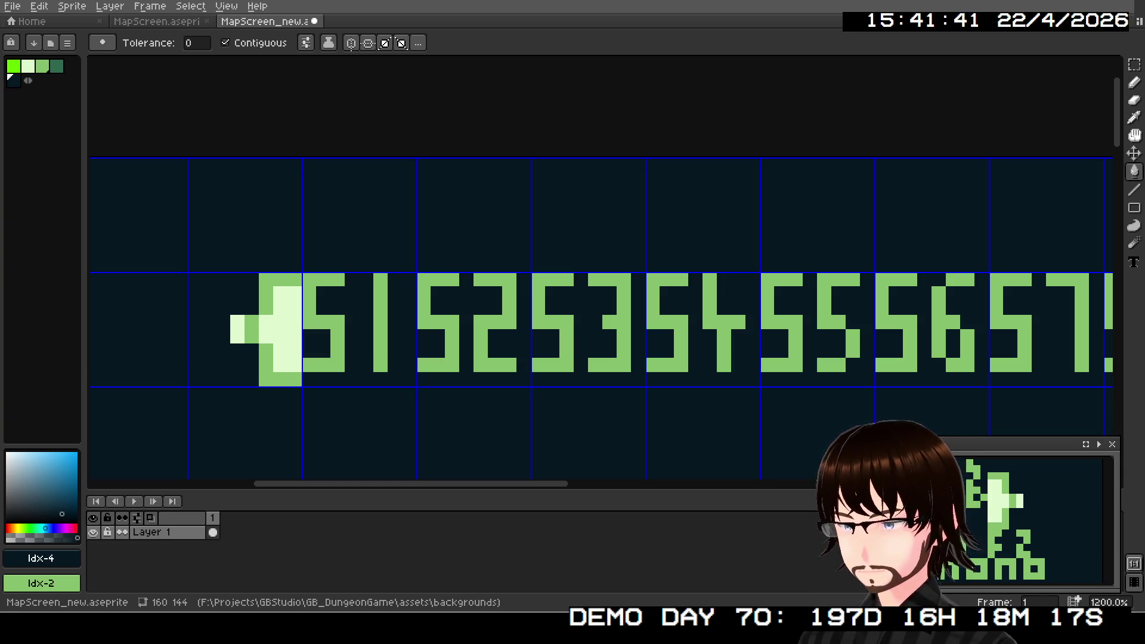
pyautogui.scroll(1, 524, 224)
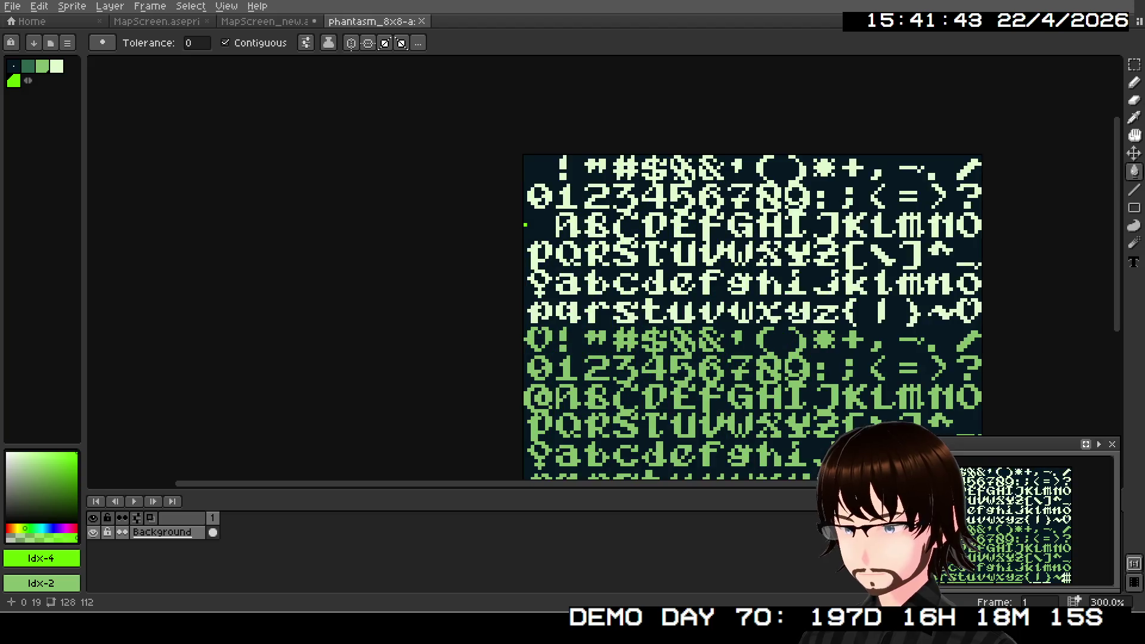
# - Set the grid width and height to 8 on the phantasm font sheet
pyautogui.click(227, 6)
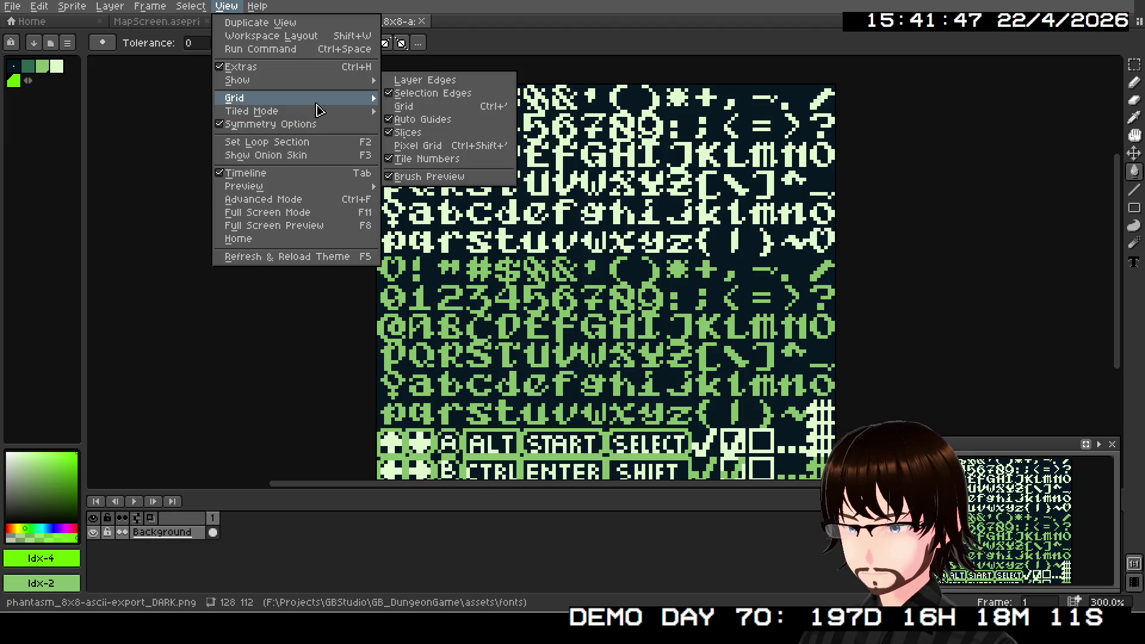
pyautogui.moveTo(327, 98)
pyautogui.click(417, 100)
pyautogui.click(541, 306)
pyautogui.write('8')
pyautogui.press('Tab')
pyautogui.write('8')
pyautogui.click(586, 332)
pyautogui.scroll(3, 995, 252)
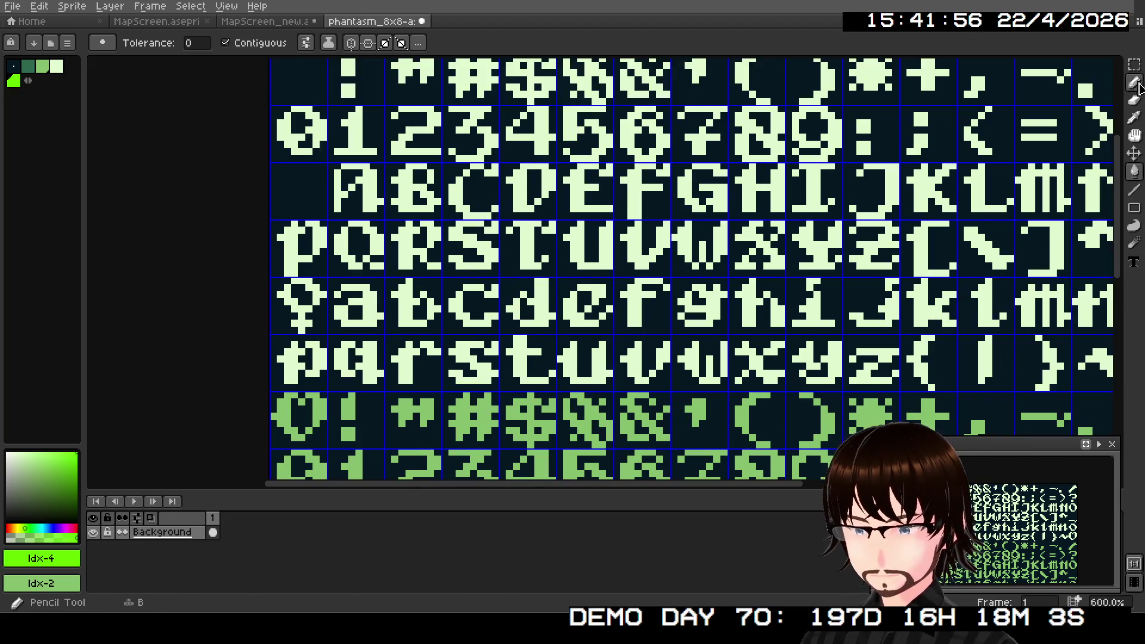
# - Marquee-select the S glyph's 8x8 cell
pyautogui.click(1134, 64)
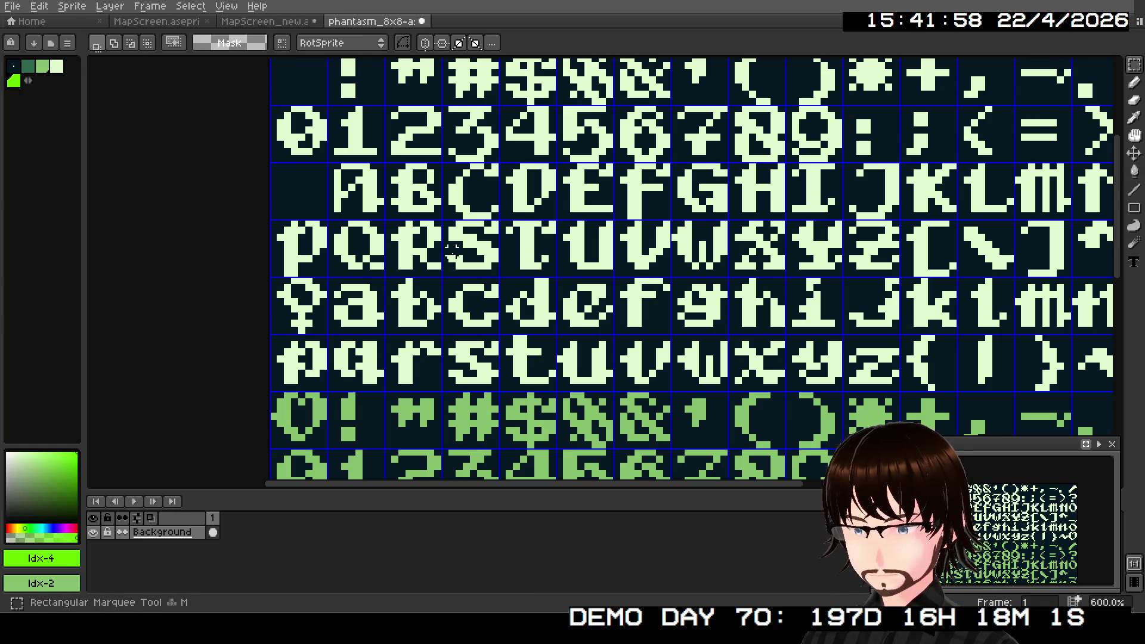
pyautogui.scroll(3, 455, 229)
pyautogui.moveTo(439, 209); pyautogui.dragTo(544, 317)
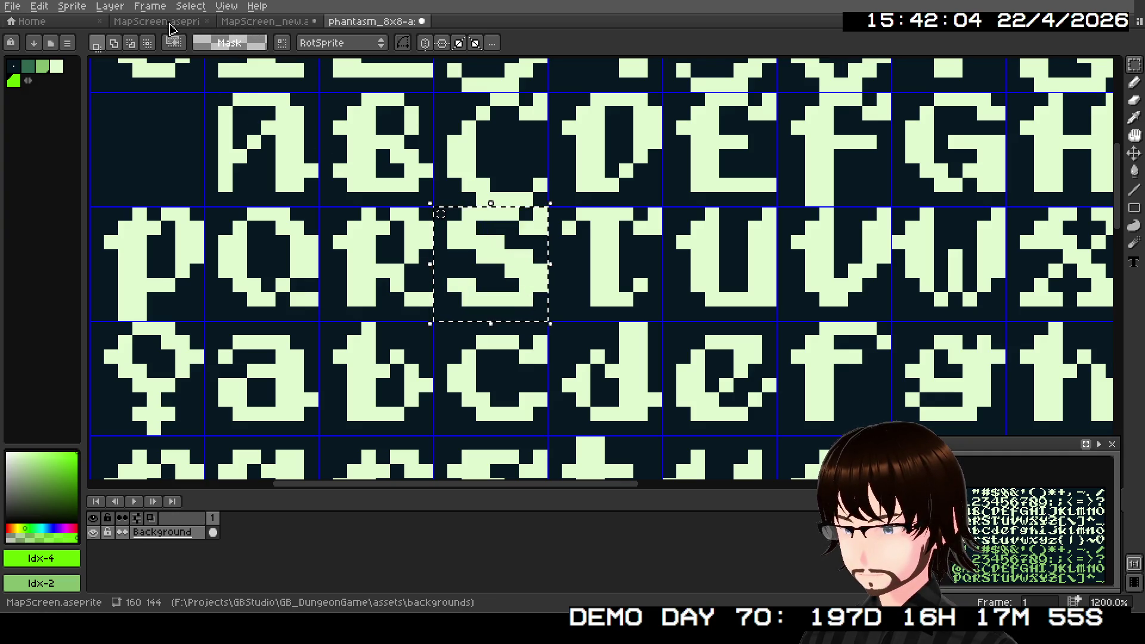
# - Close MapScreen.aseprite and paste the S glyph into the empty row above the numbers
pyautogui.click(170, 24)
pyautogui.click(245, 24)
pyautogui.click(170, 22)
pyautogui.click(207, 21)
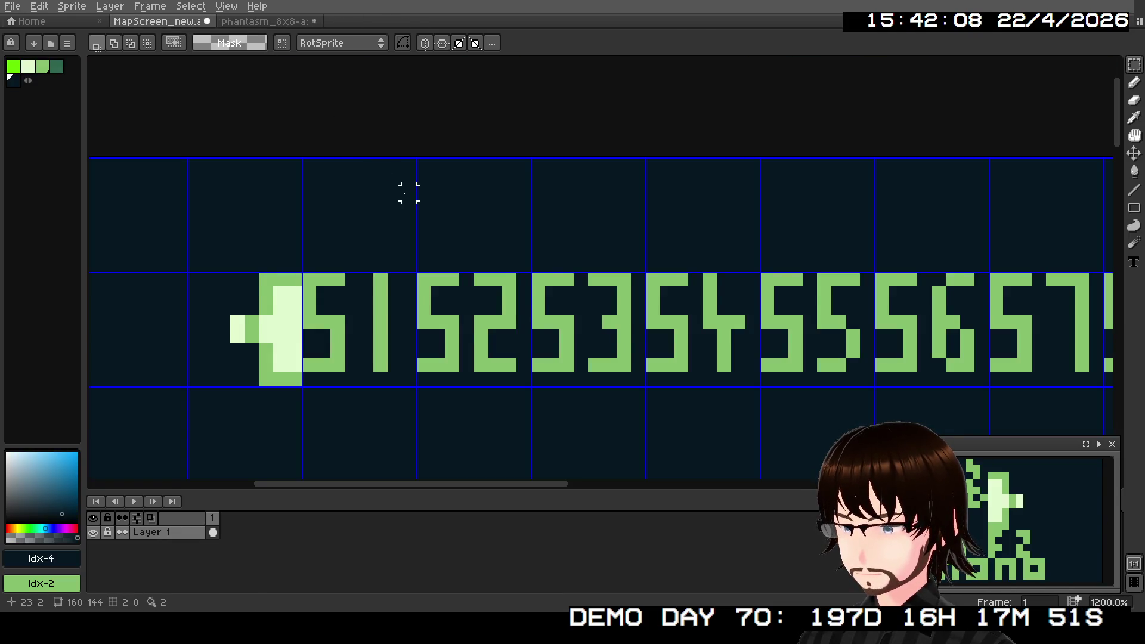
pyautogui.hotkey('ctrl', 'v')
pyautogui.moveTo(487, 258)
pyautogui.mouseDown()
pyautogui.moveTo(478, 204)
pyautogui.moveTo(352, 210)
pyautogui.mouseUp()
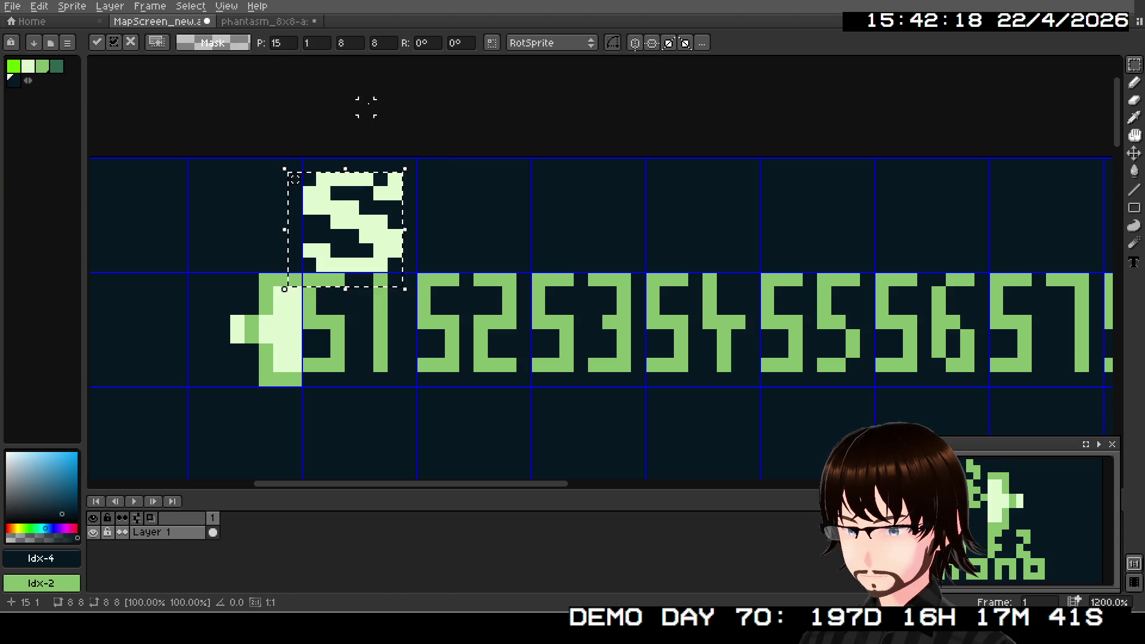
pyautogui.click(450, 128)
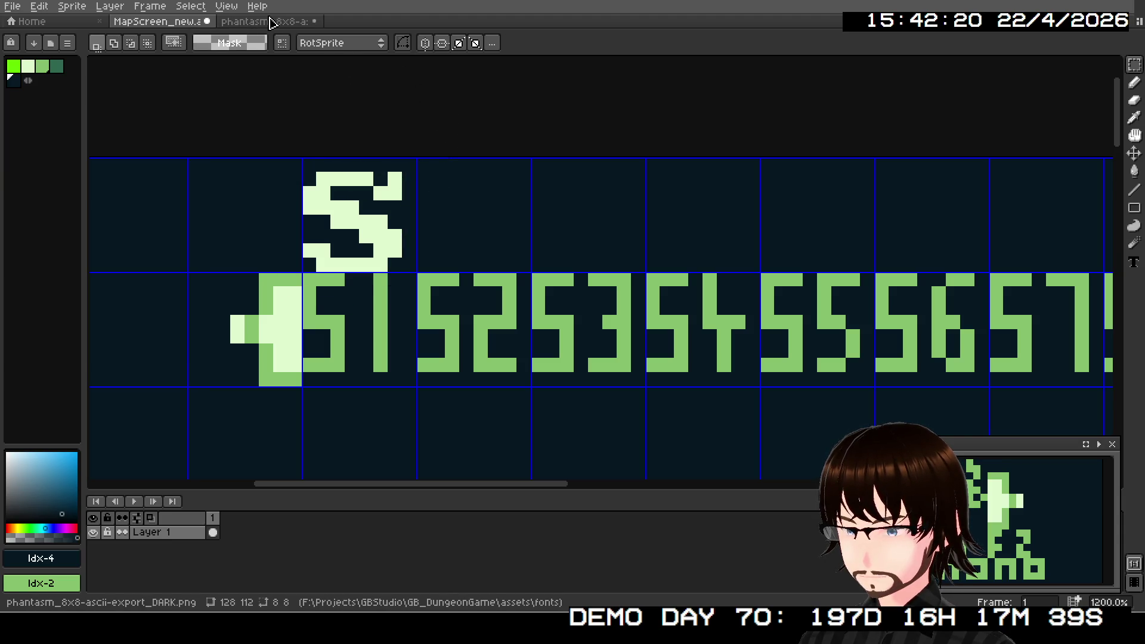
# - Select the lowercase t on the font sheet and paste it beside the S
pyautogui.click(303, 23)
pyautogui.scroll(-4, 599, 256)
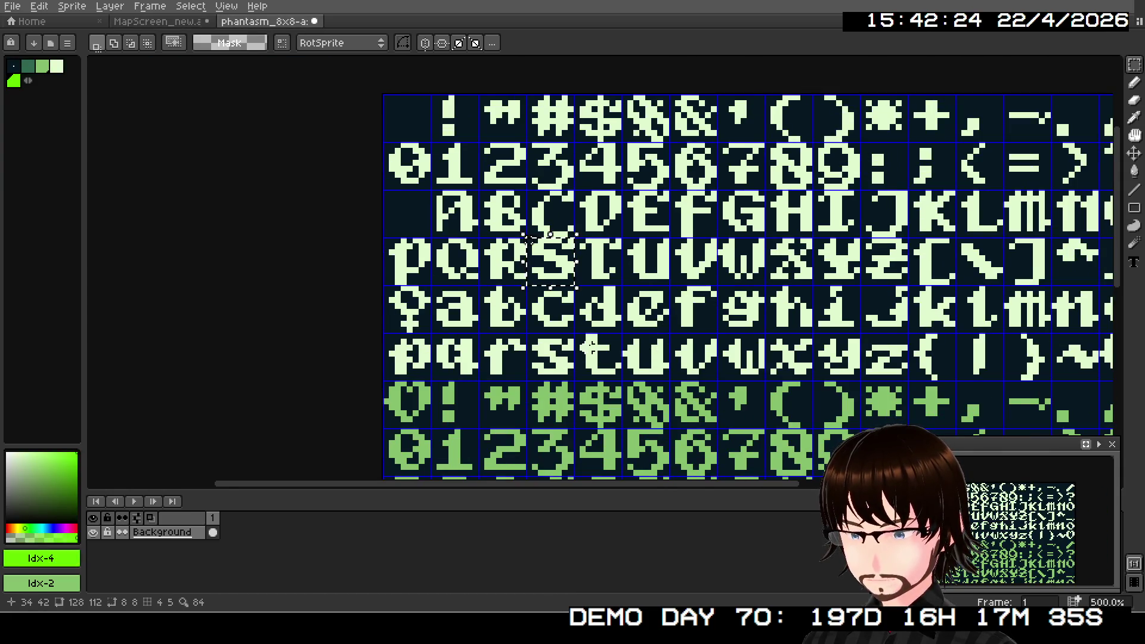
pyautogui.scroll(5, 575, 332)
pyautogui.moveTo(557, 318); pyautogui.dragTo(694, 457)
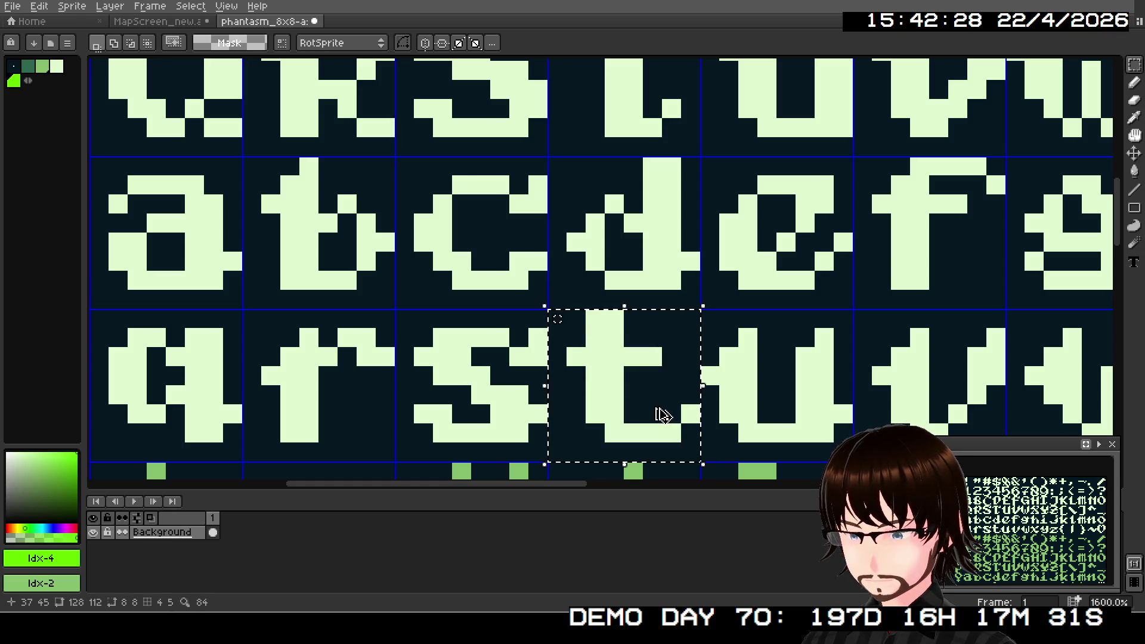
pyautogui.click(166, 25)
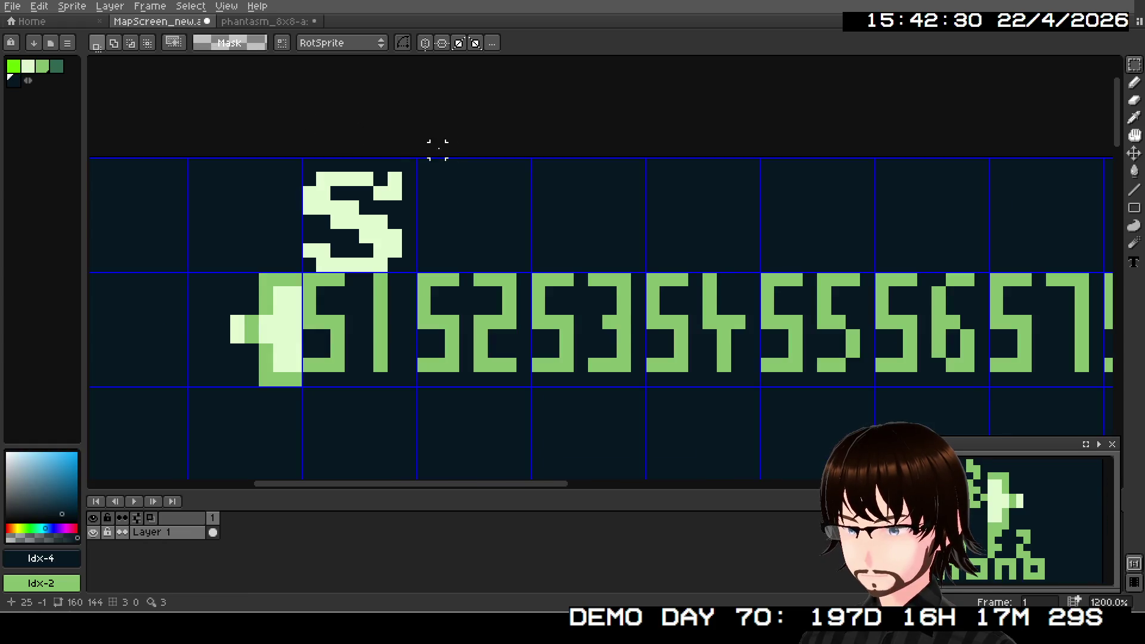
pyautogui.hotkey('ctrl', 'v')
pyautogui.moveTo(575, 256)
pyautogui.mouseDown()
pyautogui.moveTo(428, 213)
pyautogui.moveTo(438, 206)
pyautogui.moveTo(439, 220)
pyautogui.mouseUp()
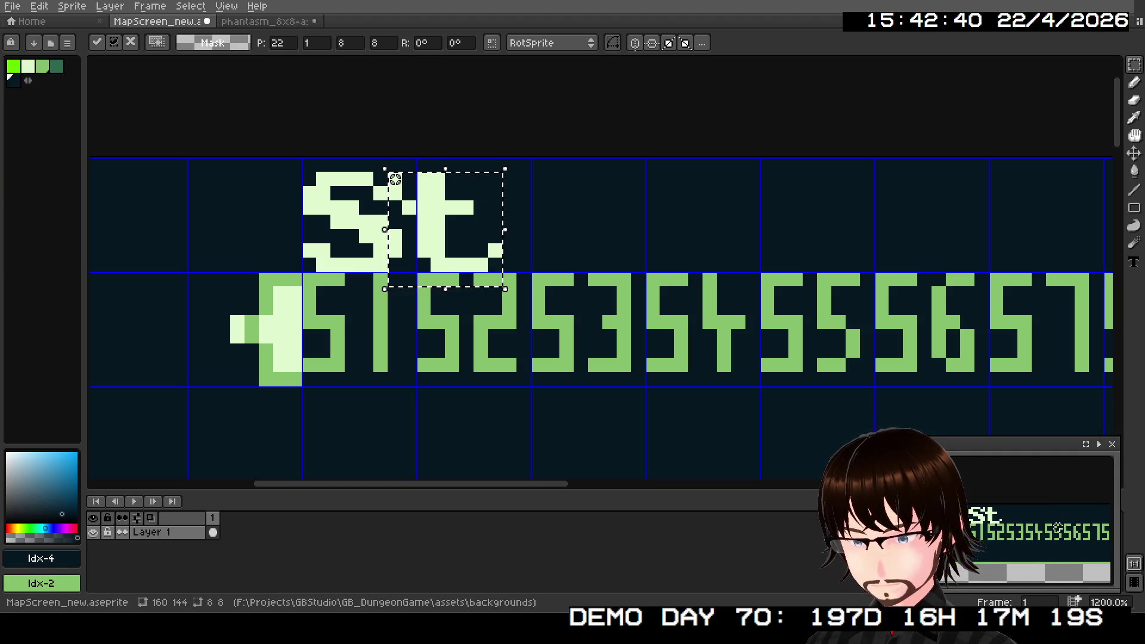
# - Nudge the t one pixel right and place a lowercase a after it
pyautogui.scroll(-1, 477, 245)
pyautogui.moveTo(464, 246); pyautogui.dragTo(464, 246)
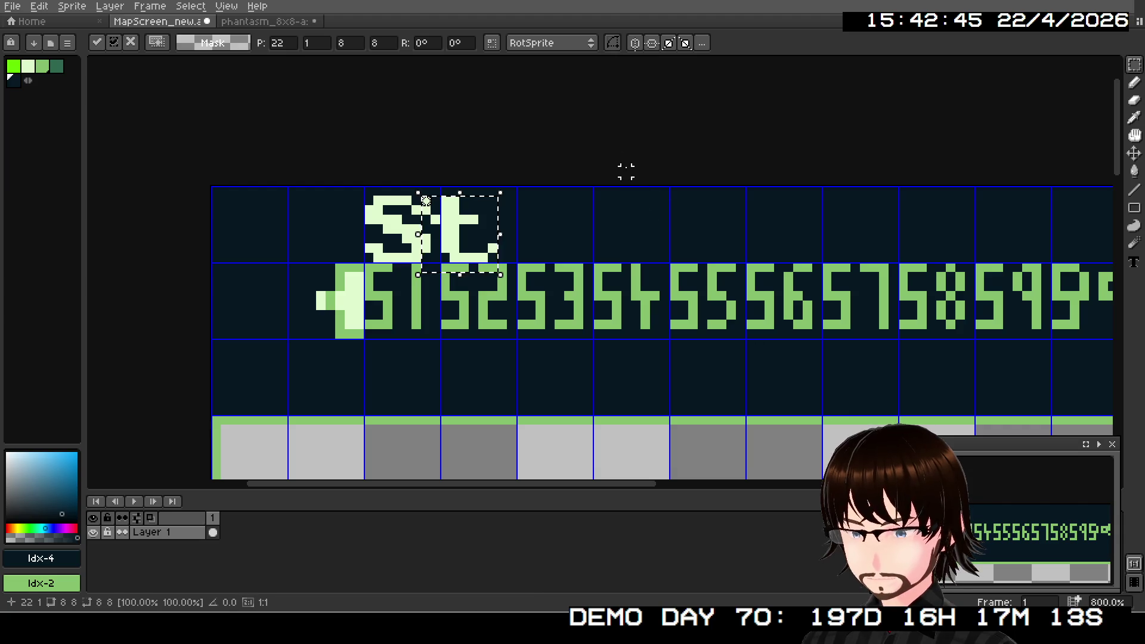
pyautogui.hotkey('ctrl', 'Tab')
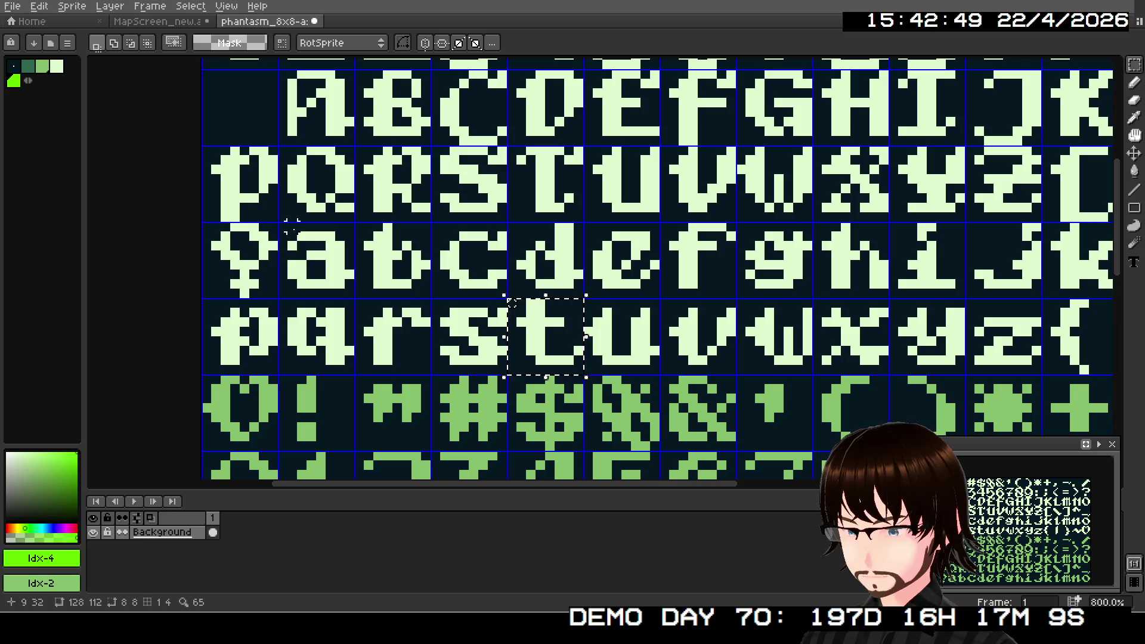
pyautogui.moveTo(291, 224); pyautogui.dragTo(352, 301)
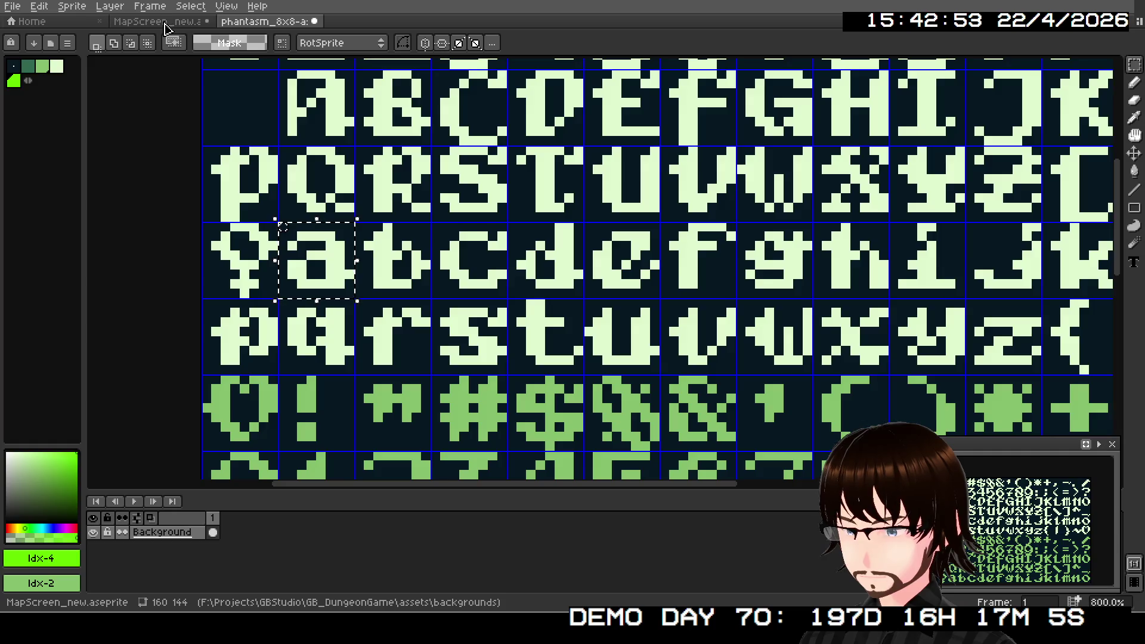
pyautogui.click(158, 21)
pyautogui.hotkey('ctrl', 'v')
pyautogui.moveTo(353, 269)
pyautogui.mouseDown()
pyautogui.moveTo(525, 253)
pyautogui.moveTo(555, 234)
pyautogui.mouseUp()
pyautogui.click(636, 172)
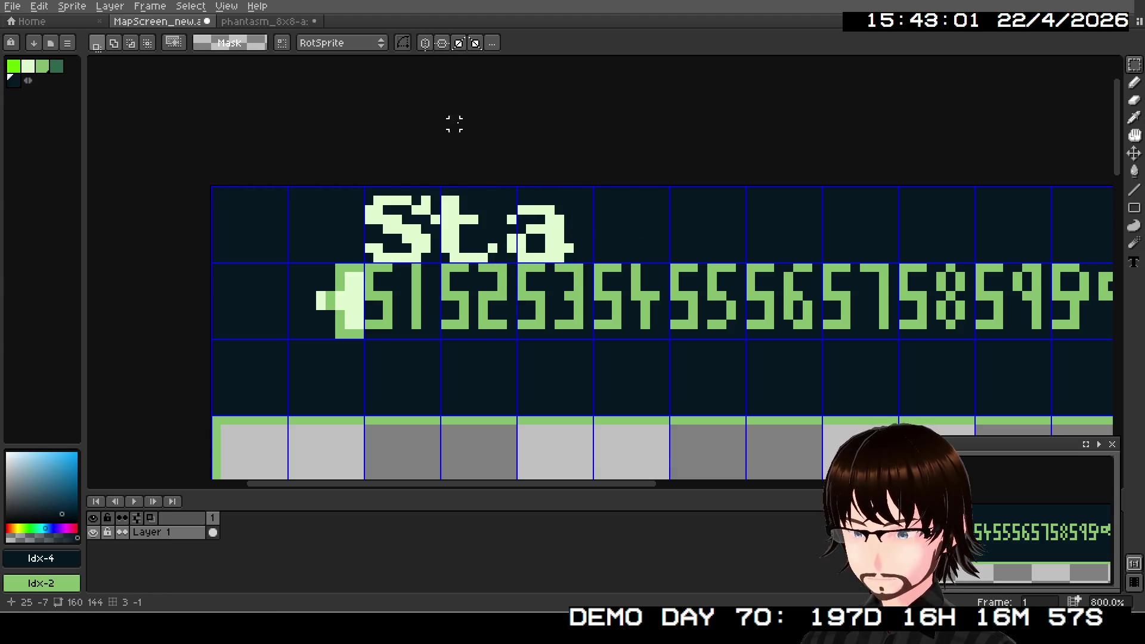
# - Copy the lowercase m from the font sheet and place it after 'Sta'
pyautogui.click(273, 21)
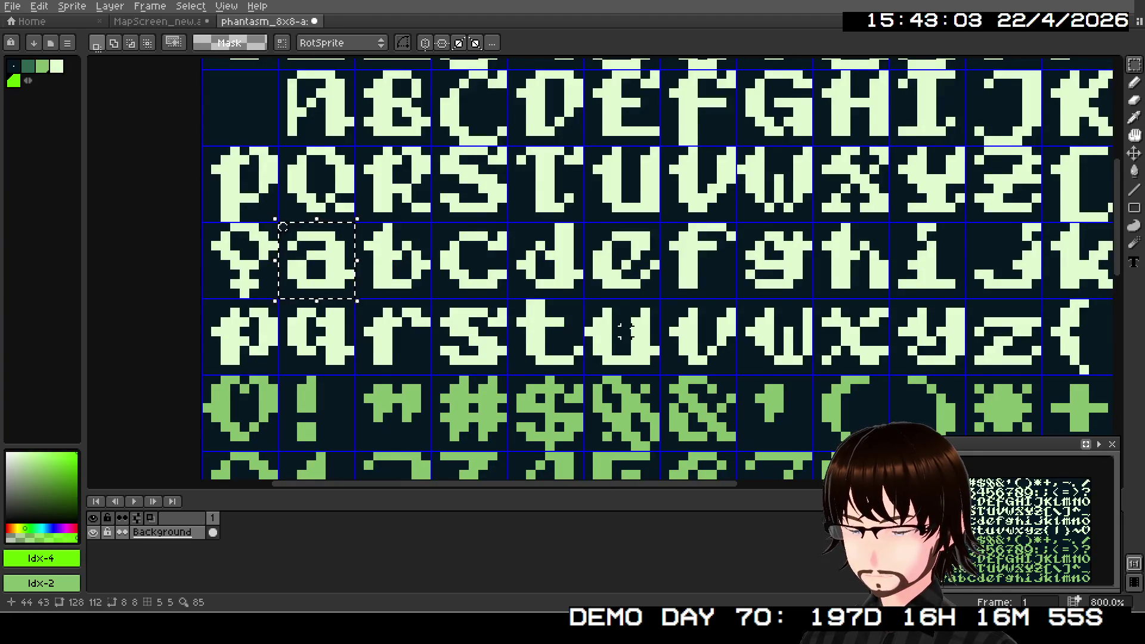
pyautogui.scroll(-2, 625, 331)
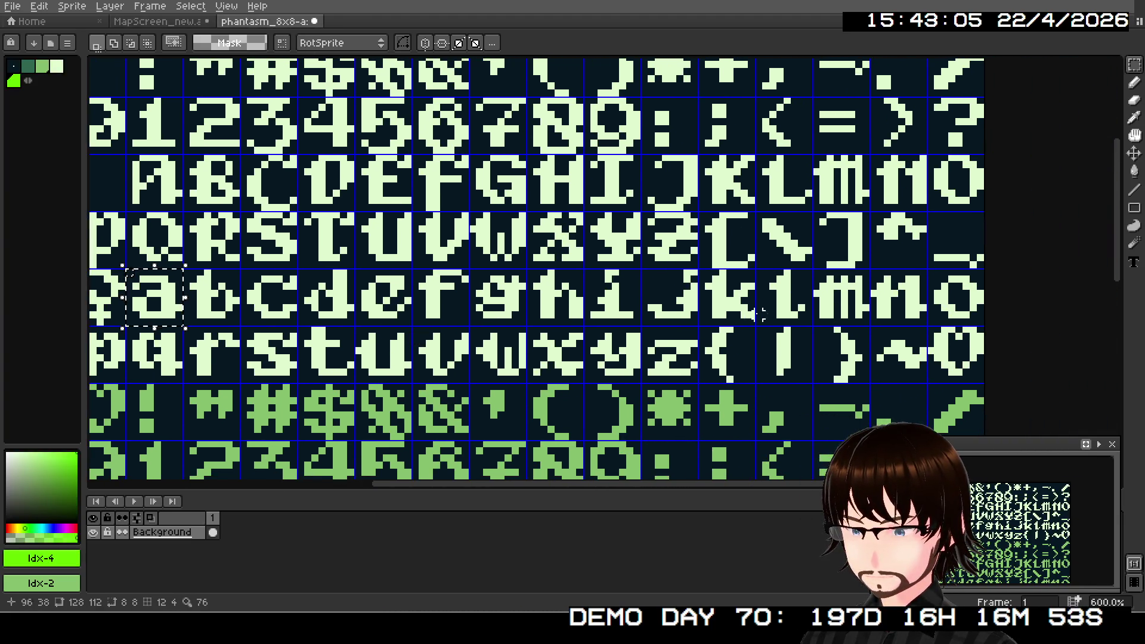
pyautogui.moveTo(816, 273); pyautogui.dragTo(816, 272)
pyautogui.moveTo(859, 313); pyautogui.dragTo(871, 327)
pyautogui.click(173, 21)
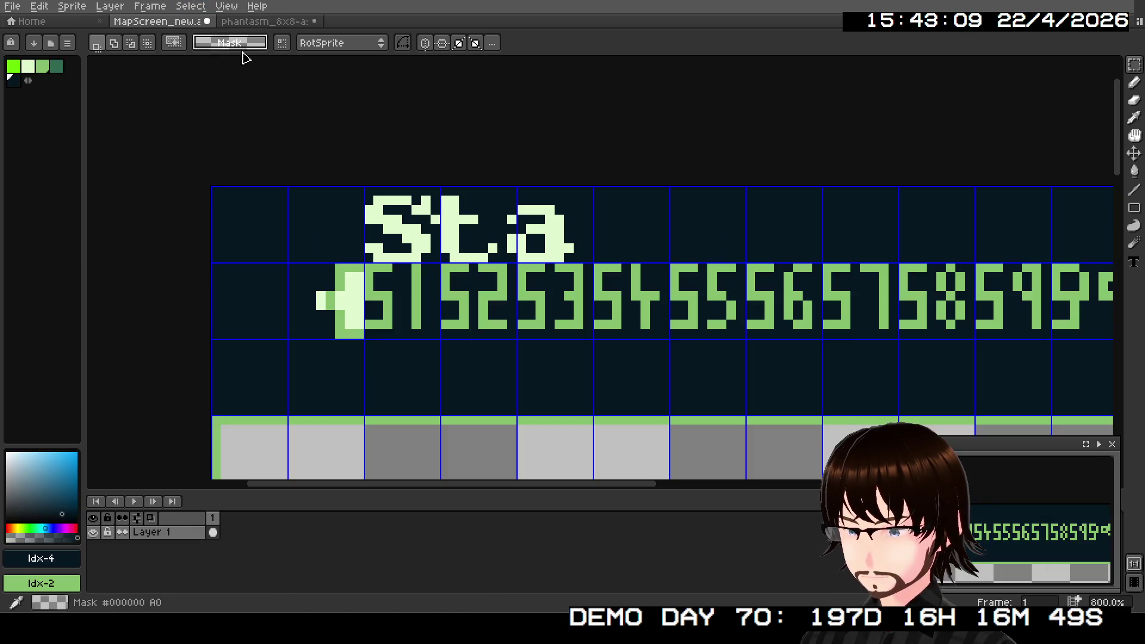
pyautogui.hotkey('ctrl', 'v')
pyautogui.moveTo(627, 248); pyautogui.dragTo(626, 217)
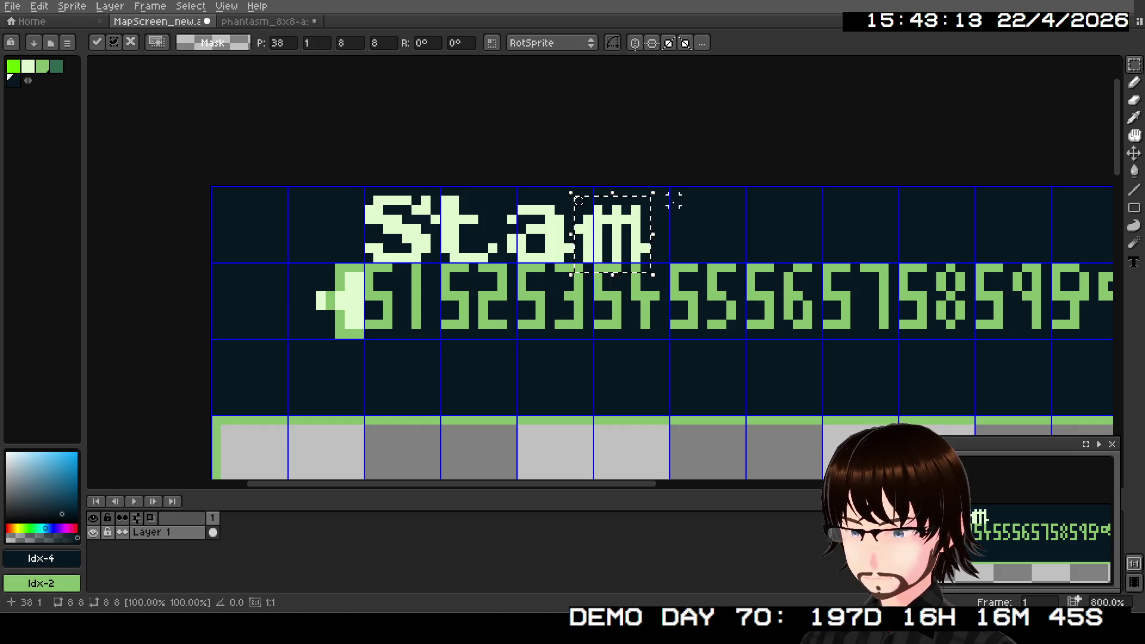
pyautogui.click(264, 21)
# - Copy the lowercase i and place it right after the m
pyautogui.moveTo(620, 253); pyautogui.dragTo(664, 292)
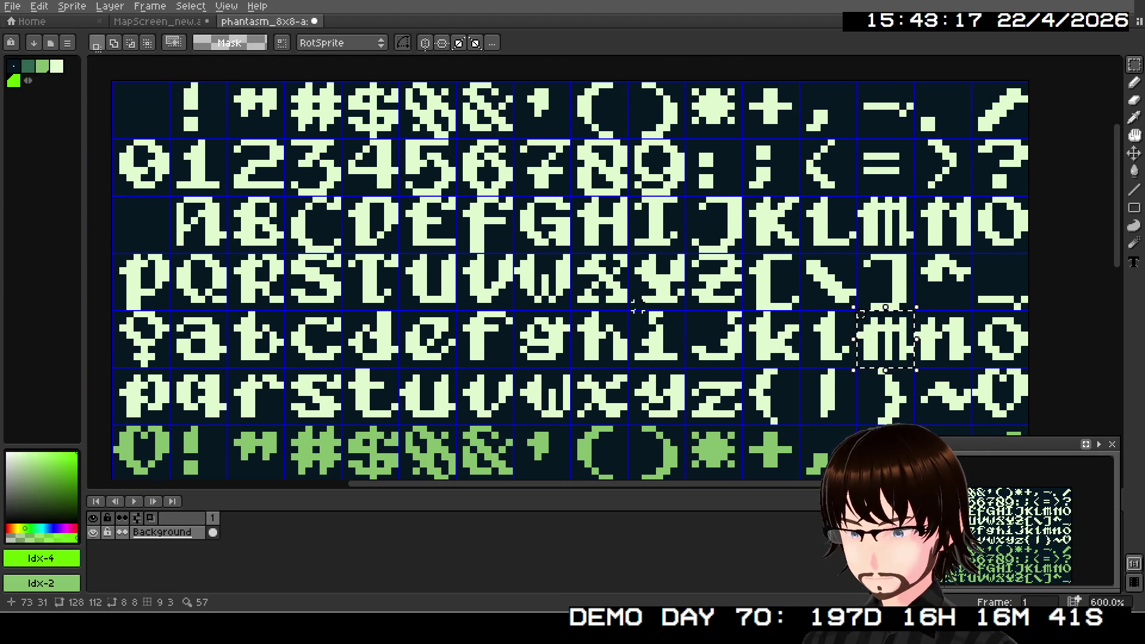
pyautogui.moveTo(630, 312)
pyautogui.mouseDown()
pyautogui.moveTo(673, 370)
pyautogui.moveTo(686, 369)
pyautogui.mouseUp()
pyautogui.hotkey('ctrl', 'c')
pyautogui.click(179, 21)
pyautogui.hotkey('ctrl', 'v')
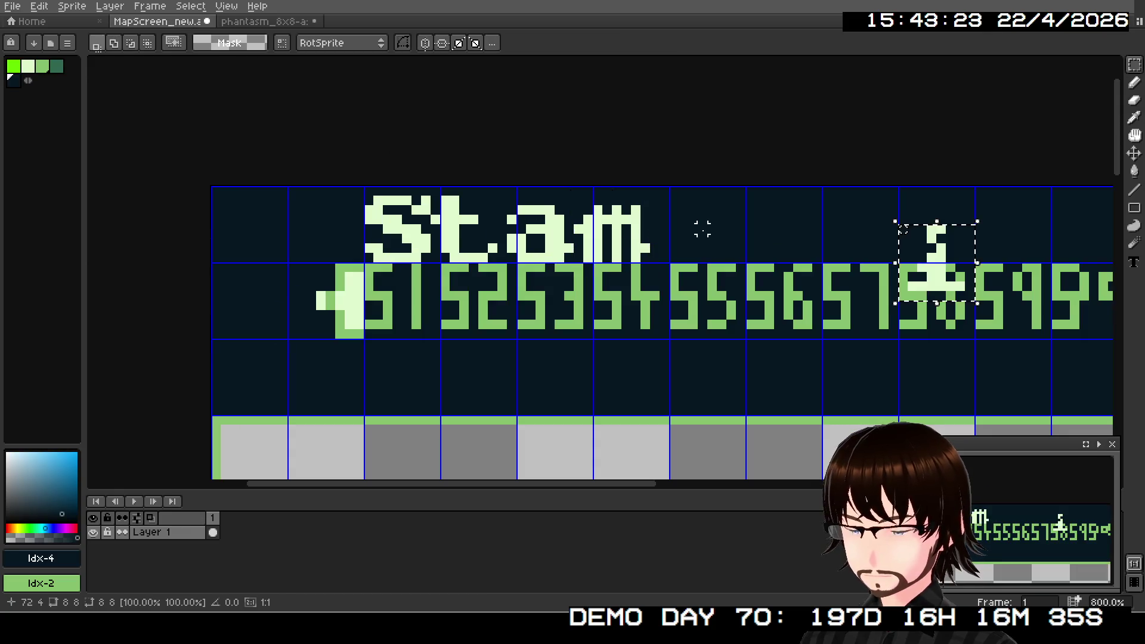
pyautogui.moveTo(933, 268)
pyautogui.mouseDown()
pyautogui.moveTo(799, 239)
pyautogui.moveTo(684, 239)
pyautogui.mouseUp()
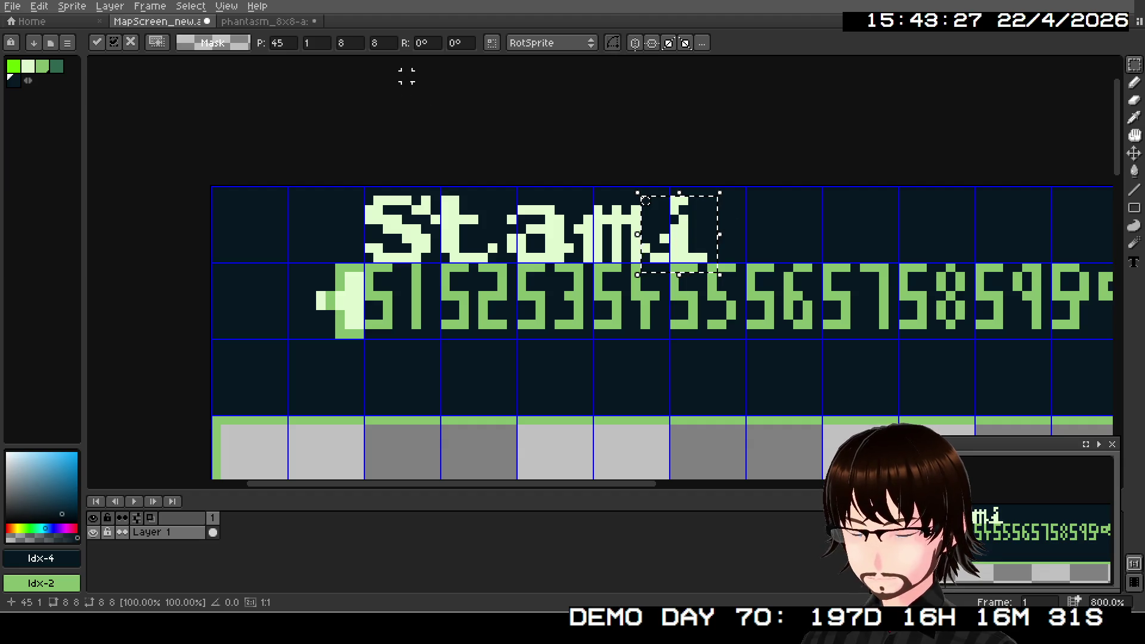
# - Copy the lowercase n and place it right after the i
pyautogui.click(265, 21)
pyautogui.moveTo(626, 376)
pyautogui.mouseDown()
pyautogui.moveTo(644, 293)
pyautogui.moveTo(648, 358)
pyautogui.moveTo(634, 387)
pyautogui.mouseUp()
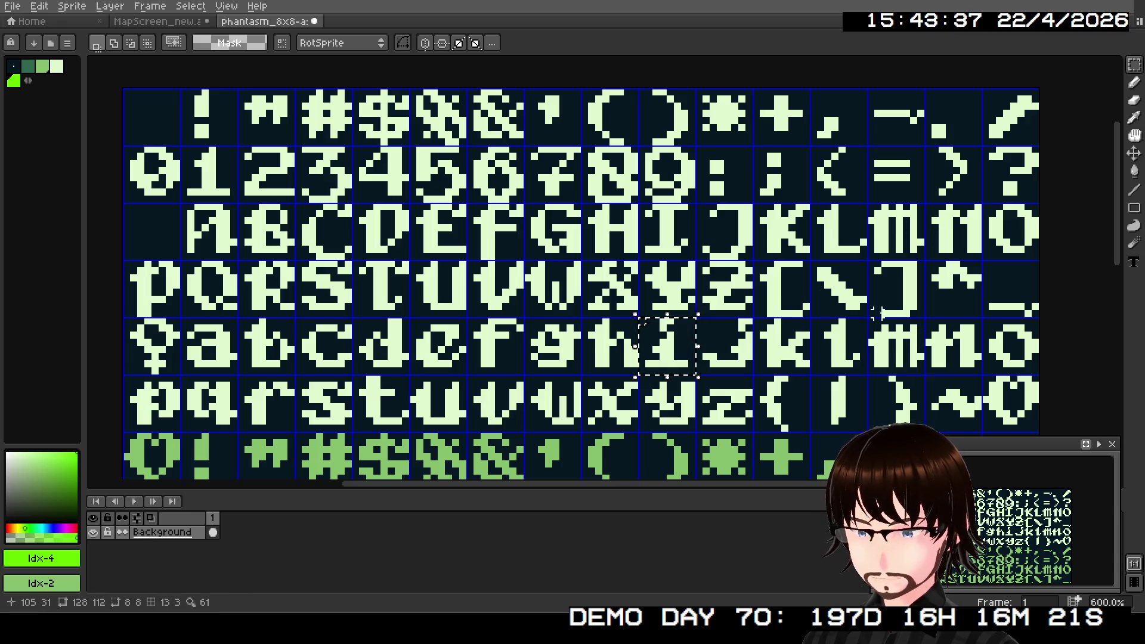
pyautogui.moveTo(934, 319); pyautogui.dragTo(983, 377)
pyautogui.hotkey('ctrl', 'c')
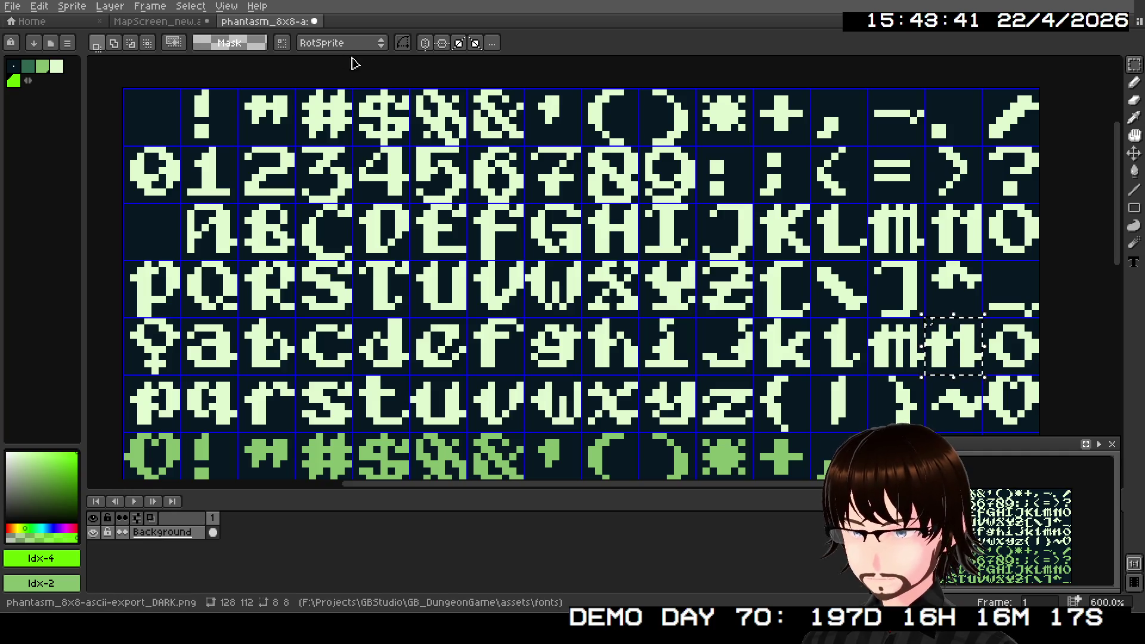
pyautogui.hotkey('ctrl', 'Tab')
pyautogui.hotkey('ctrl', 'v')
pyautogui.moveTo(716, 240)
pyautogui.mouseDown()
pyautogui.moveTo(639, 255)
pyautogui.moveTo(784, 238)
pyautogui.mouseUp()
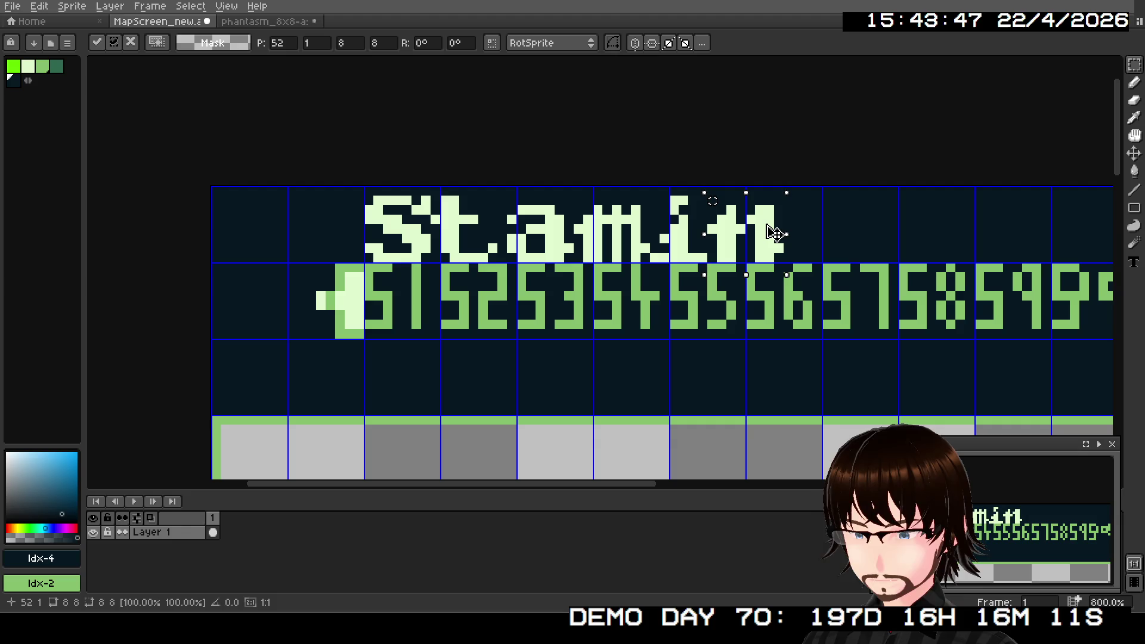
pyautogui.moveTo(774, 233); pyautogui.dragTo(774, 233)
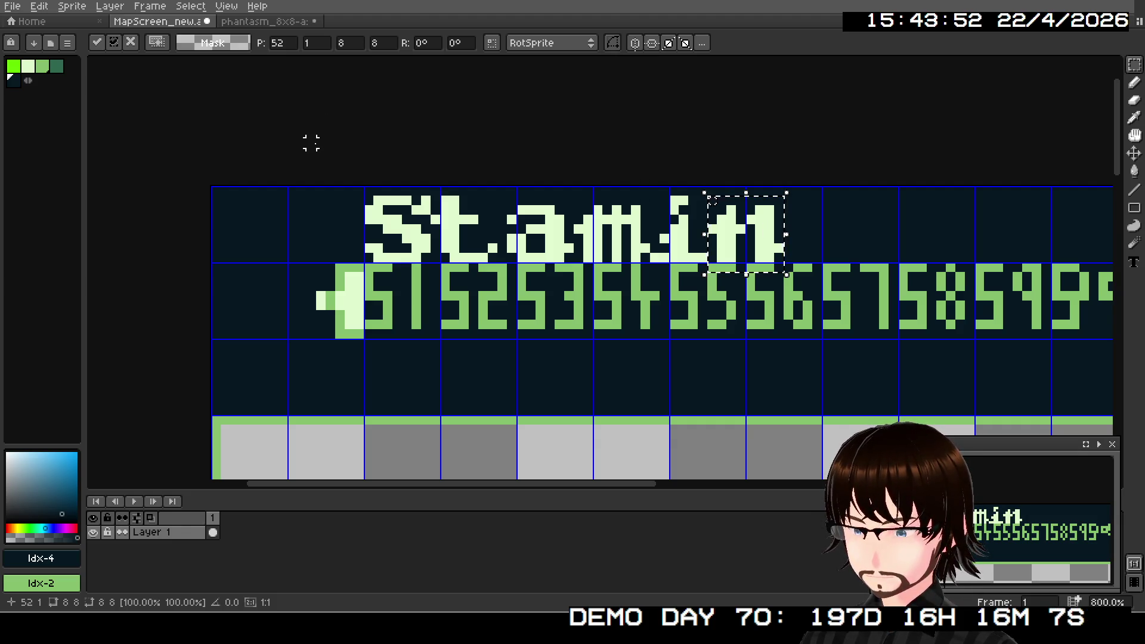
# - Copy another lowercase a and place it after the n to complete 'Stamina'
pyautogui.click(232, 22)
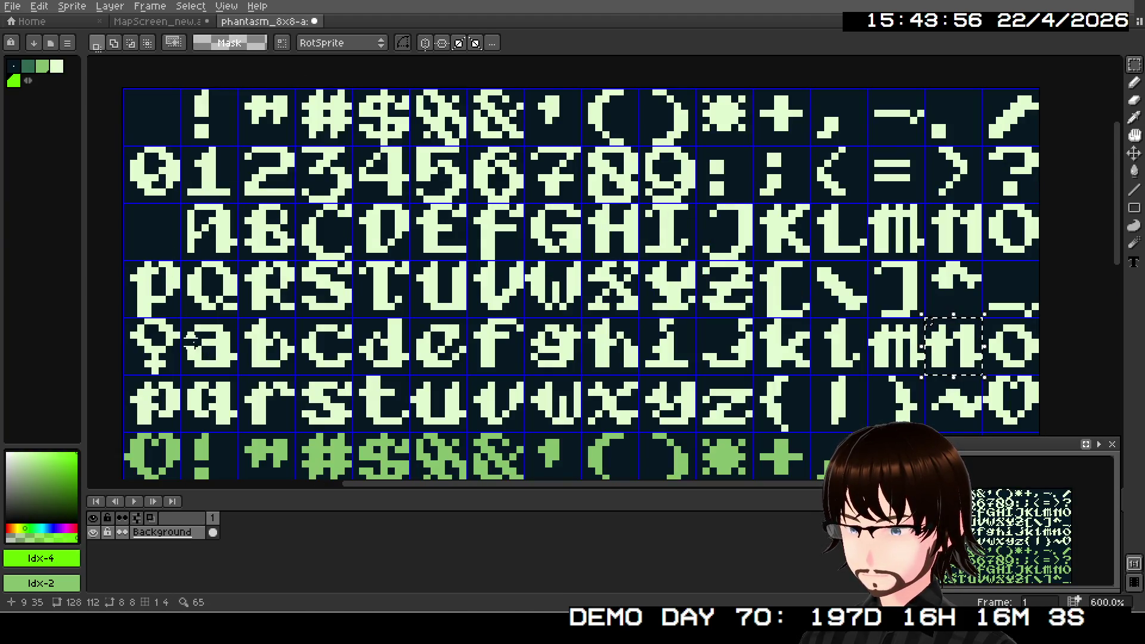
pyautogui.moveTo(183, 322); pyautogui.dragTo(237, 373)
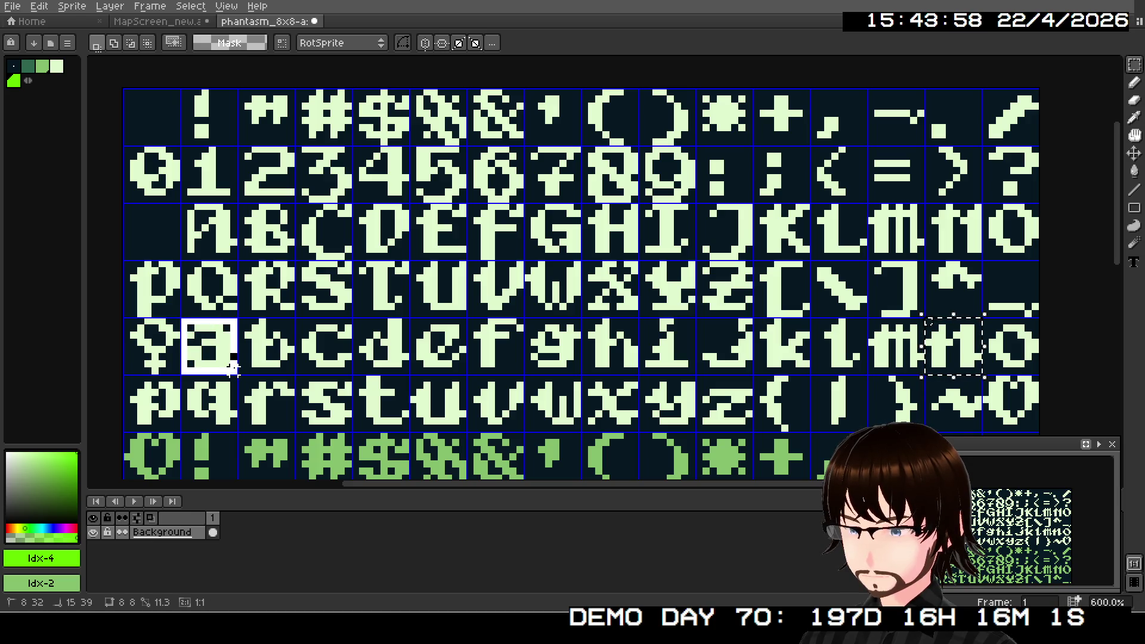
pyautogui.hotkey('ctrl', 'c')
pyautogui.click(158, 21)
pyautogui.hotkey('ctrl', 'v')
pyautogui.moveTo(344, 289)
pyautogui.mouseDown()
pyautogui.moveTo(342, 281)
pyautogui.moveTo(583, 299)
pyautogui.moveTo(841, 257)
pyautogui.mouseUp()
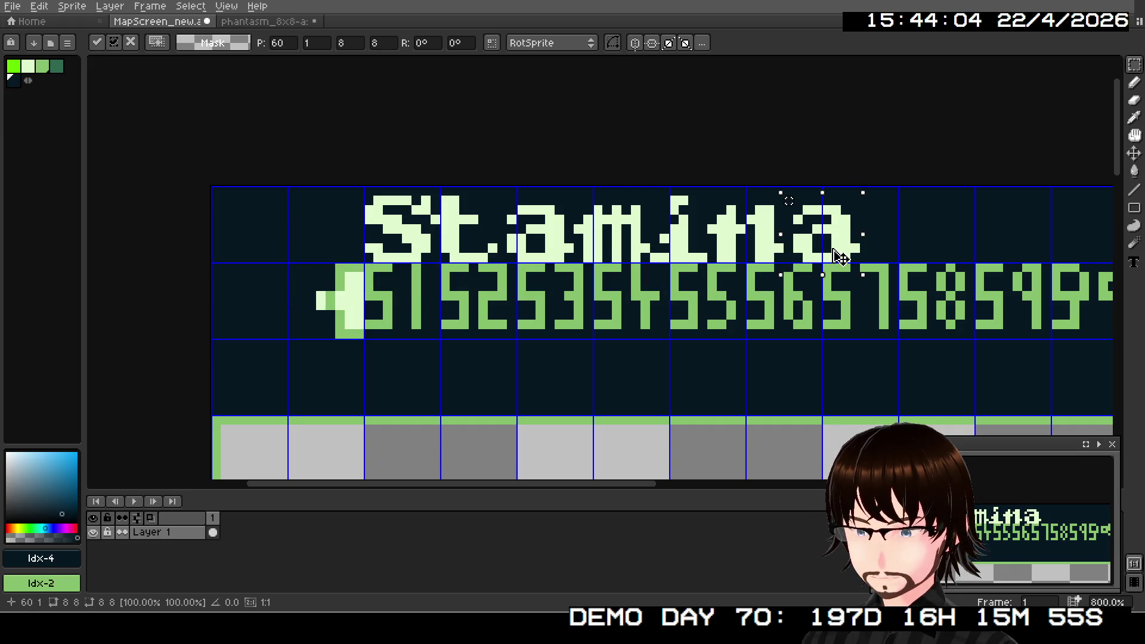
pyautogui.scroll(-2, 709, 389)
pyautogui.hscroll(5, 710, 391)
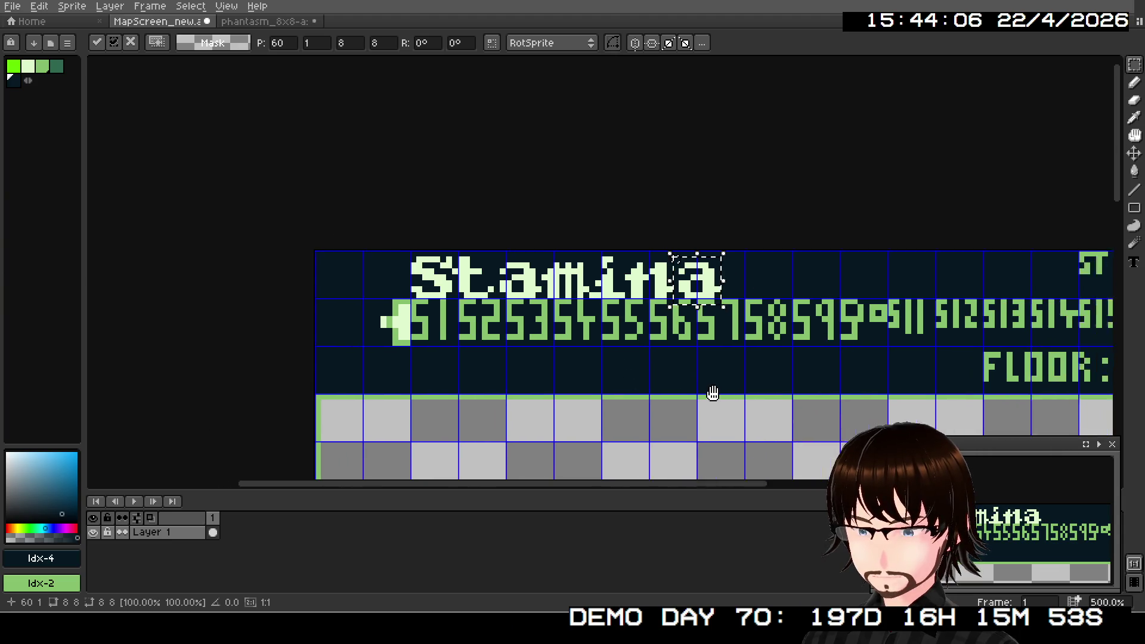
# - Commit the final a of 'Stamina' in place
pyautogui.scroll(-1, 499, 345)
pyautogui.hscroll(-3, 545, 340)
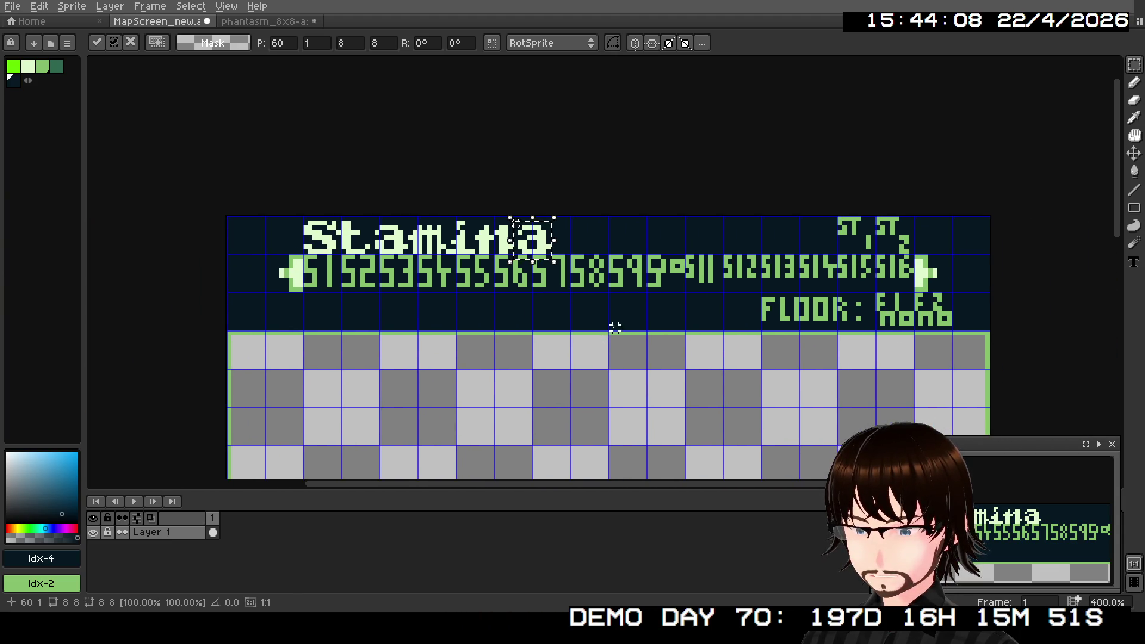
pyautogui.scroll(1, 615, 323)
pyautogui.click(662, 161)
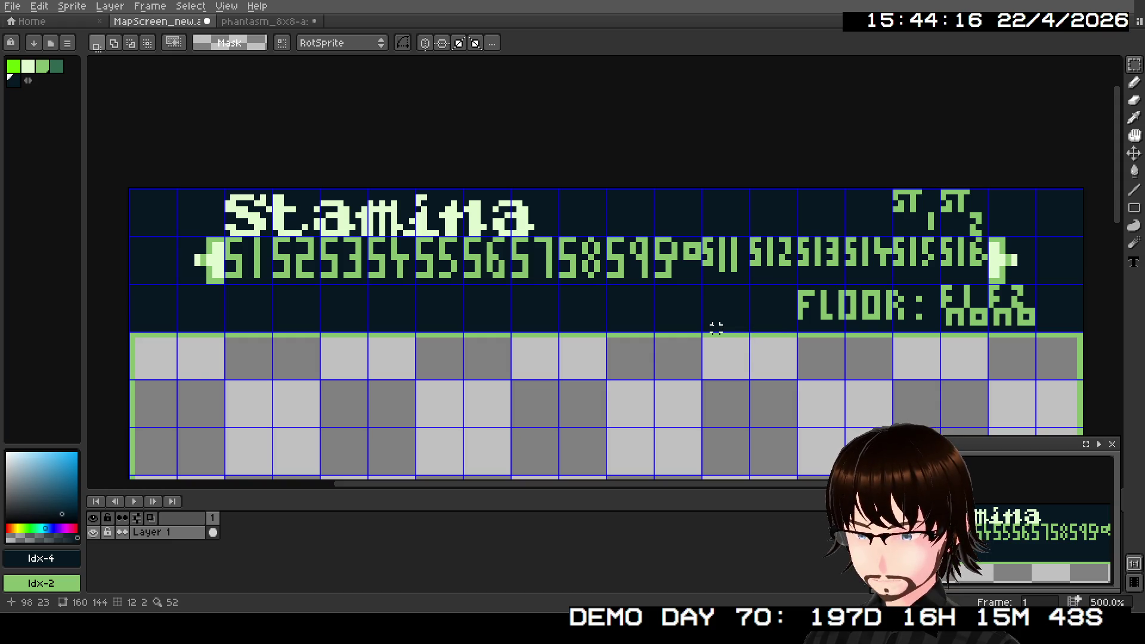
# - Select the ST 1 tile and shift it one tile to the left
pyautogui.scroll(2, 776, 328)
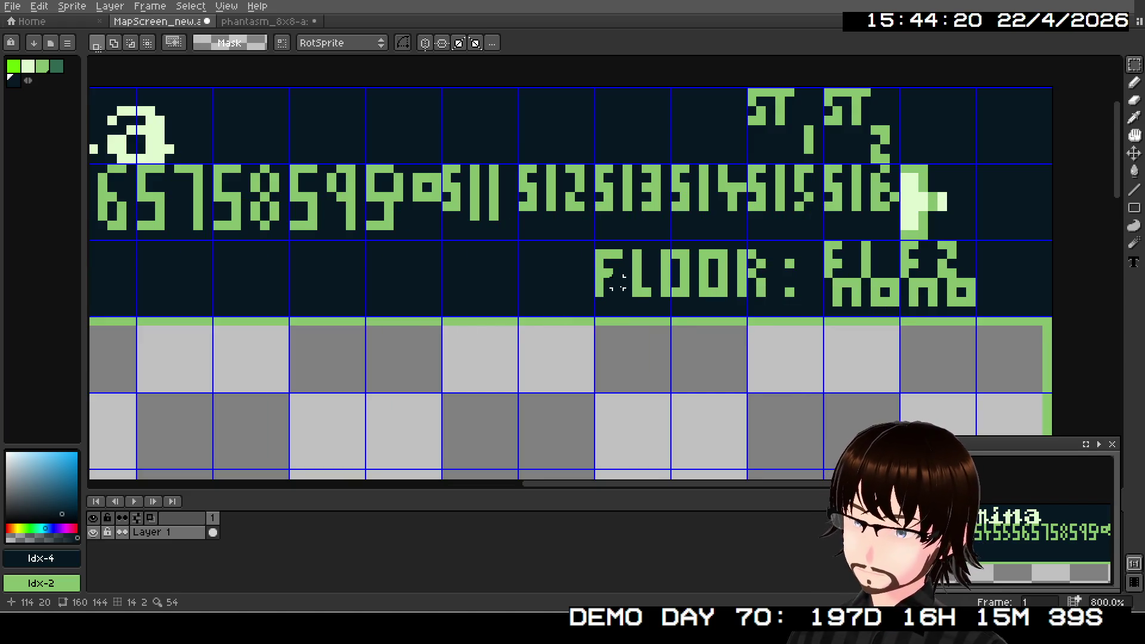
pyautogui.scroll(2, 716, 155)
pyautogui.scroll(-3, 739, 119)
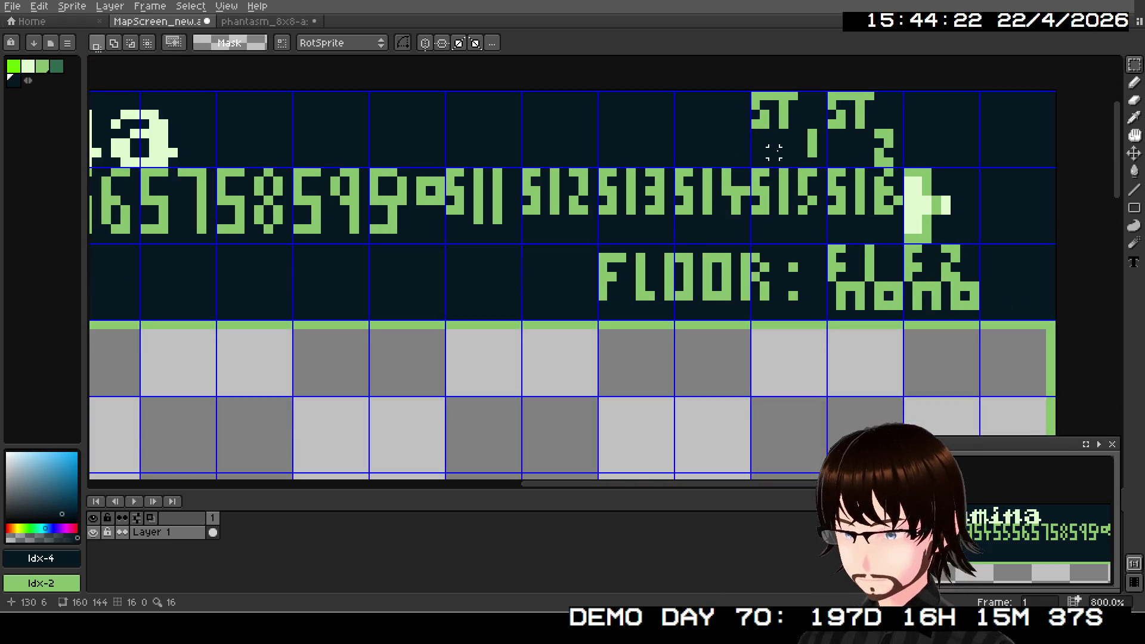
pyautogui.scroll(1, 710, 250)
pyautogui.moveTo(681, 203)
pyautogui.mouseDown()
pyautogui.moveTo(690, 225)
pyautogui.moveTo(752, 272)
pyautogui.moveTo(676, 264)
pyautogui.mouseUp()
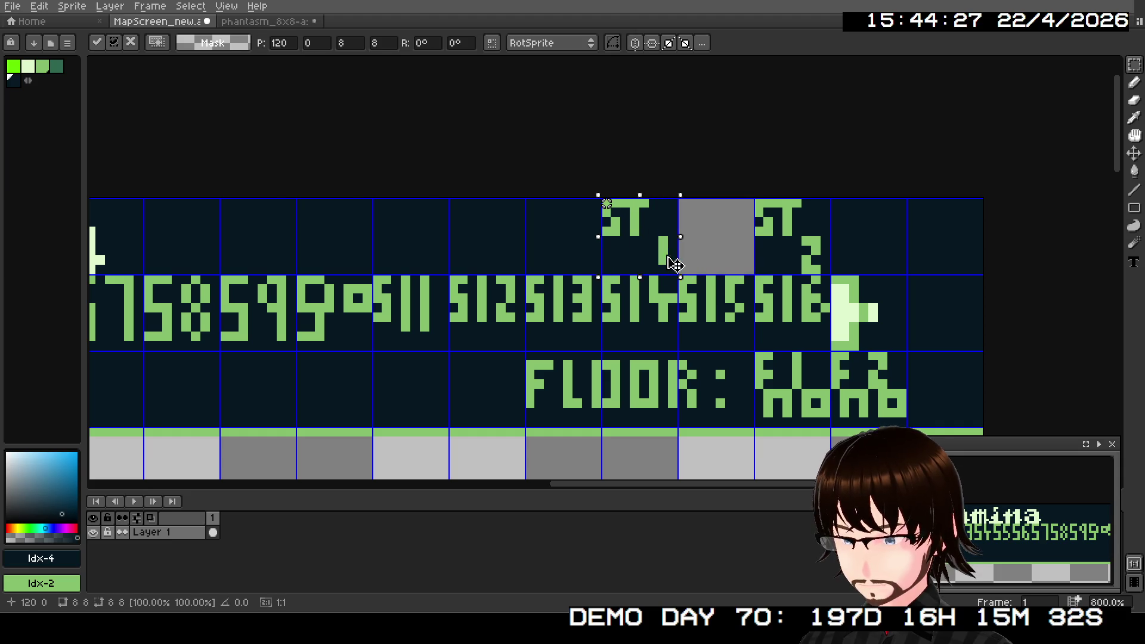
pyautogui.click(710, 155)
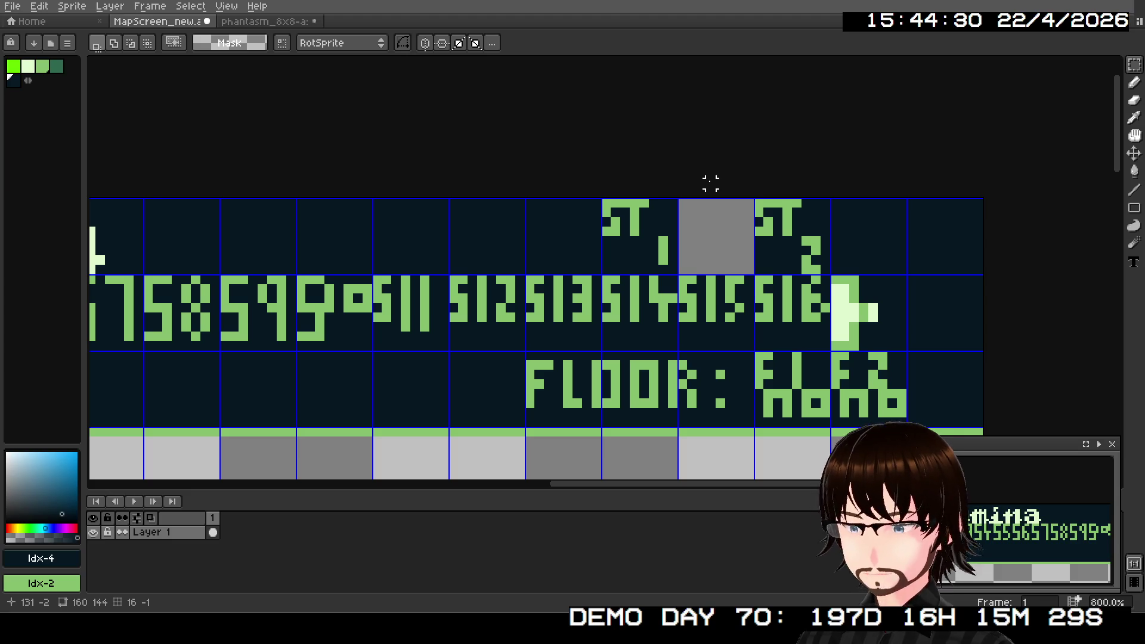
pyautogui.scroll(3, 772, 391)
pyautogui.scroll(-3, 741, 289)
# - Fill the freed grey gap with dark navy using the Paint Bucket
pyautogui.press('g')
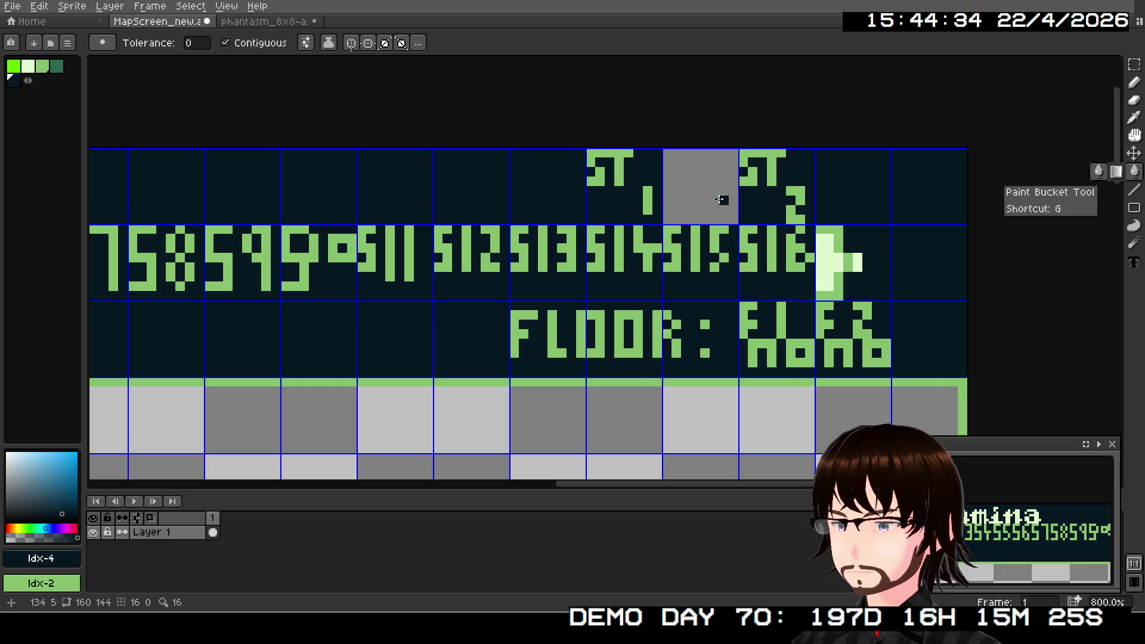
pyautogui.click(722, 200)
pyautogui.click(1134, 69)
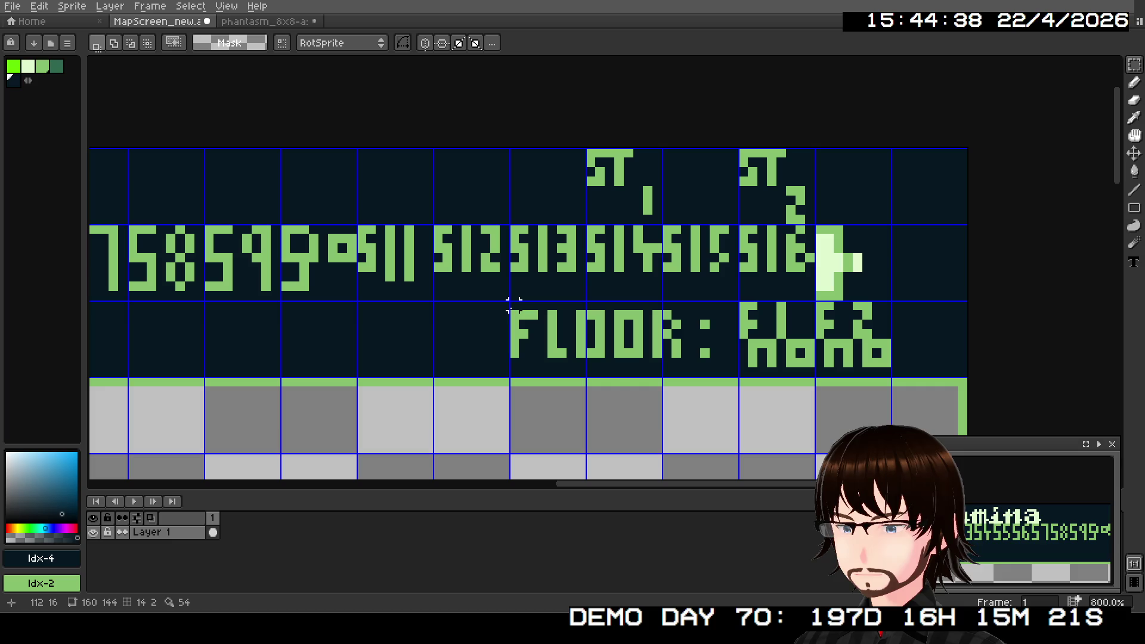
# - Delete the FLOOR text before the colon and bucket-fill the cleared patch dark navy
pyautogui.moveTo(513, 304)
pyautogui.mouseDown()
pyautogui.moveTo(603, 367)
pyautogui.moveTo(674, 362)
pyautogui.moveTo(692, 379)
pyautogui.mouseUp()
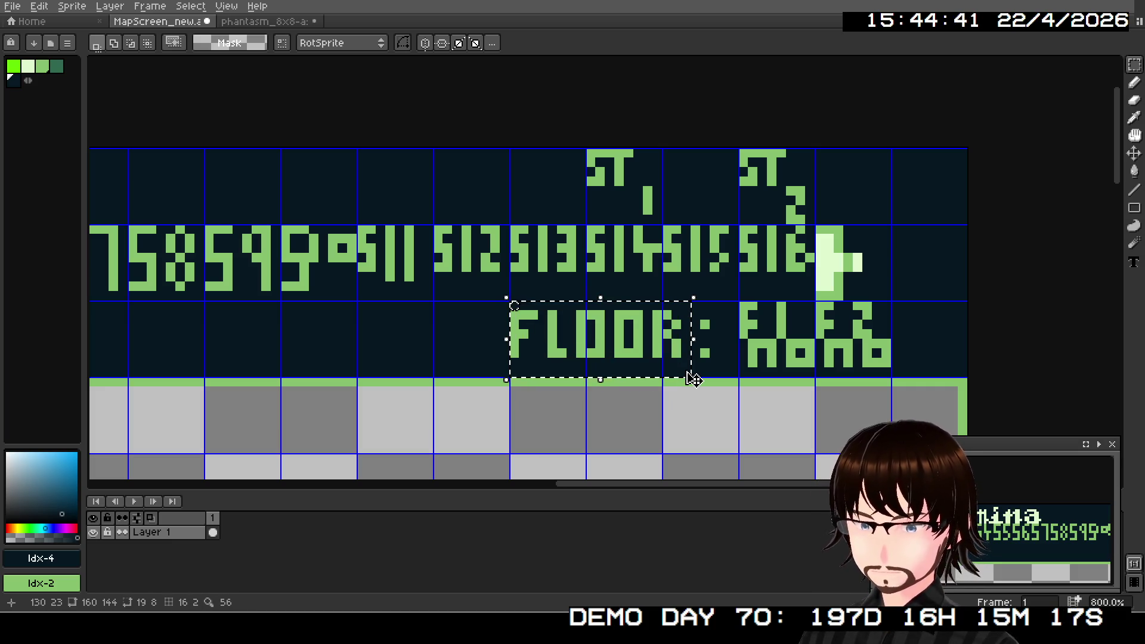
pyautogui.press('Delete')
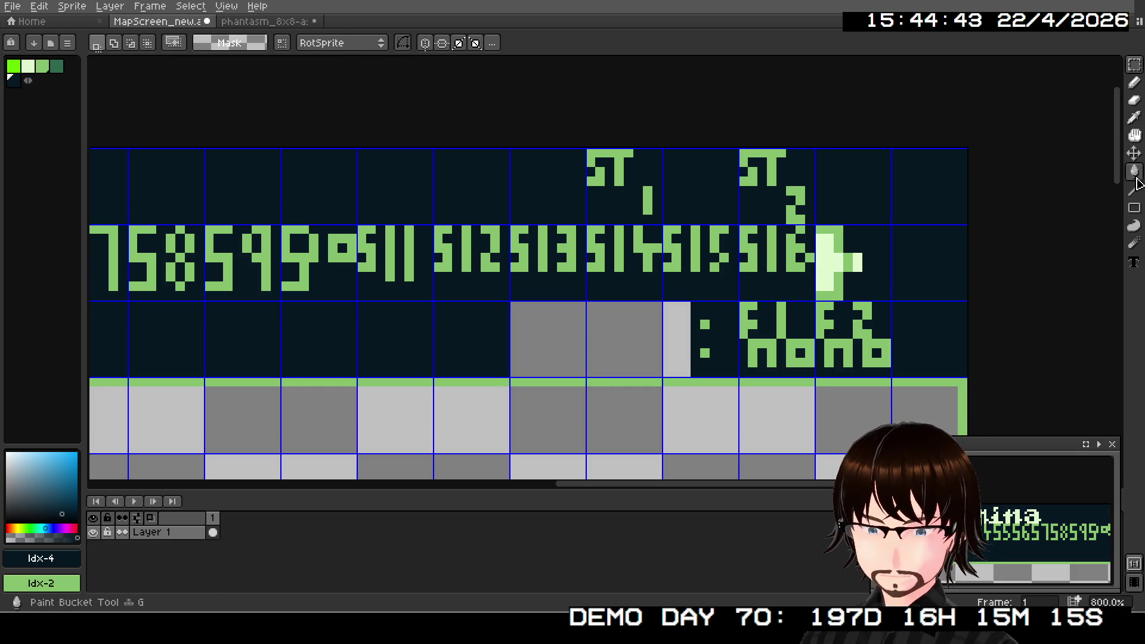
pyautogui.click(1135, 174)
pyautogui.click(652, 328)
pyautogui.scroll(-1, 656, 329)
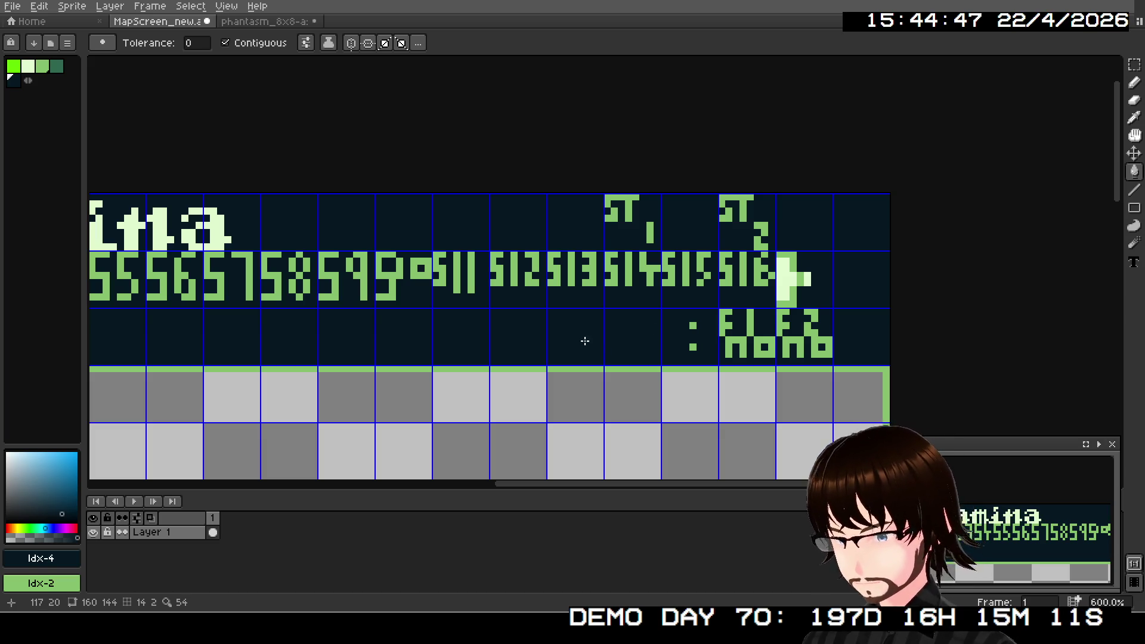
pyautogui.scroll(-1, 580, 357)
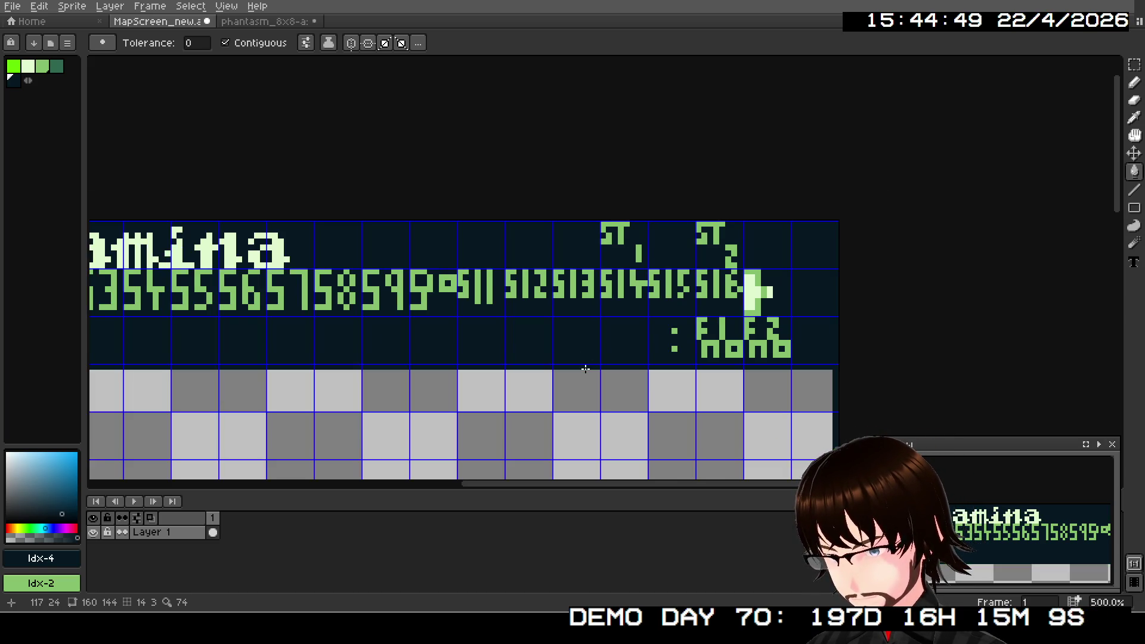
pyautogui.scroll(-2, 585, 366)
pyautogui.moveTo(583, 365)
pyautogui.mouseDown()
pyautogui.moveTo(615, 56)
pyautogui.moveTo(535, 445)
pyautogui.mouseUp()
pyautogui.scroll(4, 562, 412)
pyautogui.moveTo(601, 312)
pyautogui.mouseDown()
pyautogui.moveTo(624, 376)
pyautogui.moveTo(617, 411)
pyautogui.mouseUp()
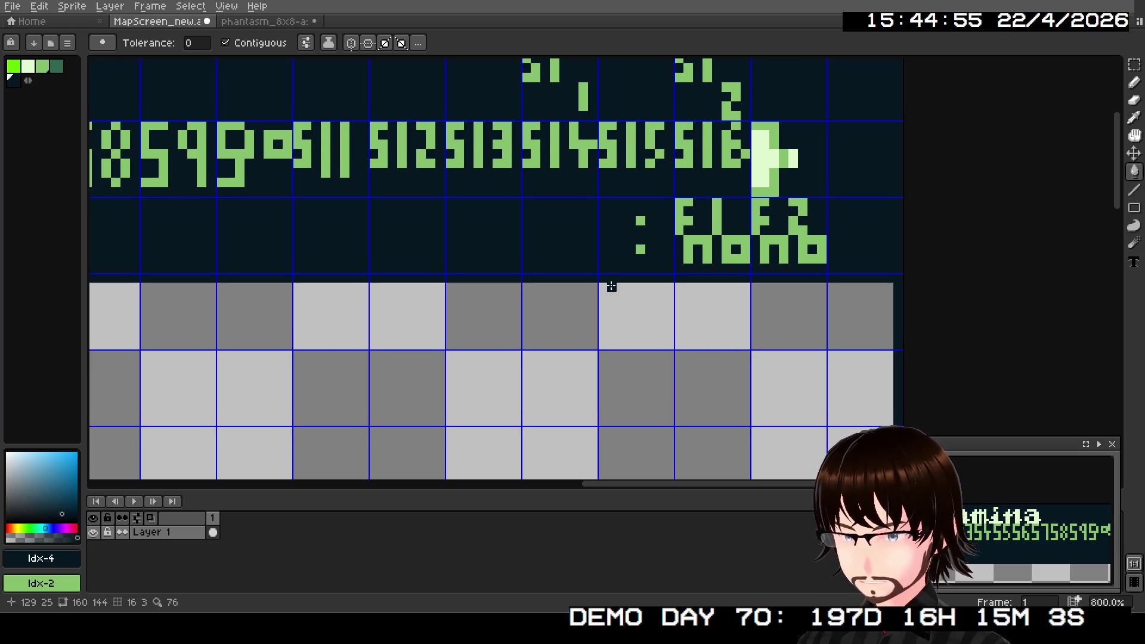
pyautogui.moveTo(612, 287); pyautogui.dragTo(617, 347)
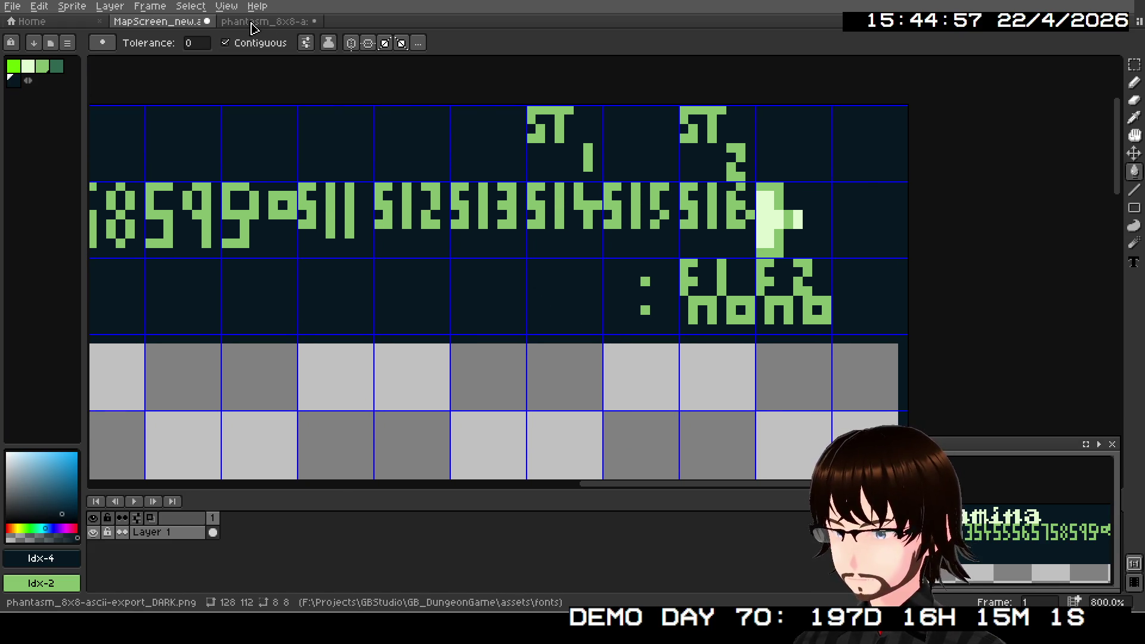
# - Copy the F glyph from the phantasm font sheet into the cleared MapScreen row
pyautogui.click(264, 21)
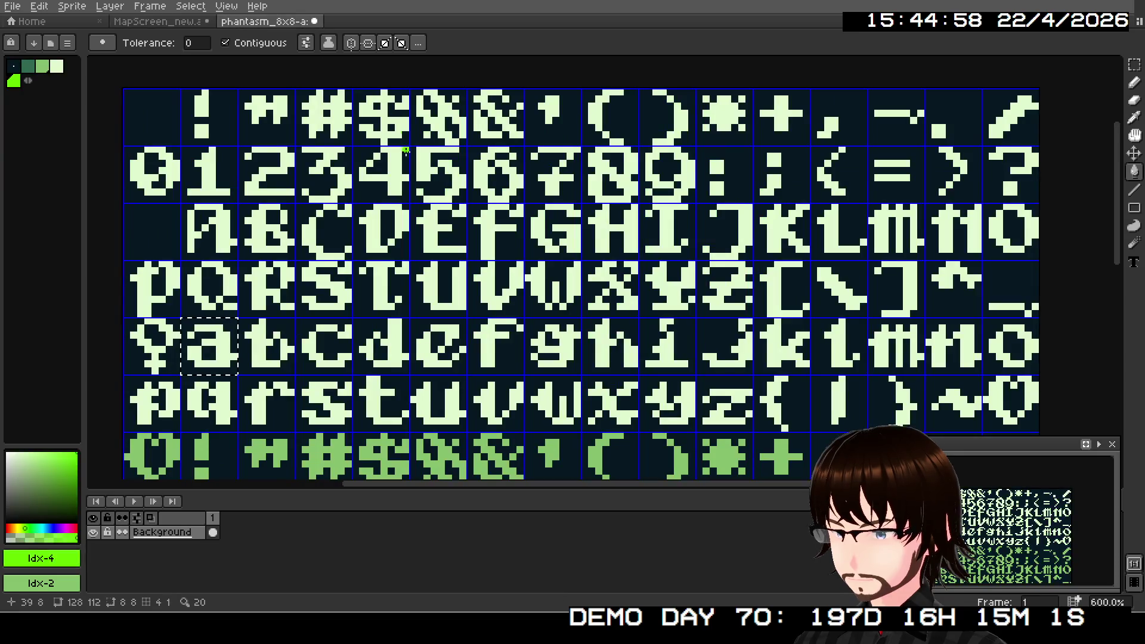
pyautogui.click(1135, 64)
pyautogui.hotkey('ctrl', 'd')
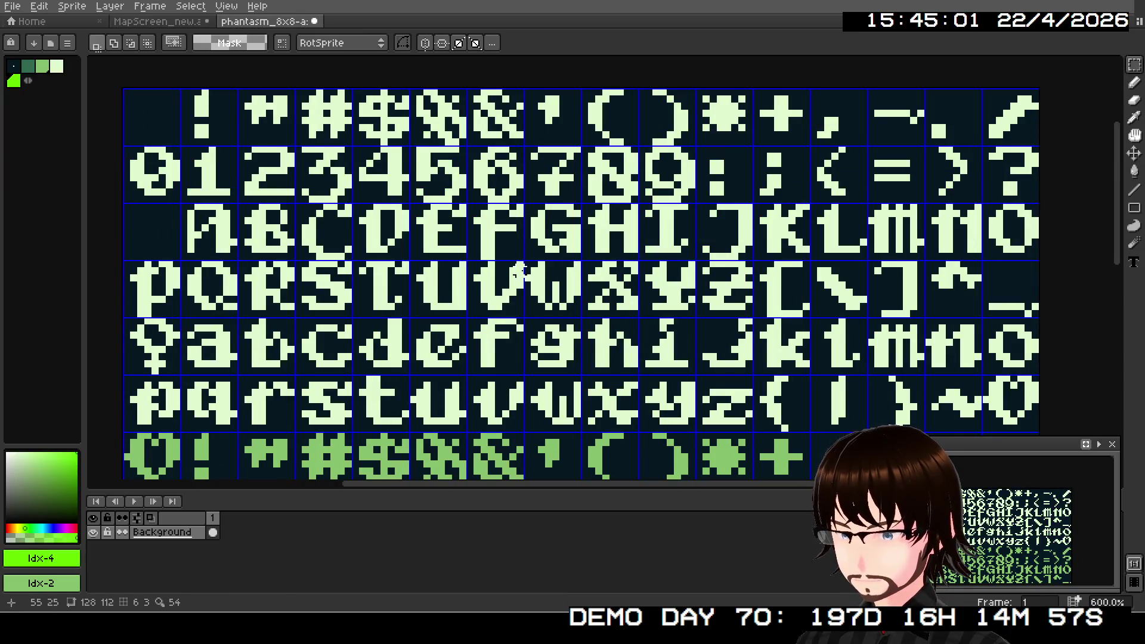
pyautogui.moveTo(469, 205); pyautogui.dragTo(525, 262)
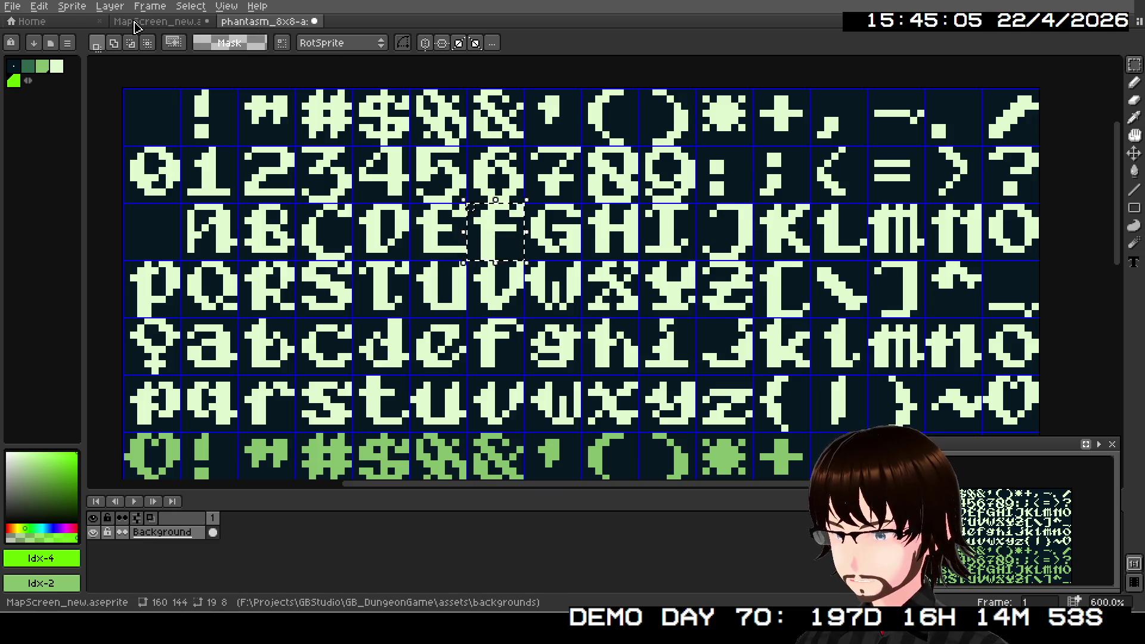
pyautogui.click(157, 22)
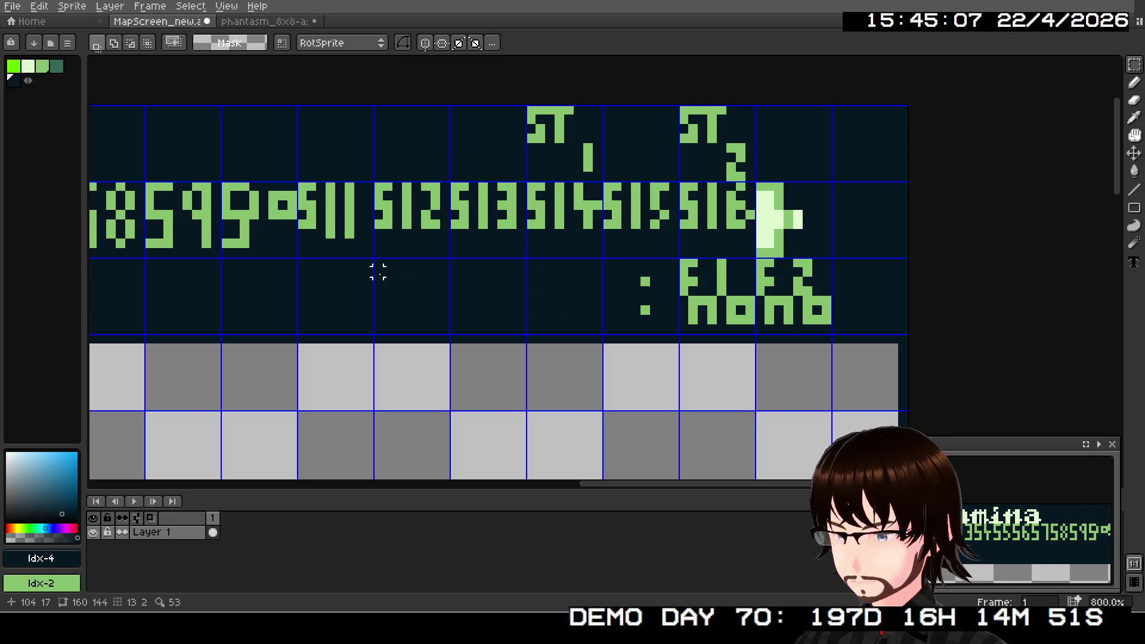
pyautogui.hotkey('ctrl', 'v')
pyautogui.moveTo(606, 312); pyautogui.dragTo(264, 310)
pyautogui.press('Return')
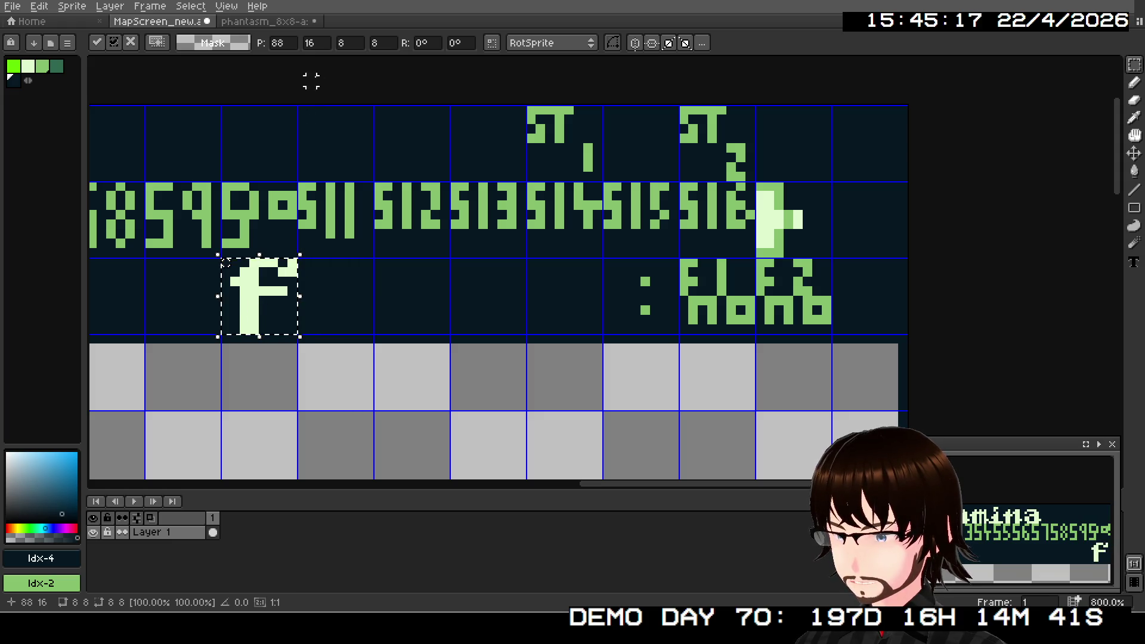
# - Copy the lowercase l glyph and place it right of the F
pyautogui.click(265, 22)
pyautogui.hotkey('ctrl', 'd')
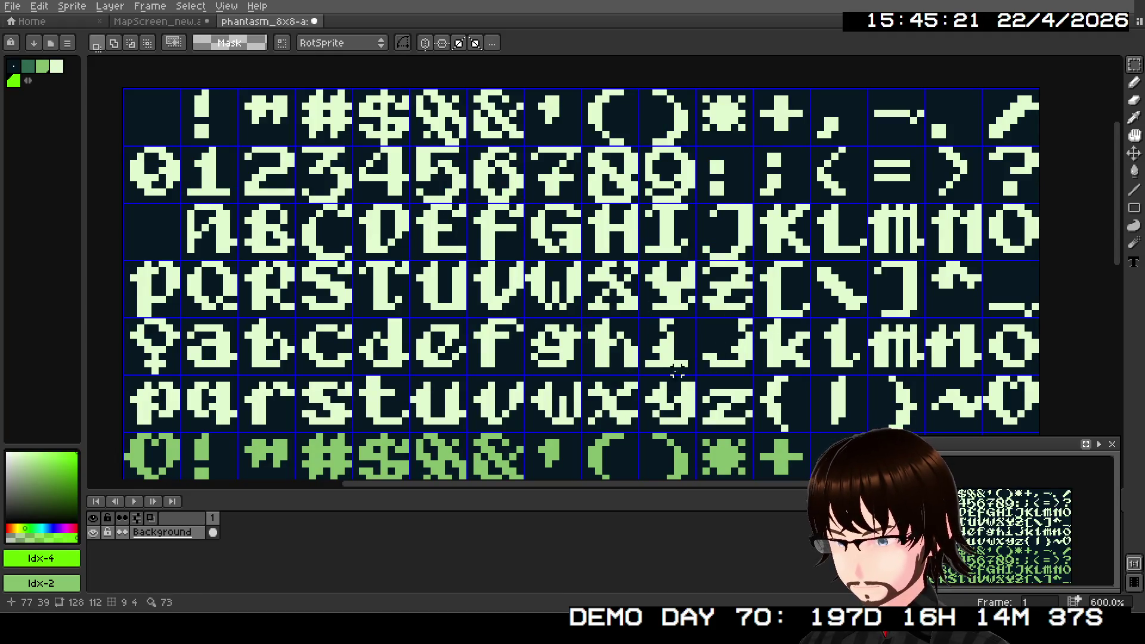
pyautogui.moveTo(814, 322); pyautogui.dragTo(862, 371)
pyautogui.hotkey('ctrl', 'c')
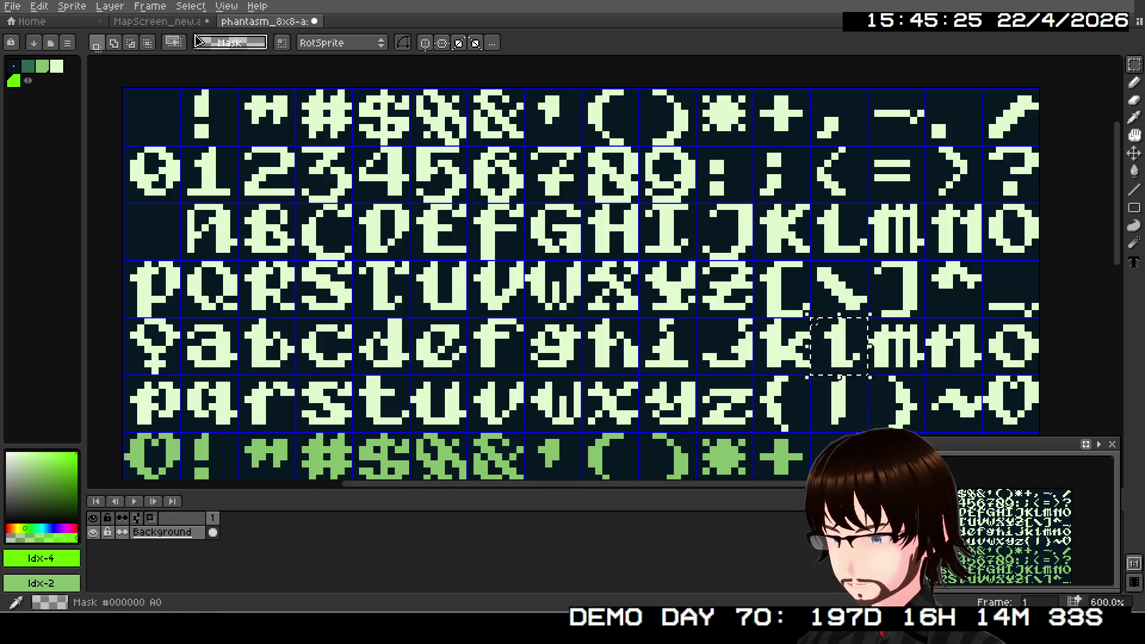
pyautogui.hotkey('ctrl', 'Tab')
pyautogui.hotkey('ctrl', 'v')
pyautogui.moveTo(349, 448); pyautogui.dragTo(328, 309)
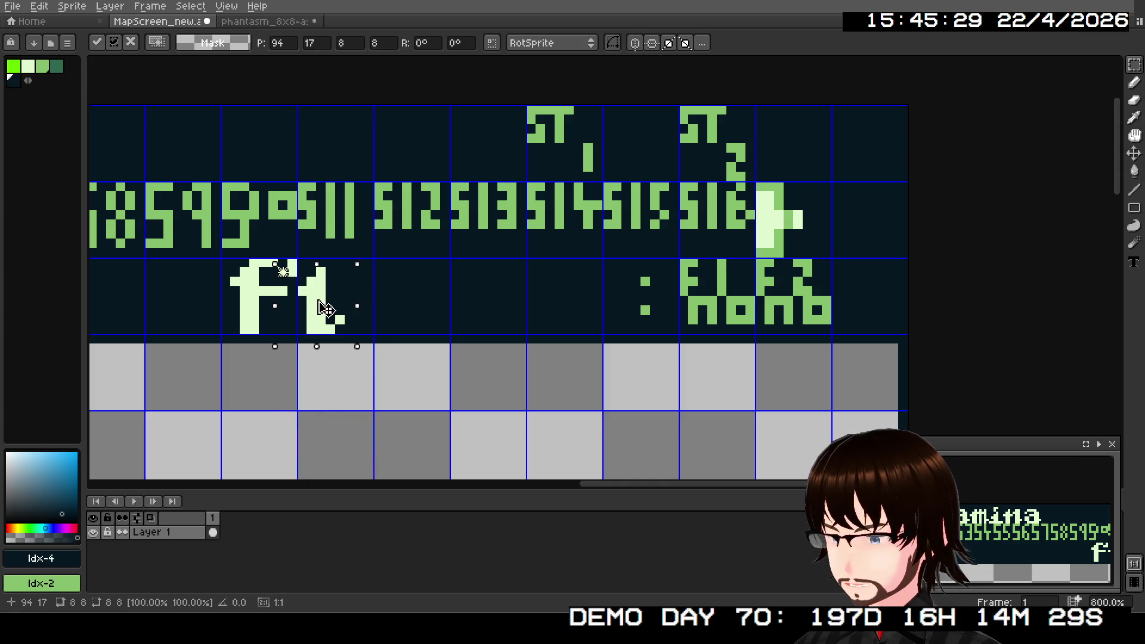
pyautogui.press('Return')
# - Copy the lowercase o glyph and place it right of the l
pyautogui.hotkey('ctrl', 'Tab')
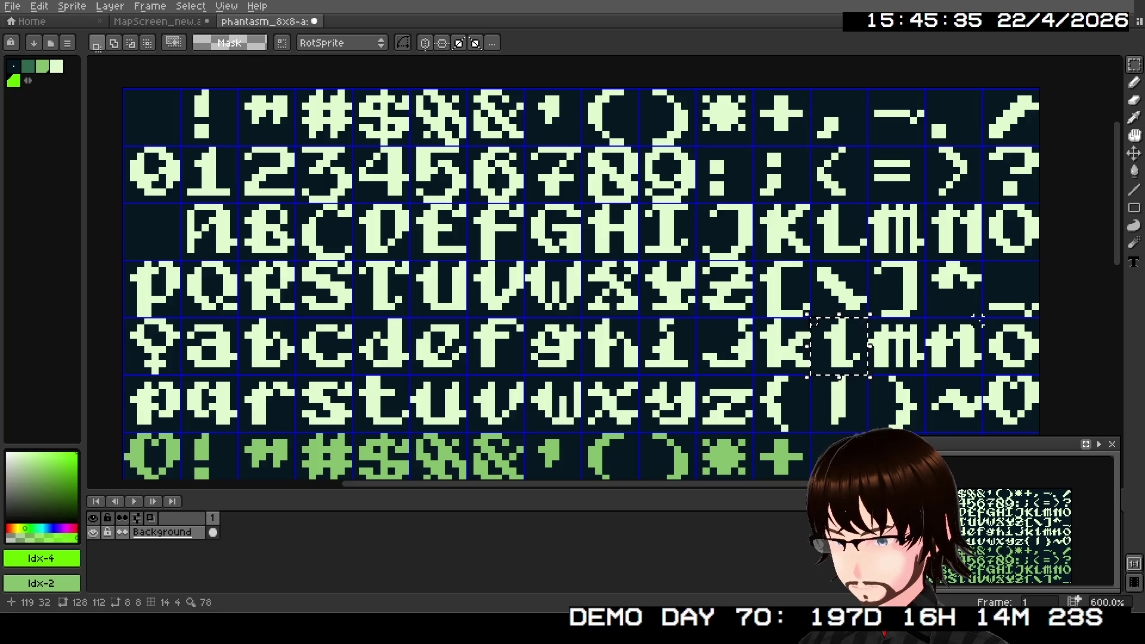
pyautogui.moveTo(985, 323); pyautogui.dragTo(1020, 361)
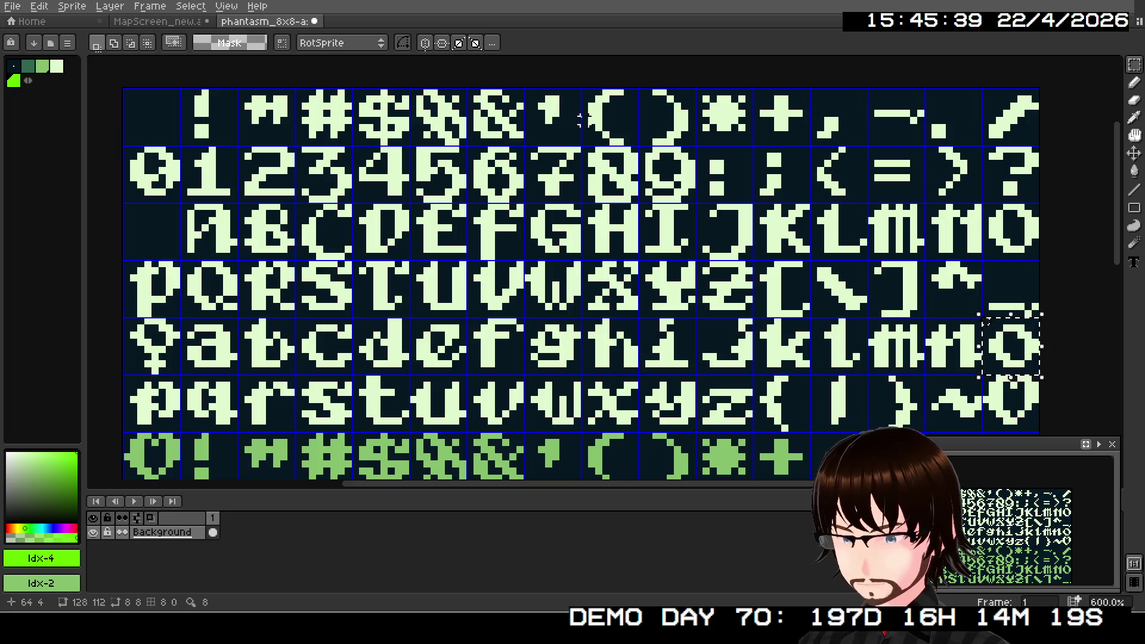
pyautogui.click(157, 21)
pyautogui.hotkey('ctrl', 'v')
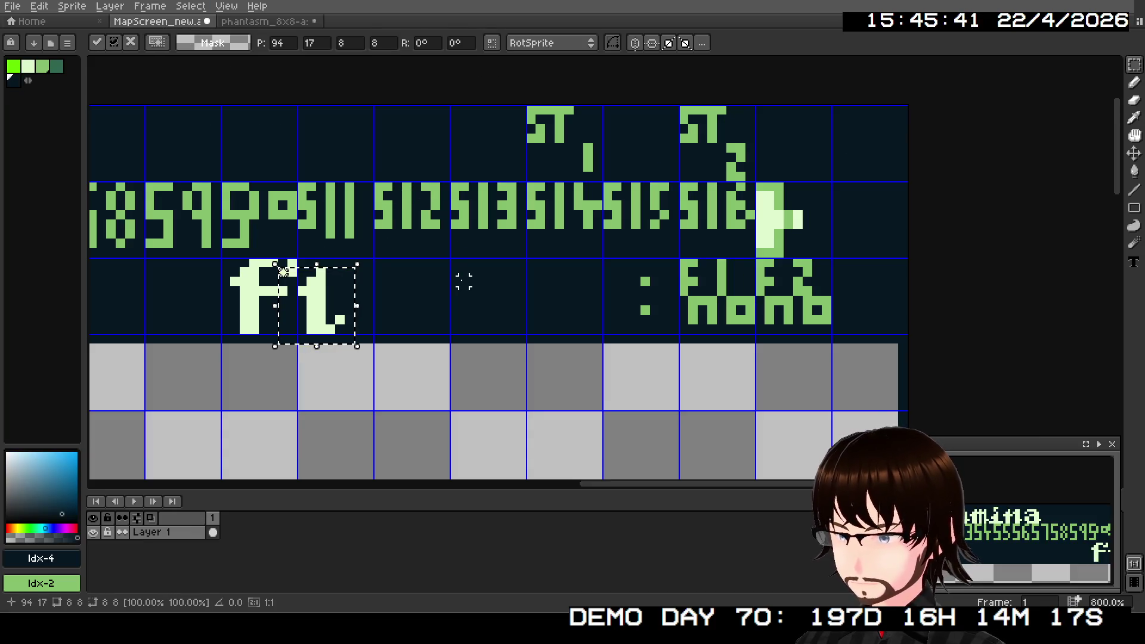
pyautogui.hotkey('ctrl', 'v')
pyautogui.moveTo(575, 439)
pyautogui.mouseDown()
pyautogui.moveTo(411, 300)
pyautogui.moveTo(388, 299)
pyautogui.mouseUp()
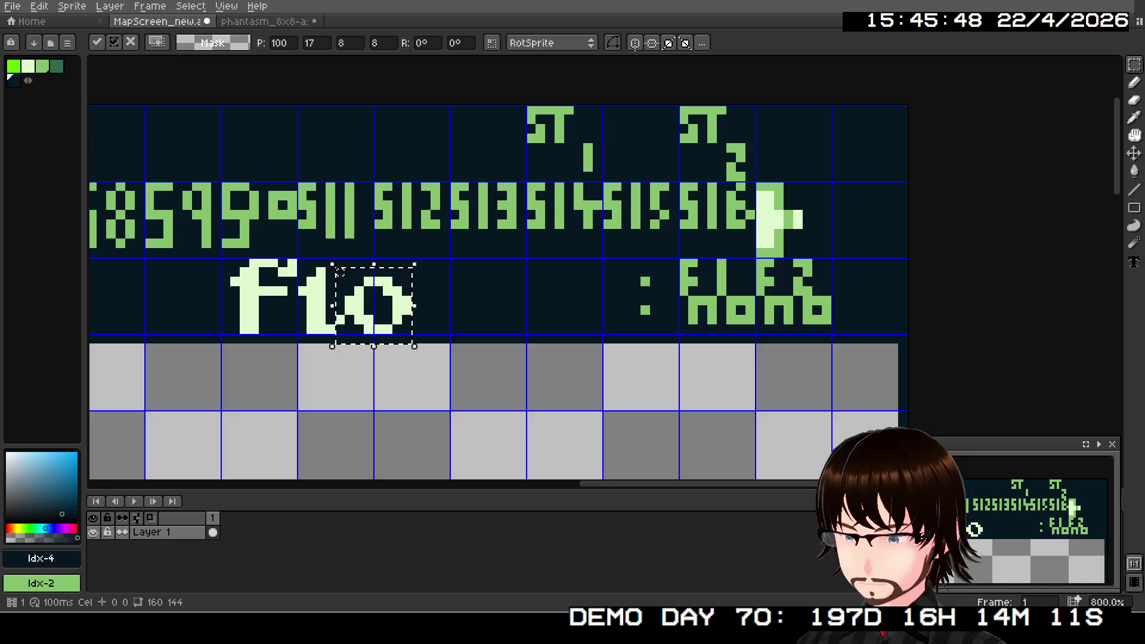
# - Paste a second o after 'flo' to spell 'floo'
pyautogui.click(264, 21)
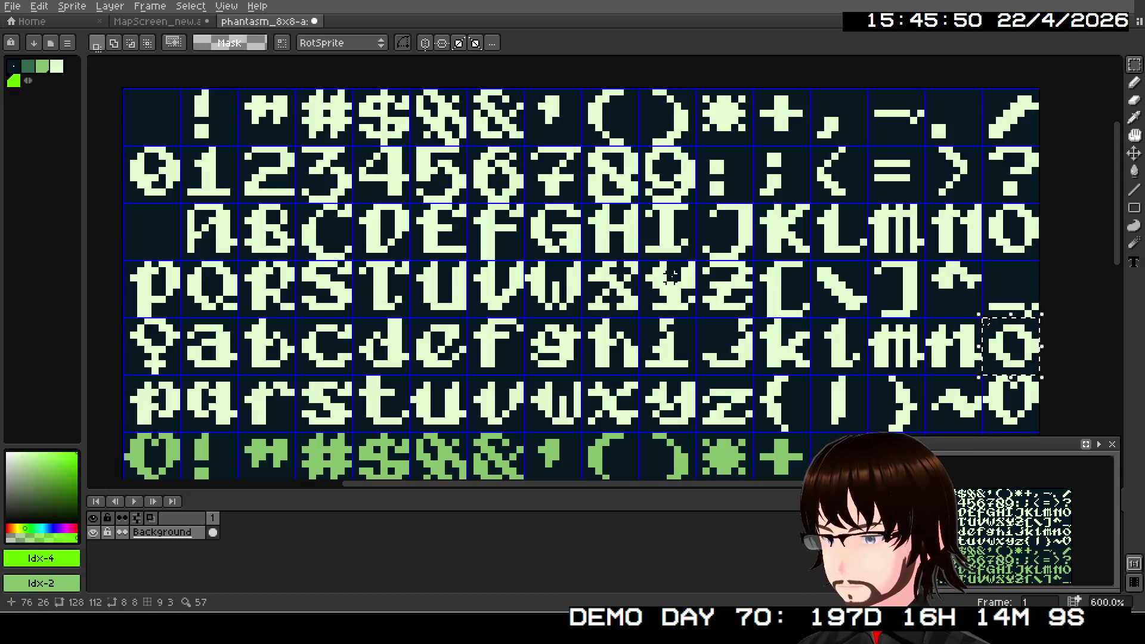
pyautogui.hotkey('ctrl', 'c')
pyautogui.click(157, 21)
pyautogui.hotkey('ctrl', 'v')
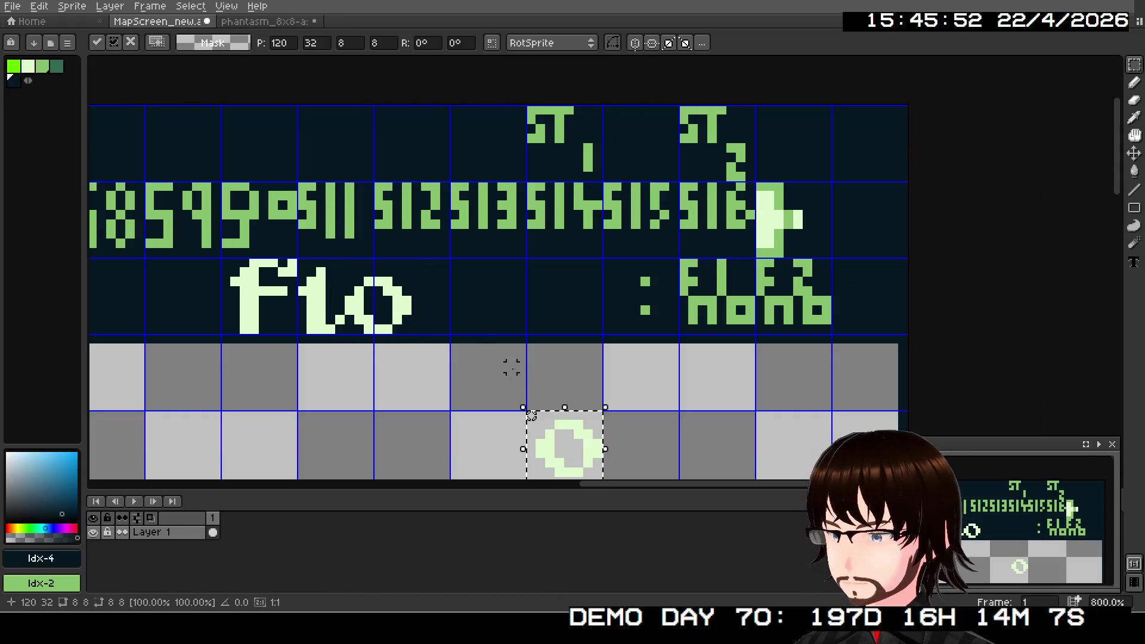
pyautogui.moveTo(552, 464)
pyautogui.mouseDown()
pyautogui.moveTo(525, 394)
pyautogui.moveTo(469, 316)
pyautogui.moveTo(436, 320)
pyautogui.mouseUp()
pyautogui.press('Return')
pyautogui.click(257, 24)
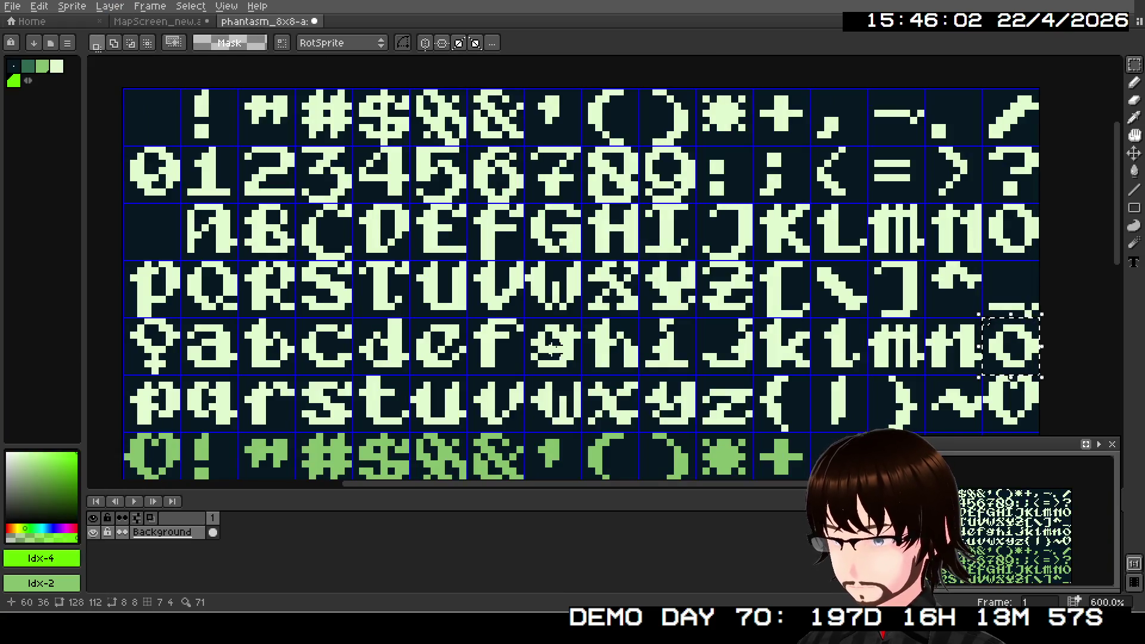
# - Copy the r glyph from the font sheet and drop it after 'floo'
pyautogui.moveTo(235, 392); pyautogui.dragTo(293, 430)
pyautogui.hotkey('ctrl', 'c')
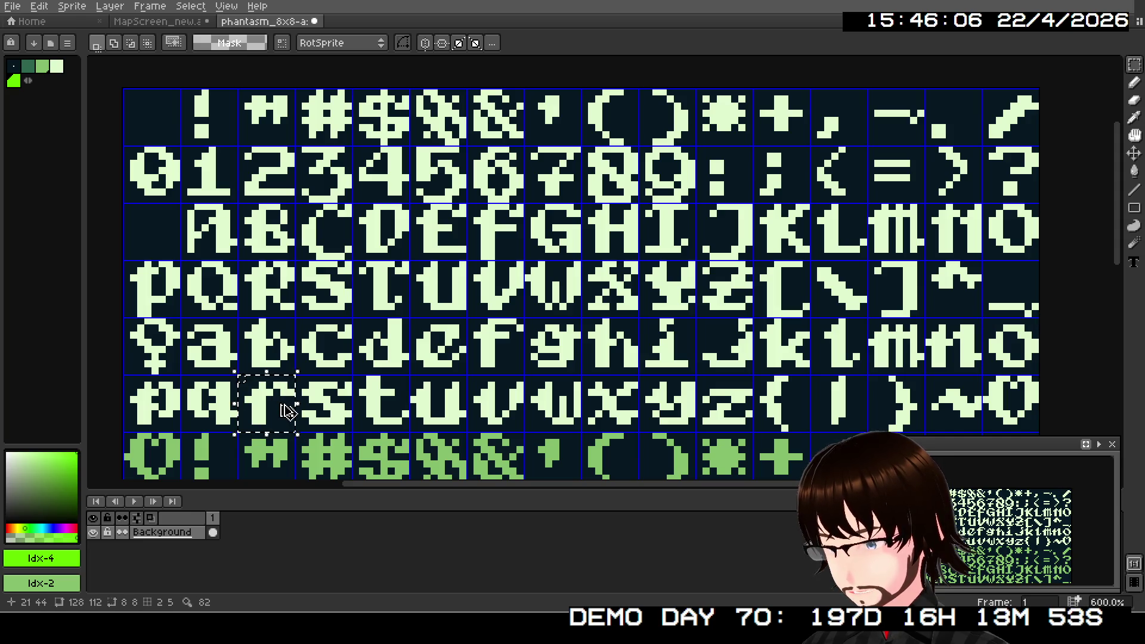
pyautogui.click(158, 22)
pyautogui.hotkey('ctrl', 'v')
pyautogui.moveTo(521, 282)
pyautogui.mouseDown()
pyautogui.moveTo(608, 286)
pyautogui.moveTo(507, 325)
pyautogui.mouseUp()
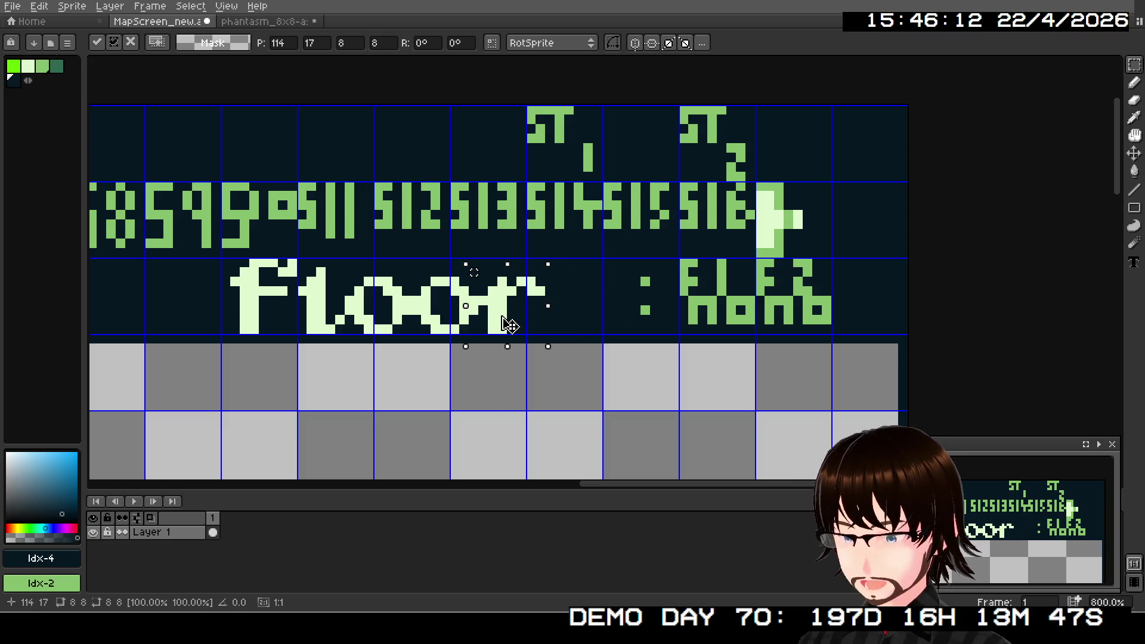
pyautogui.click(534, 352)
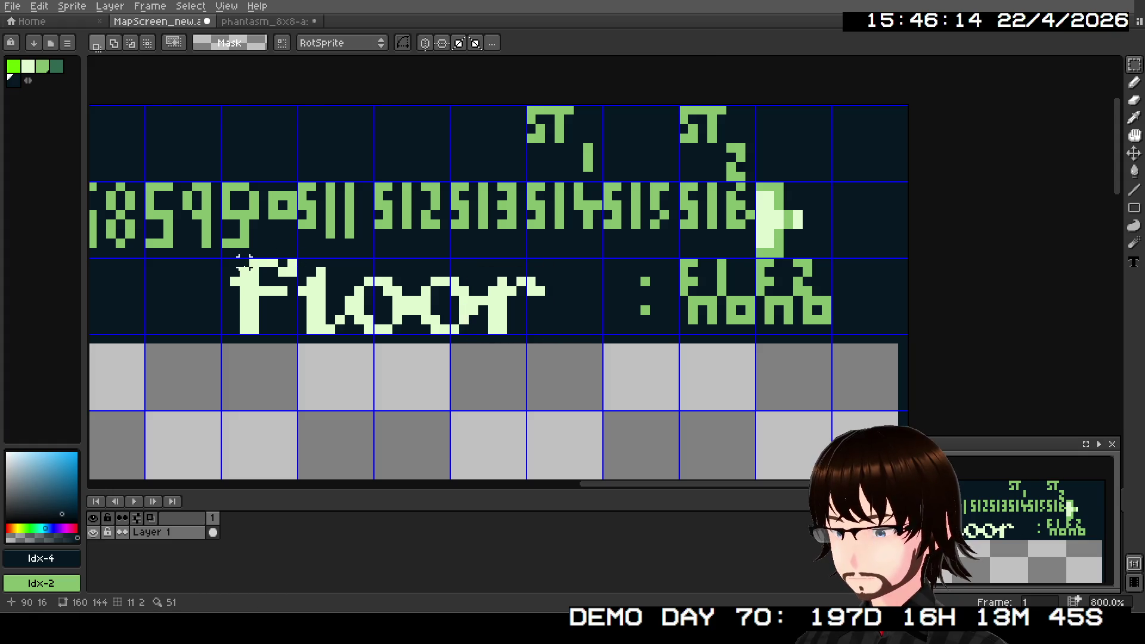
# - Select the whole word 'floor' and shift it right to sit just before the colon
pyautogui.moveTo(224, 262)
pyautogui.mouseDown()
pyautogui.moveTo(516, 328)
pyautogui.moveTo(606, 327)
pyautogui.mouseUp()
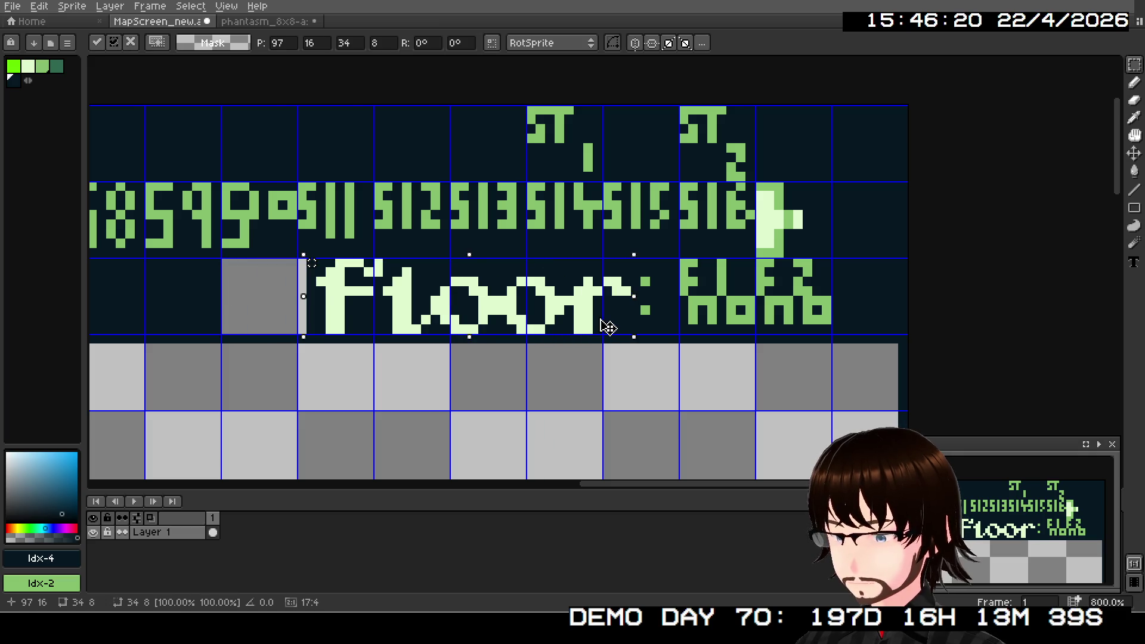
pyautogui.moveTo(606, 326); pyautogui.dragTo(633, 326)
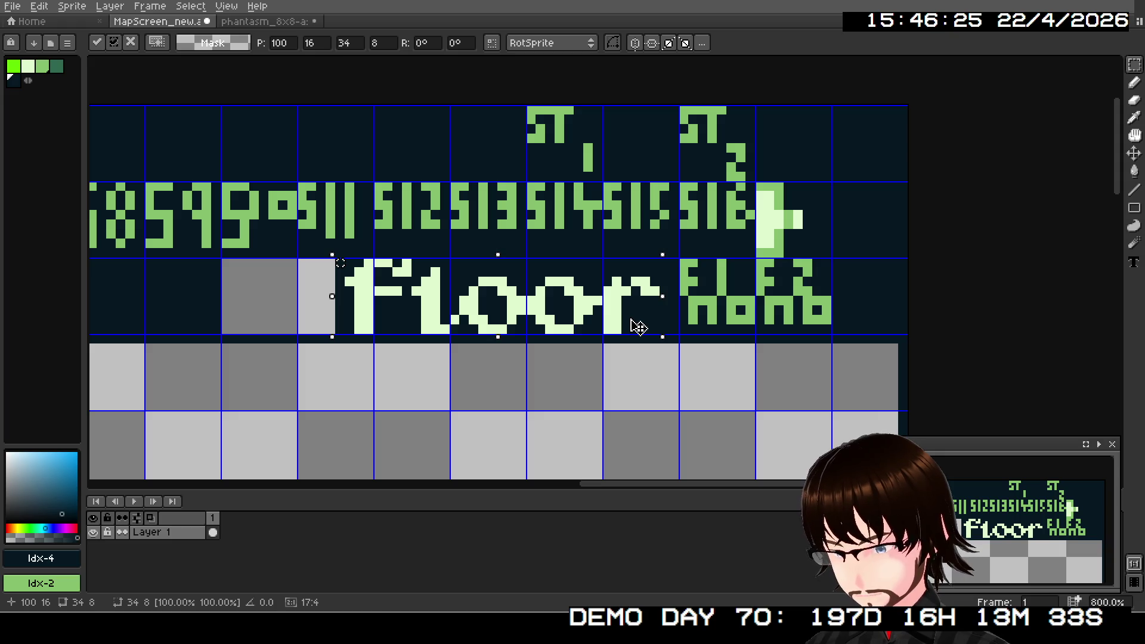
pyautogui.moveTo(631, 328); pyautogui.dragTo(621, 325)
pyautogui.moveTo(616, 325); pyautogui.dragTo(598, 324)
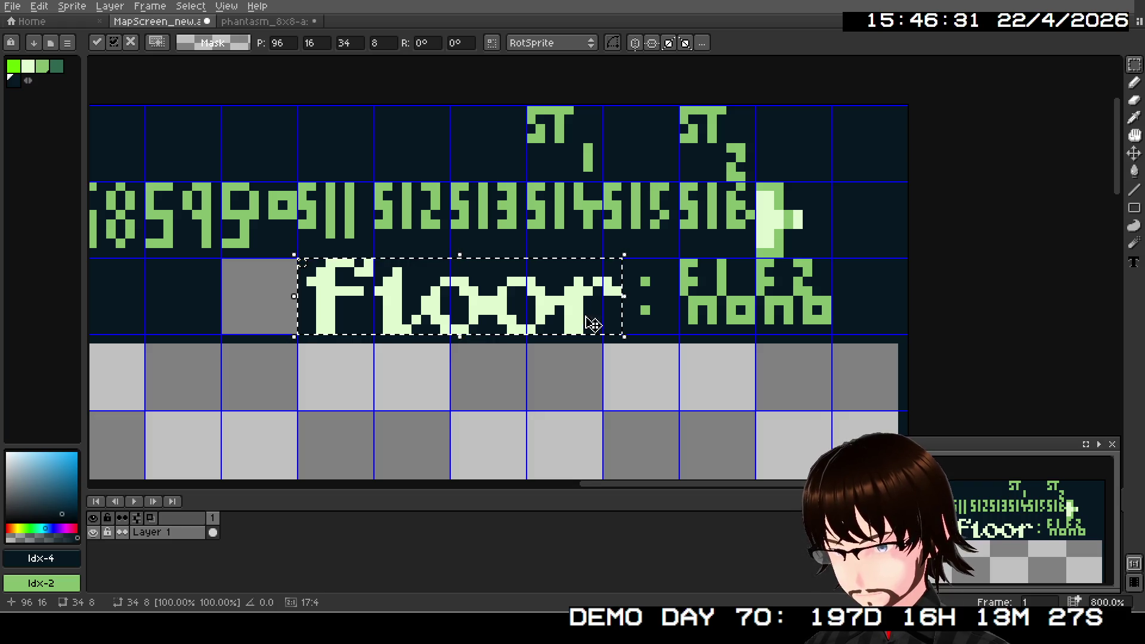
pyautogui.click(274, 309)
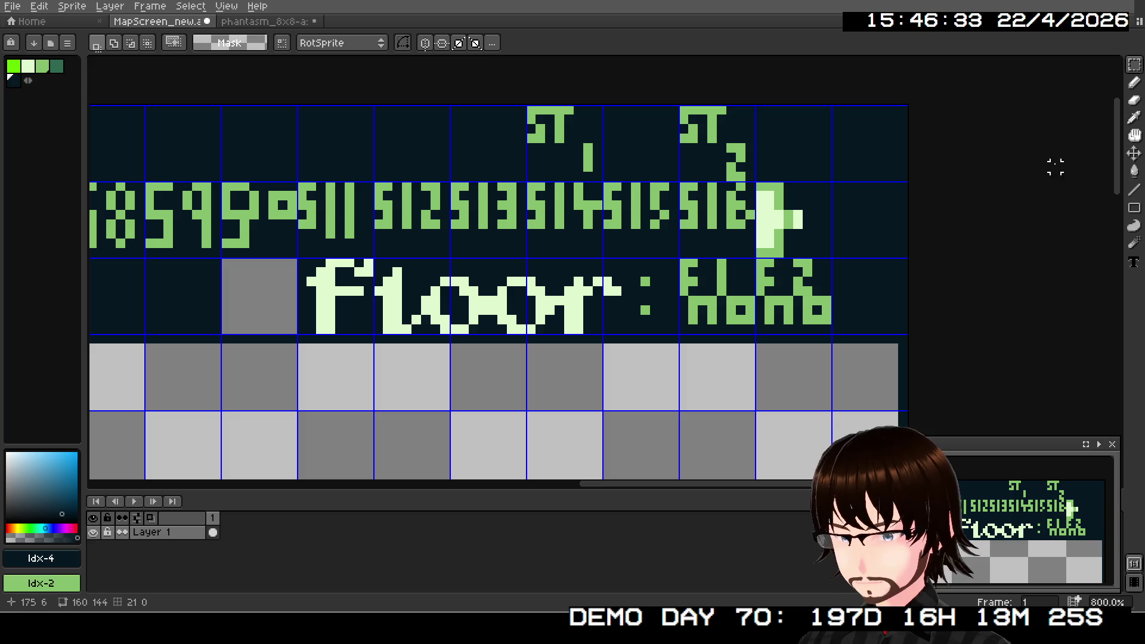
# - Fill the leftover grey tile dark and fix the colon's dots with light green pixels
pyautogui.click(1135, 172)
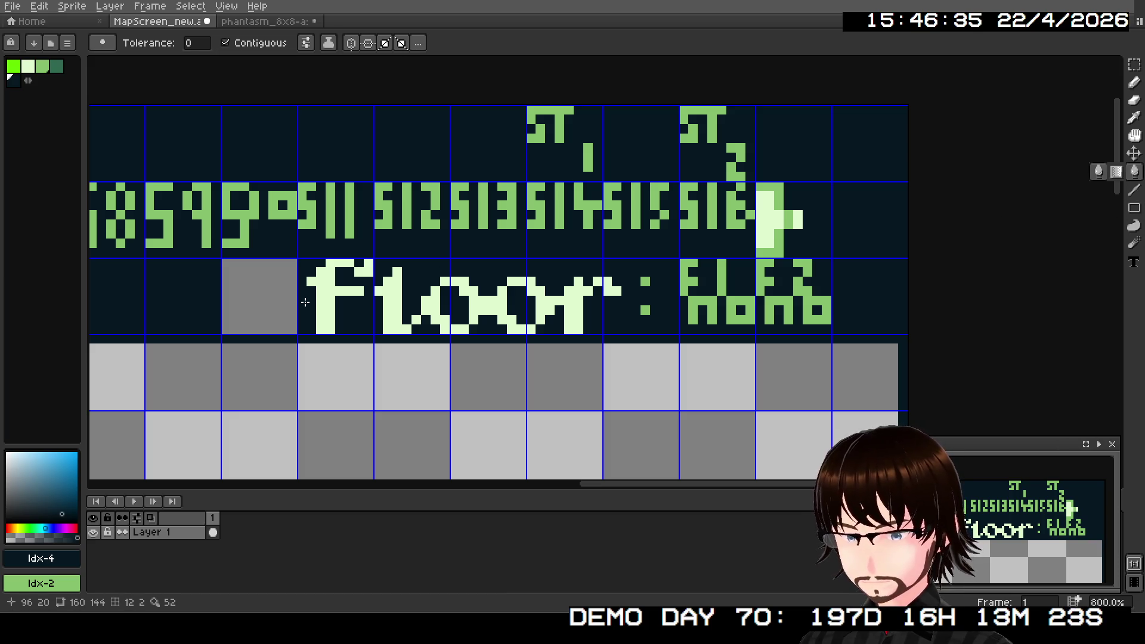
pyautogui.click(245, 300)
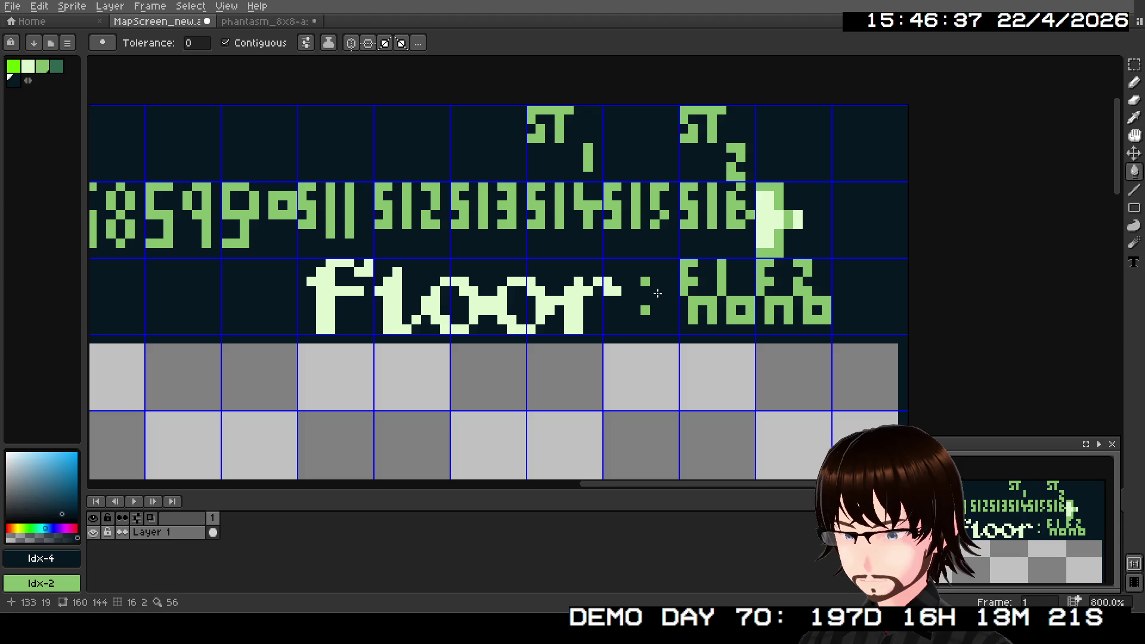
pyautogui.click(1135, 82)
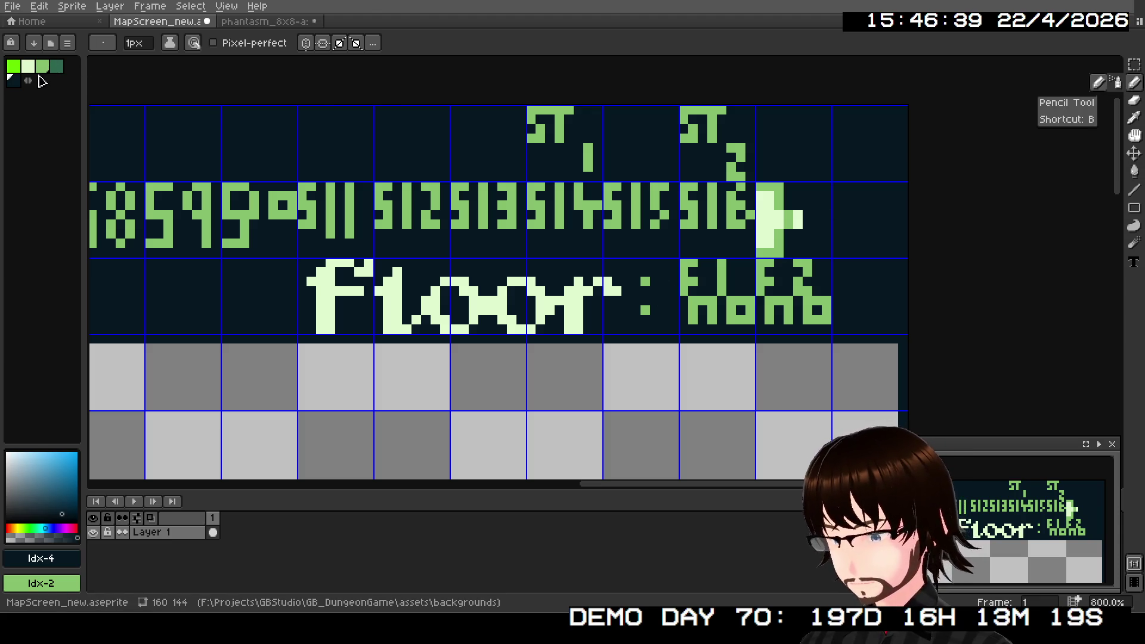
pyautogui.click(28, 66)
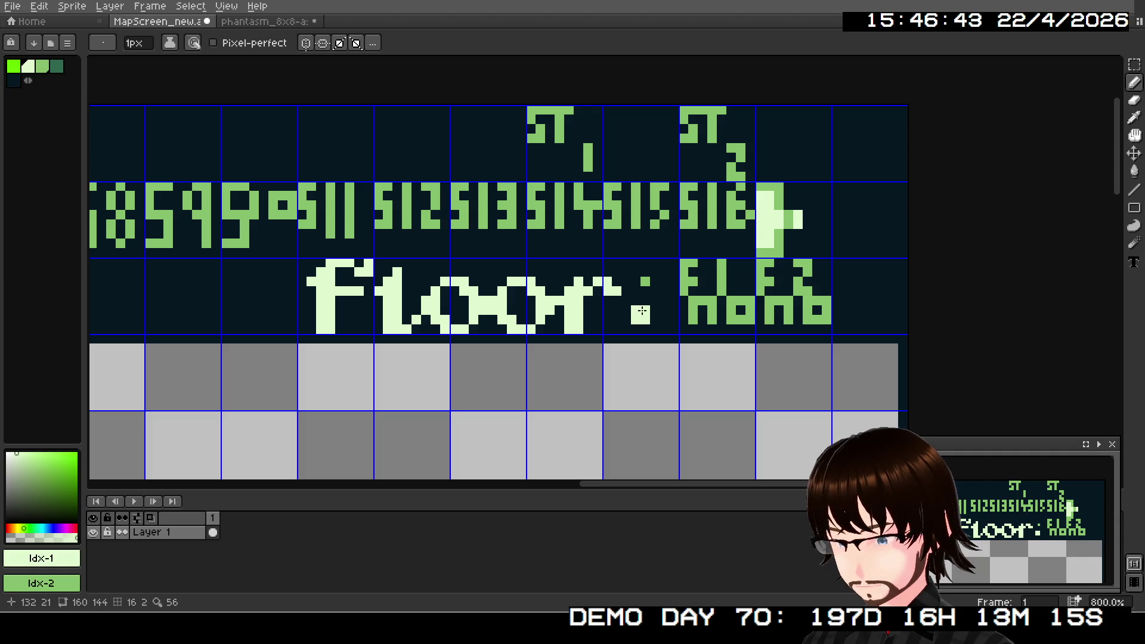
pyautogui.click(635, 272)
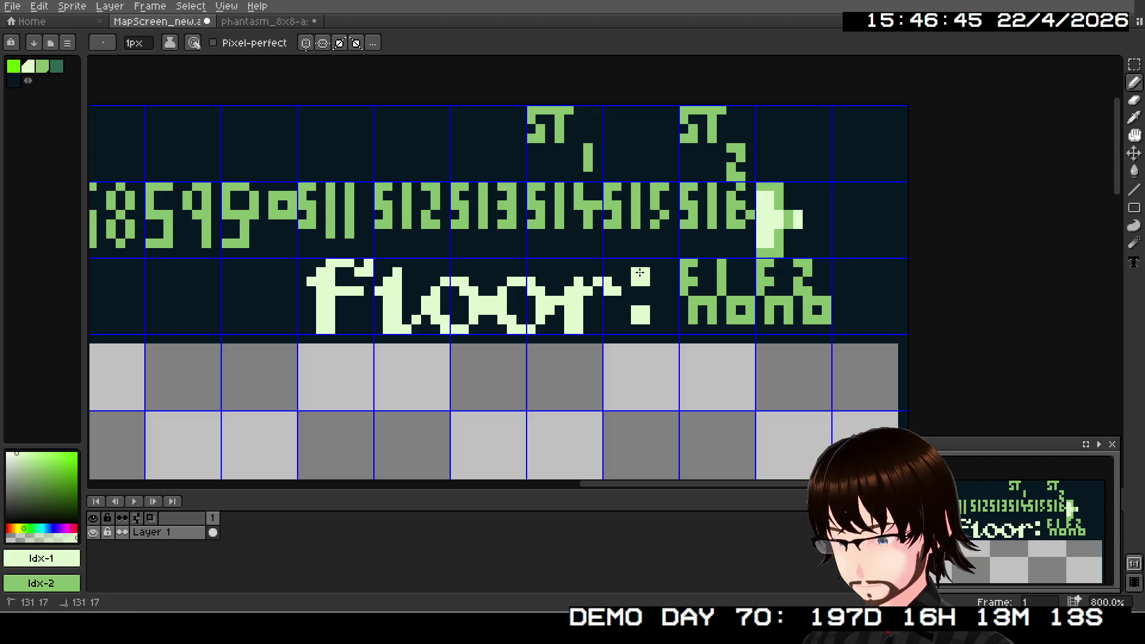
pyautogui.rightClick(635, 331)
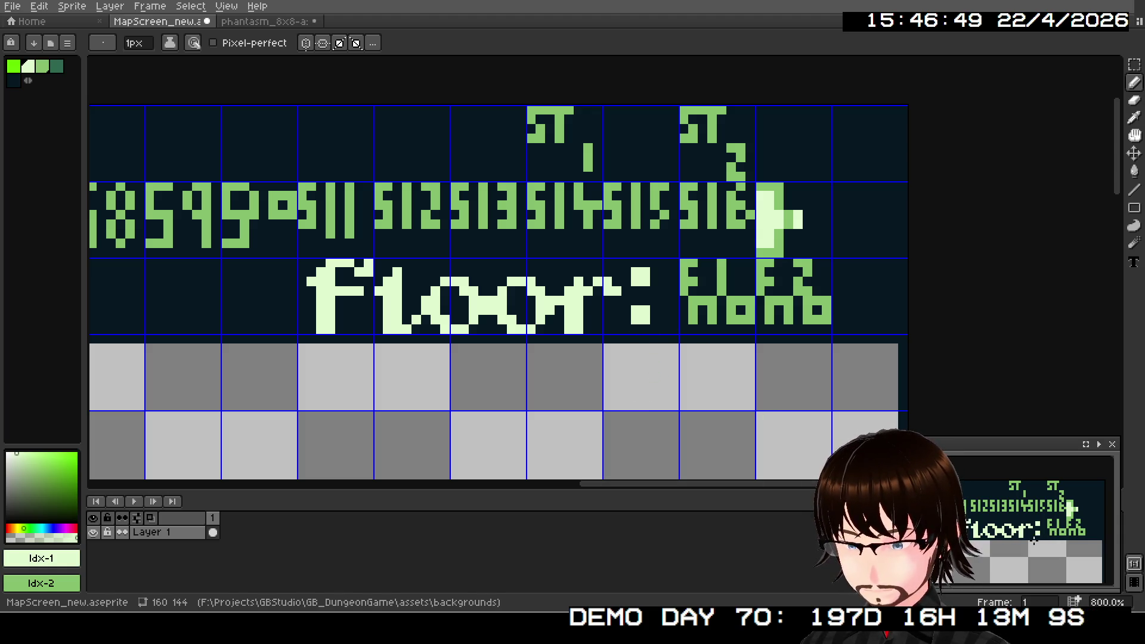
# - Pan the view across to bring the Stamina text into view
pyautogui.scroll(-4, 1039, 536)
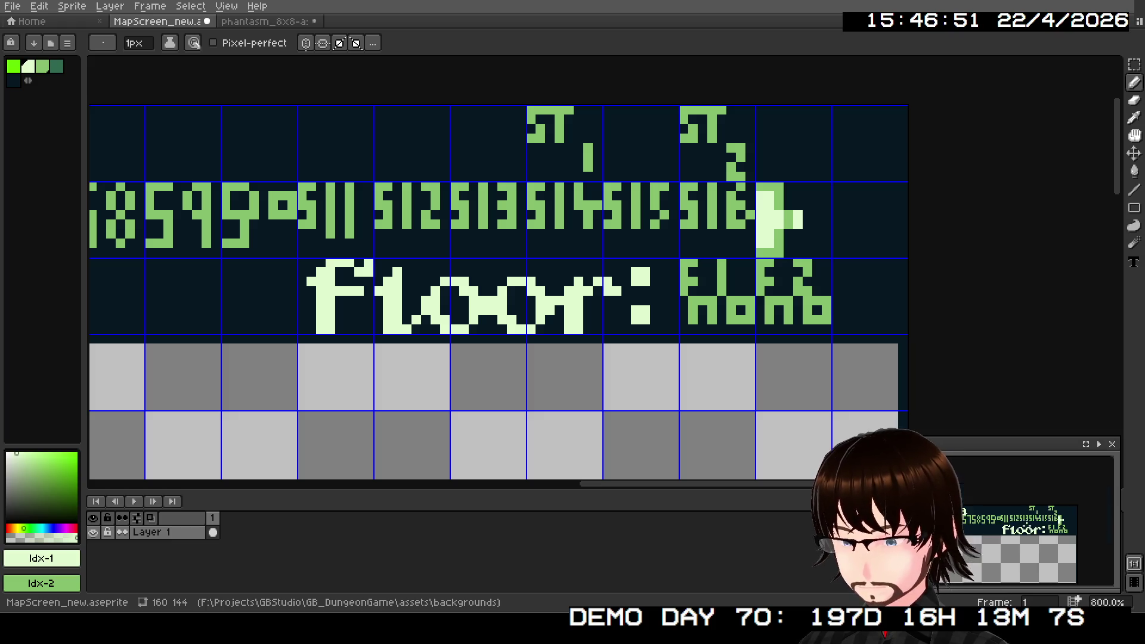
pyautogui.scroll(4, 1040, 535)
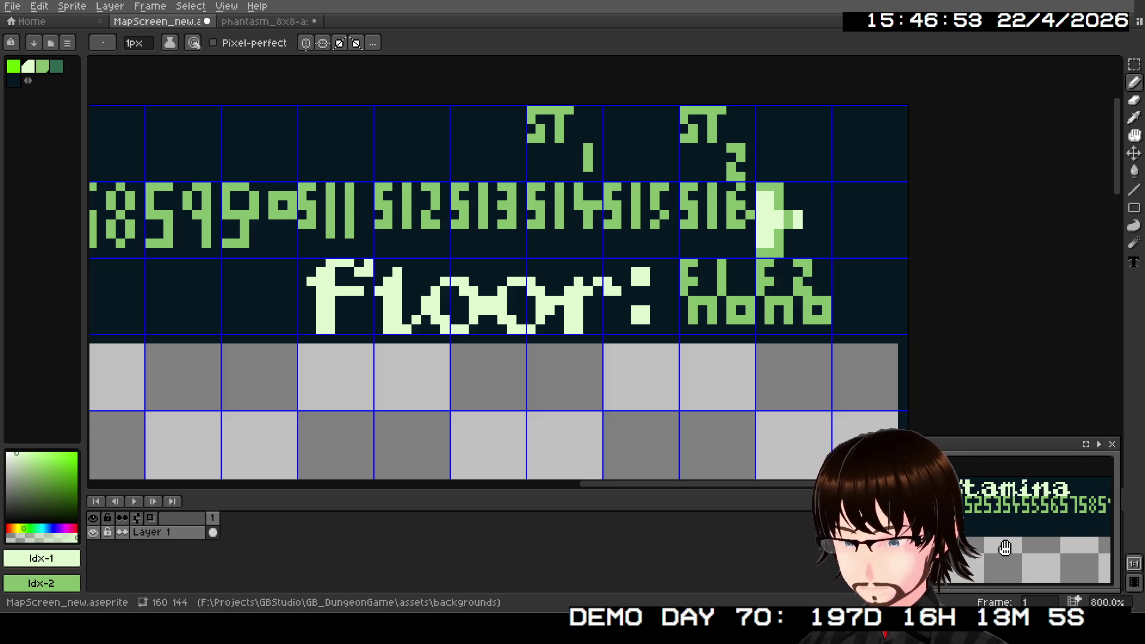
pyautogui.moveTo(903, 515); pyautogui.dragTo(972, 534)
pyautogui.scroll(-1, 457, 394)
pyautogui.moveTo(457, 393)
pyautogui.mouseDown()
pyautogui.moveTo(570, 410)
pyautogui.moveTo(485, 401)
pyautogui.moveTo(656, 386)
pyautogui.moveTo(672, 396)
pyautogui.moveTo(831, 396)
pyautogui.moveTo(797, 392)
pyautogui.mouseUp()
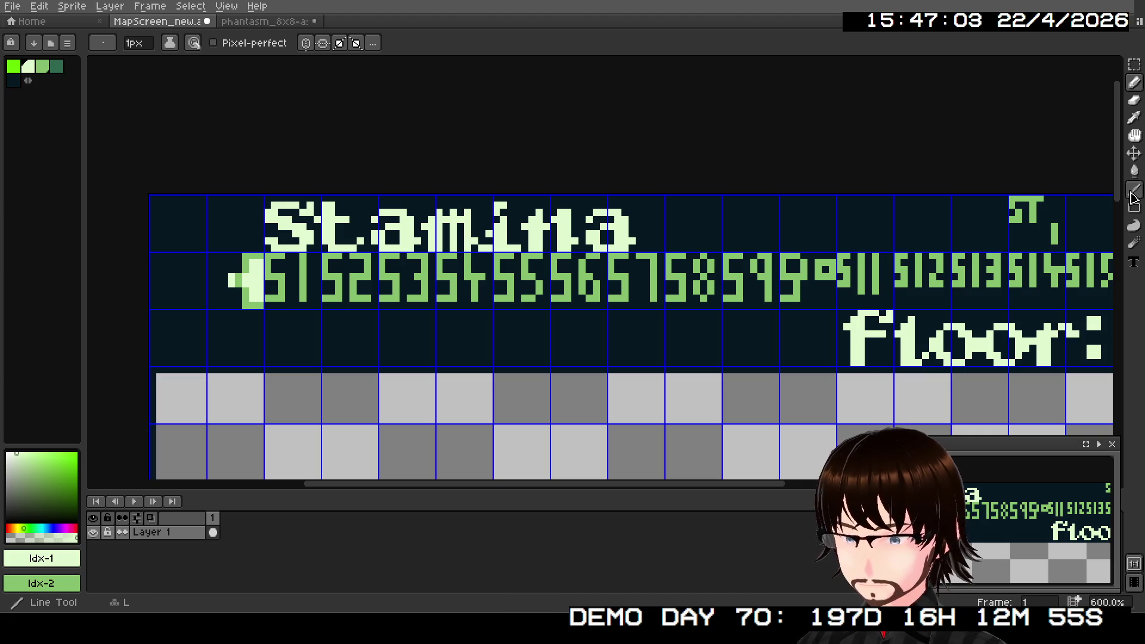
pyautogui.click(1132, 194)
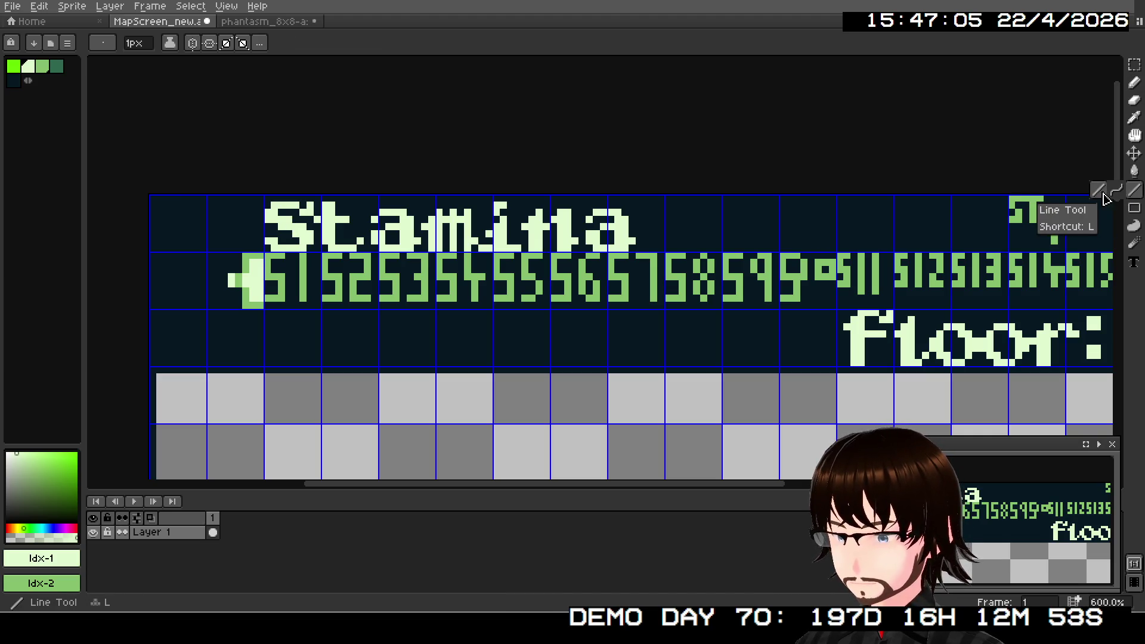
# - Draw light green lines along the strip's bottom edge and up its right edge
pyautogui.scroll(3, 151, 267)
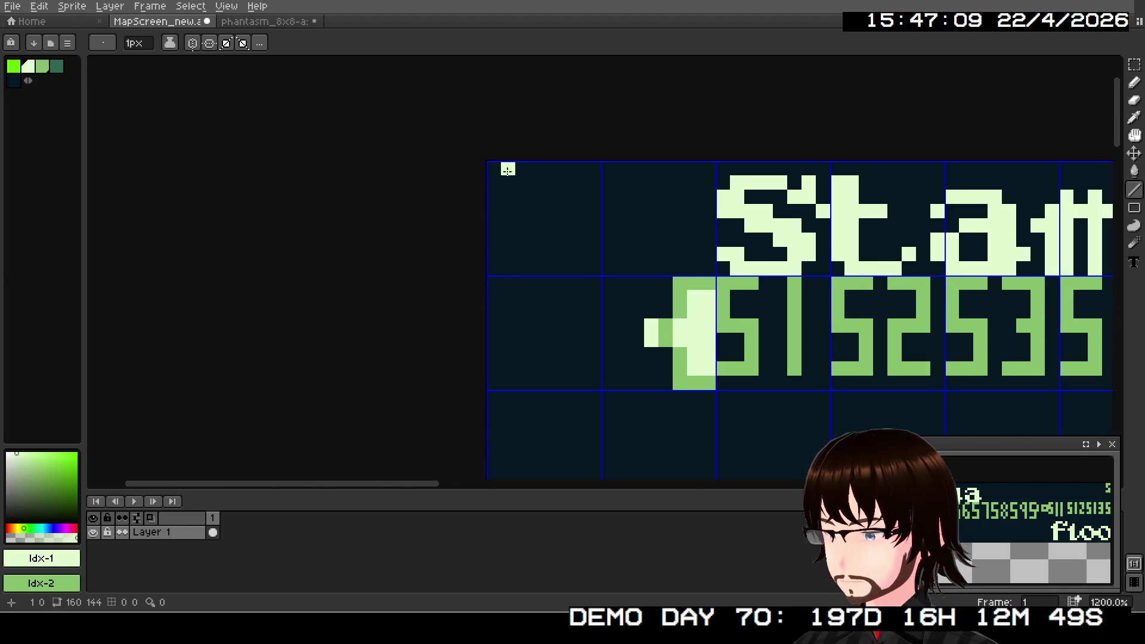
pyautogui.moveTo(506, 173)
pyautogui.mouseDown()
pyautogui.moveTo(495, 472)
pyautogui.moveTo(517, 304)
pyautogui.moveTo(492, 381)
pyautogui.moveTo(1110, 454)
pyautogui.moveTo(1111, 477)
pyautogui.moveTo(859, 400)
pyautogui.moveTo(731, 278)
pyautogui.moveTo(785, 282)
pyautogui.mouseUp()
pyautogui.moveTo(874, 281)
pyautogui.mouseDown()
pyautogui.moveTo(376, 284)
pyautogui.moveTo(85, 310)
pyautogui.mouseUp()
pyautogui.moveTo(703, 299)
pyautogui.mouseDown()
pyautogui.moveTo(791, 298)
pyautogui.moveTo(794, 72)
pyautogui.moveTo(796, 153)
pyautogui.moveTo(795, 119)
pyautogui.mouseUp()
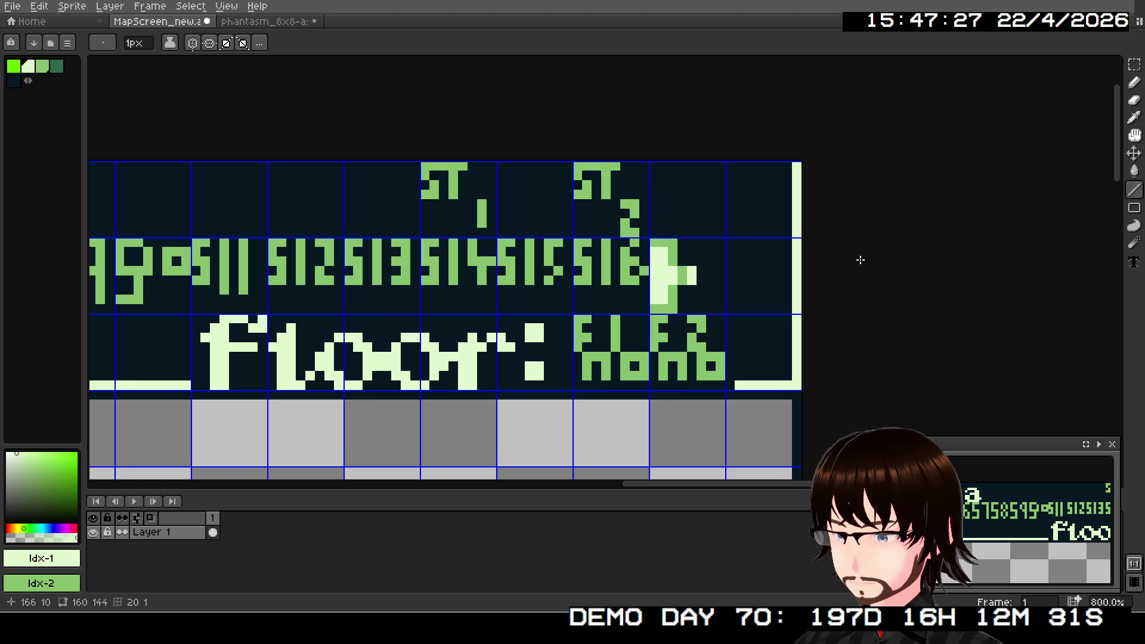
# - Reposition and zoom the view to show the whole Stamina/floor strip
pyautogui.scroll(-4, 792, 268)
pyautogui.scroll(-1, 792, 268)
pyautogui.moveTo(333, 348); pyautogui.dragTo(545, 324)
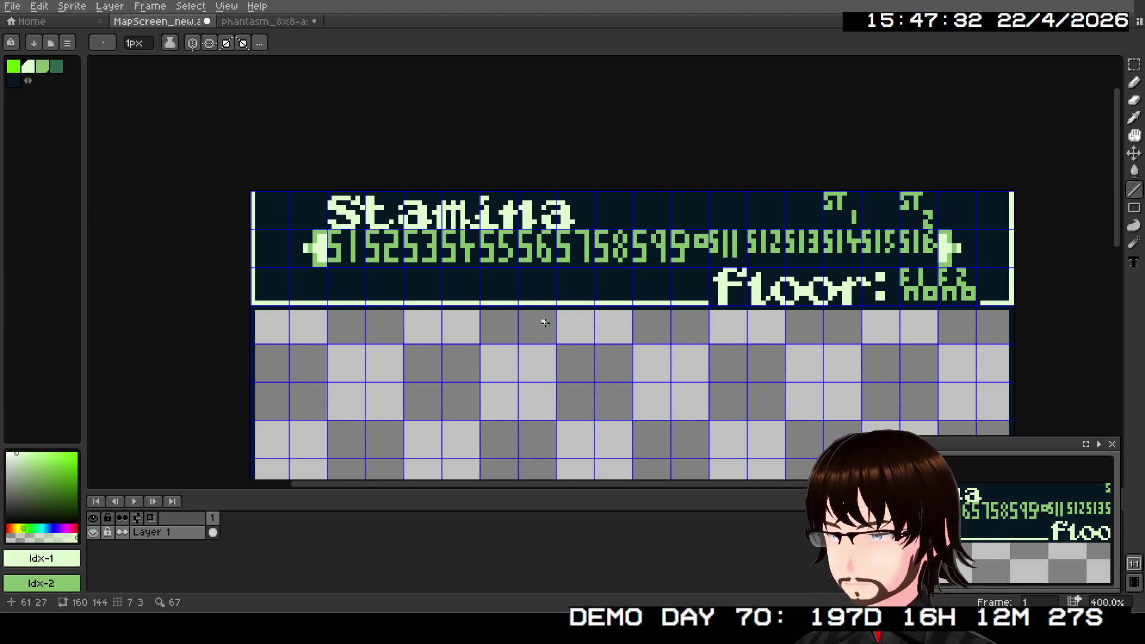
pyautogui.moveTo(540, 321)
pyautogui.mouseDown()
pyautogui.moveTo(376, 218)
pyautogui.moveTo(519, 151)
pyautogui.moveTo(530, 233)
pyautogui.mouseUp()
pyautogui.scroll(-2, 1038, 531)
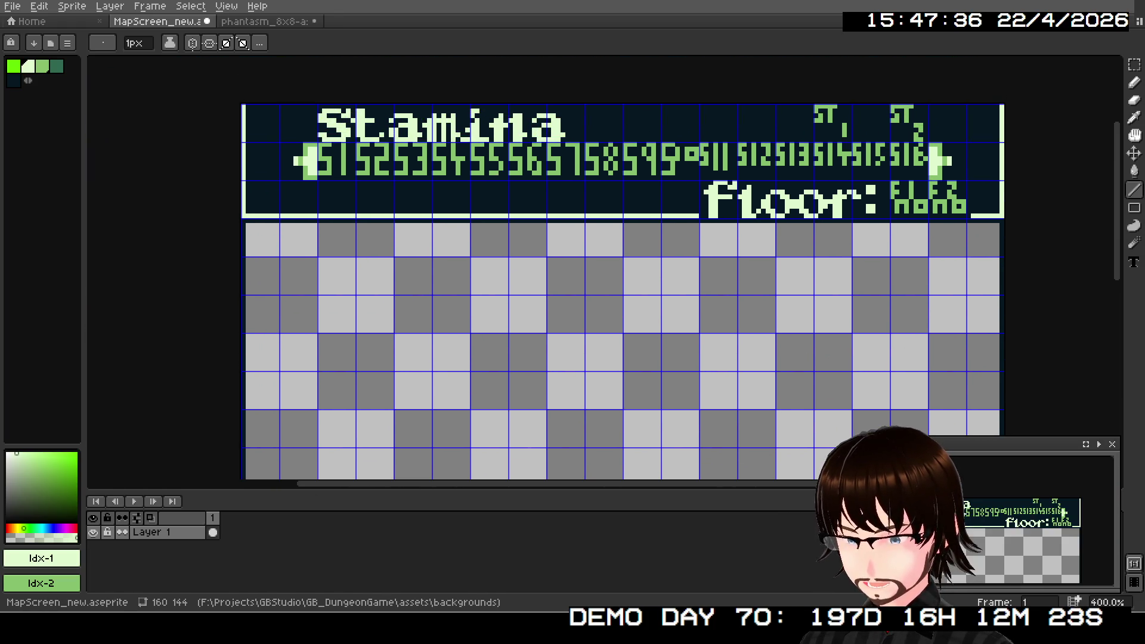
pyautogui.scroll(2, 988, 505)
pyautogui.scroll(-2, 988, 504)
pyautogui.scroll(2, 988, 504)
pyautogui.scroll(-2, 989, 504)
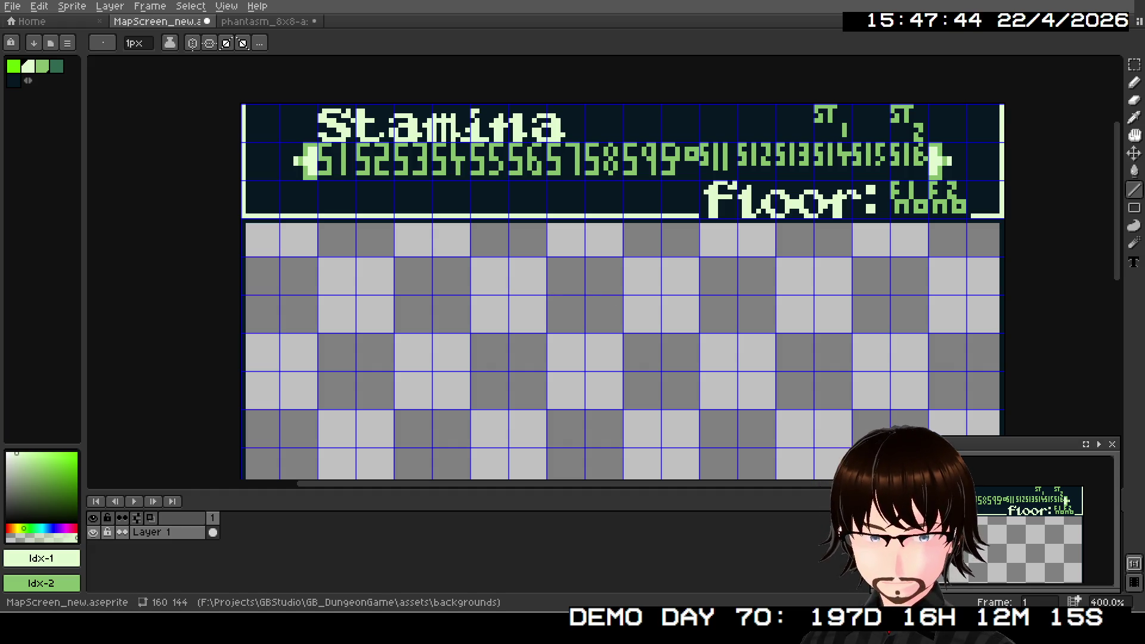
pyautogui.scroll(1, 333, 155)
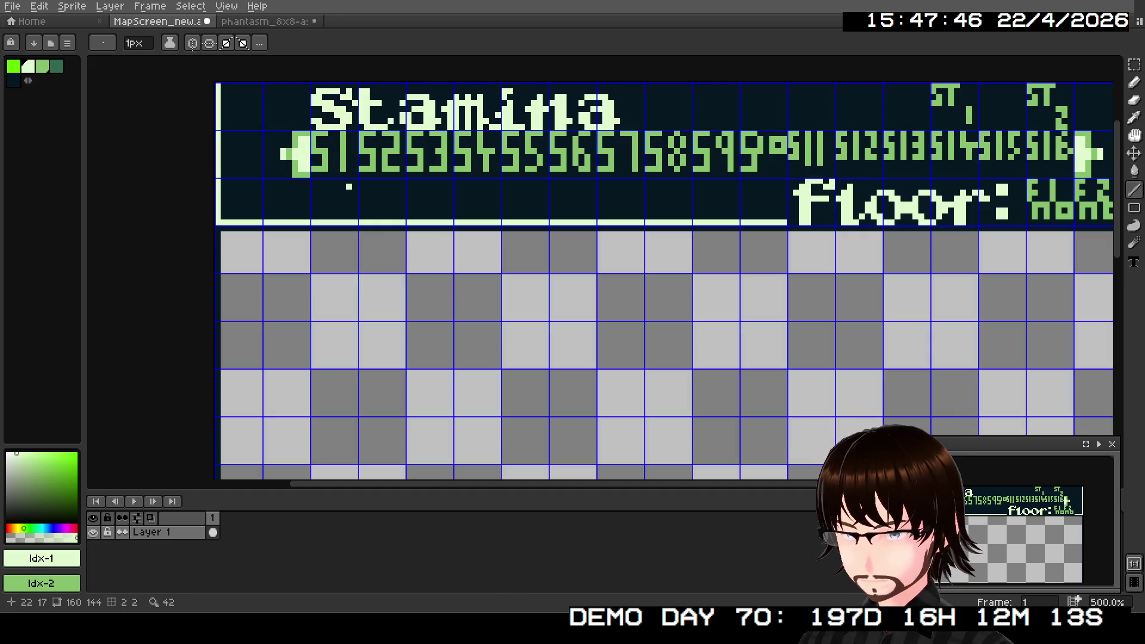
pyautogui.scroll(3, 361, 309)
pyautogui.scroll(1, 360, 310)
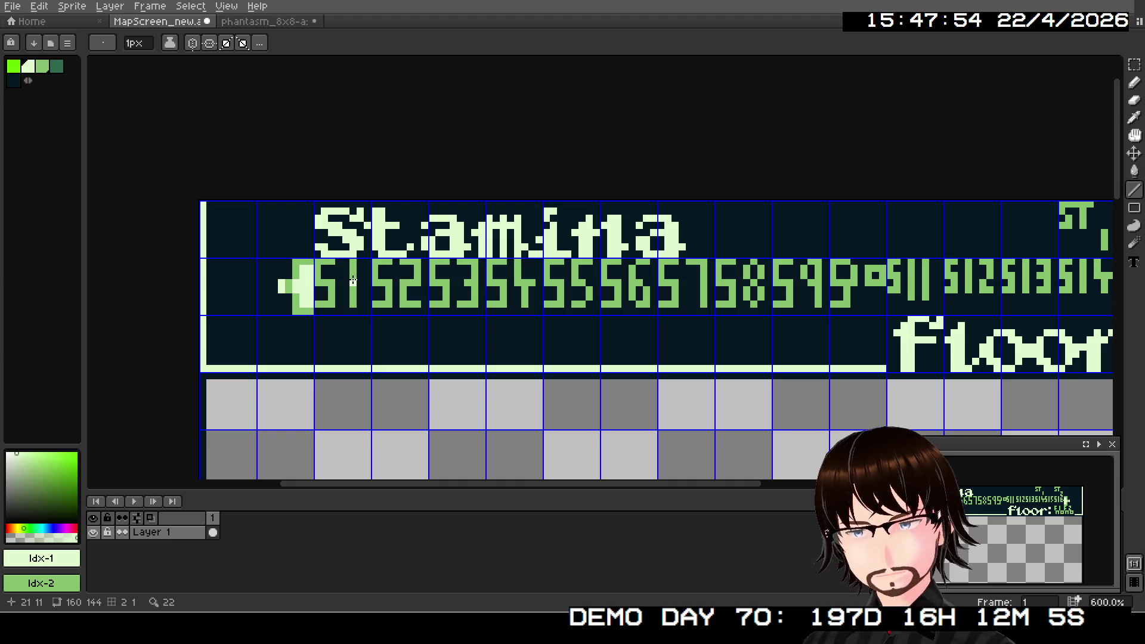
pyautogui.click(15, 7)
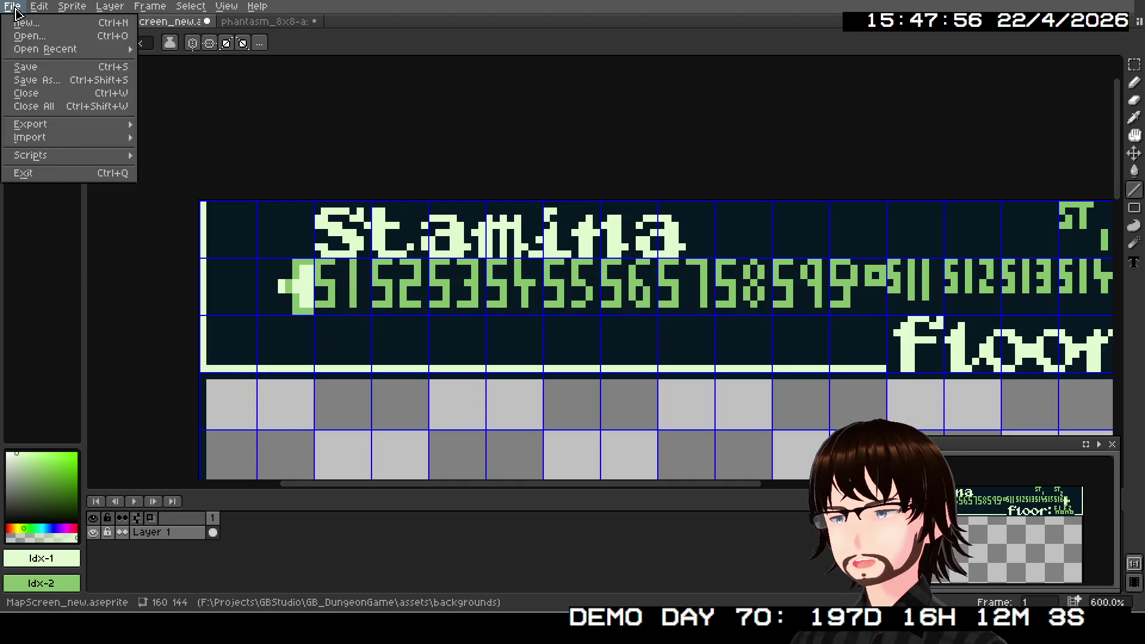
pyautogui.moveTo(35, 50)
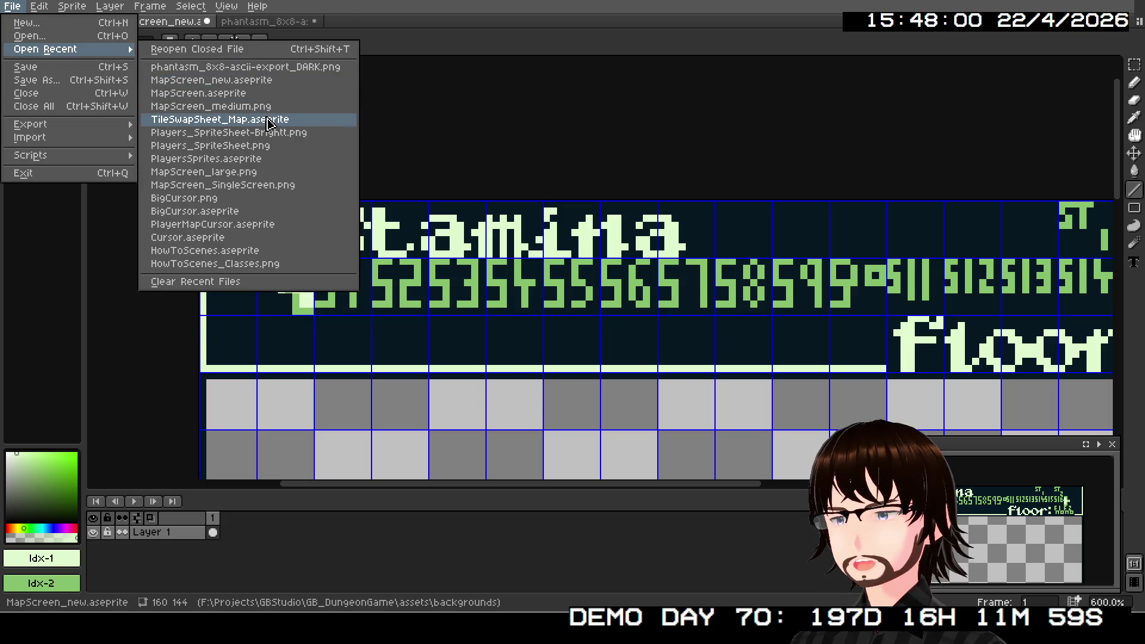
pyautogui.click(262, 119)
pyautogui.scroll(4, 495, 224)
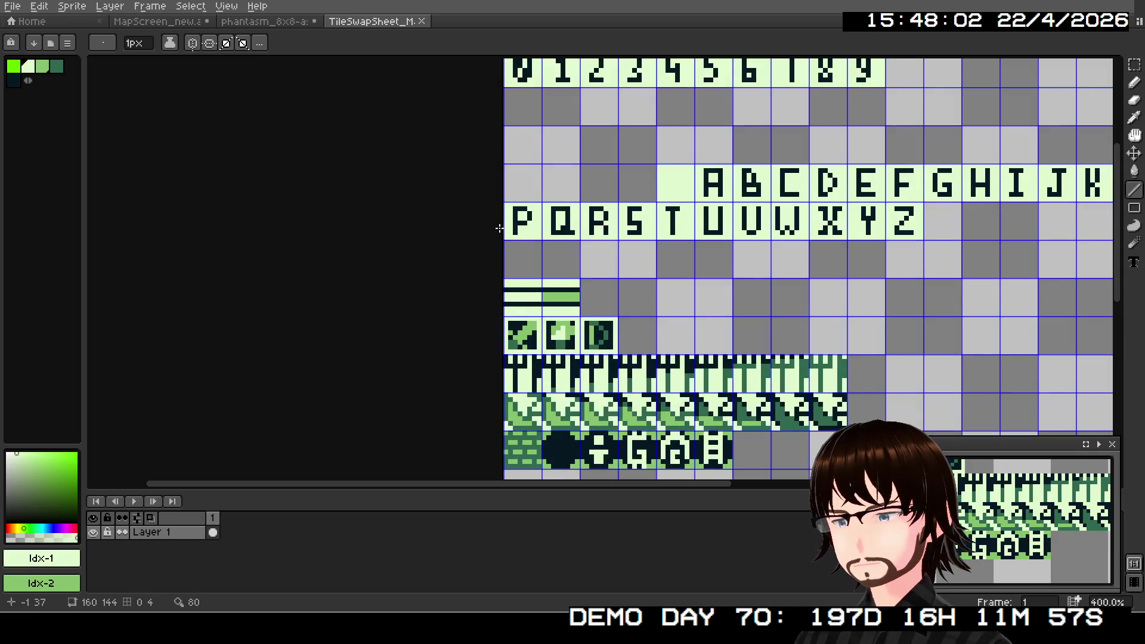
pyautogui.scroll(-1, 619, 271)
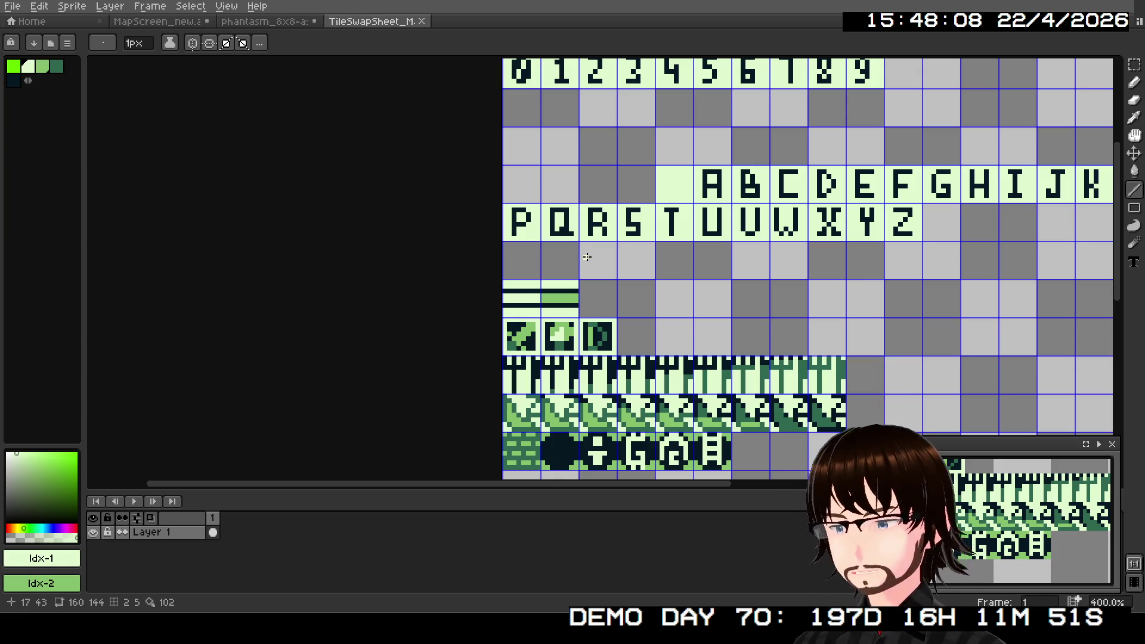
pyautogui.scroll(3, 587, 257)
pyautogui.scroll(-1, 584, 255)
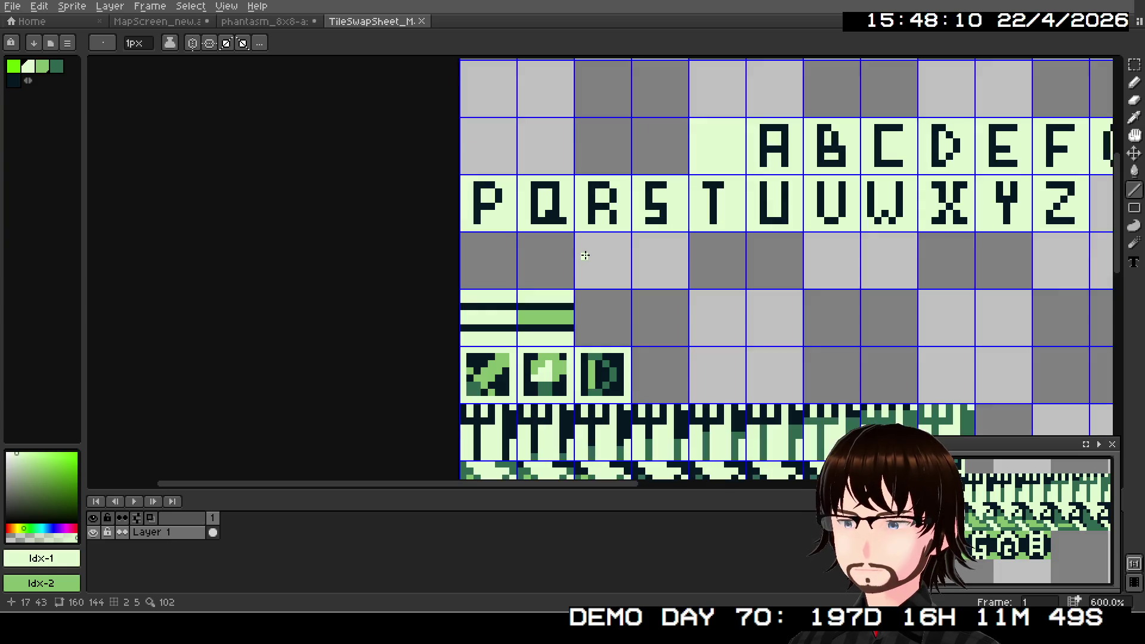
pyautogui.scroll(1, 585, 255)
pyautogui.scroll(-3, 585, 256)
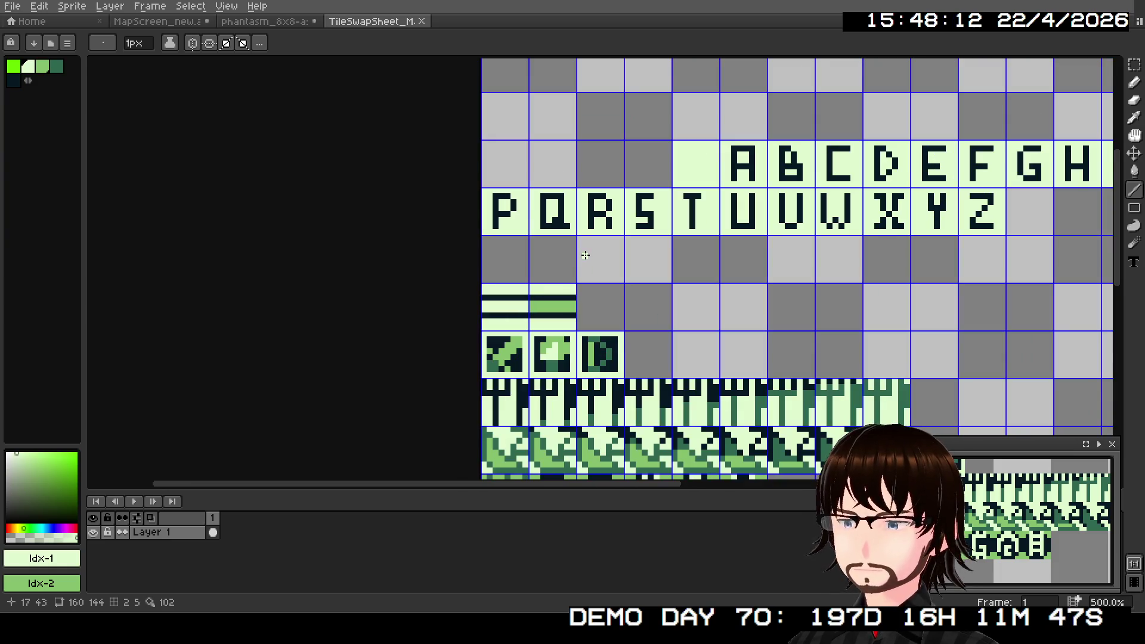
pyautogui.scroll(-1, 598, 296)
pyautogui.scroll(1, 597, 372)
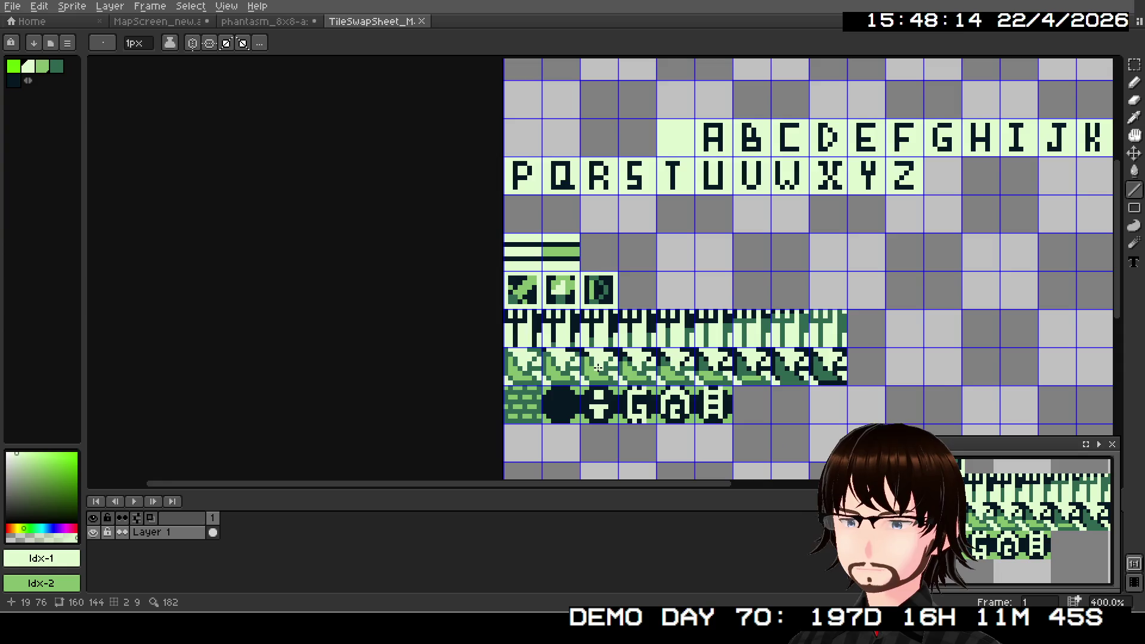
pyautogui.scroll(2, 597, 369)
pyautogui.scroll(-1, 598, 368)
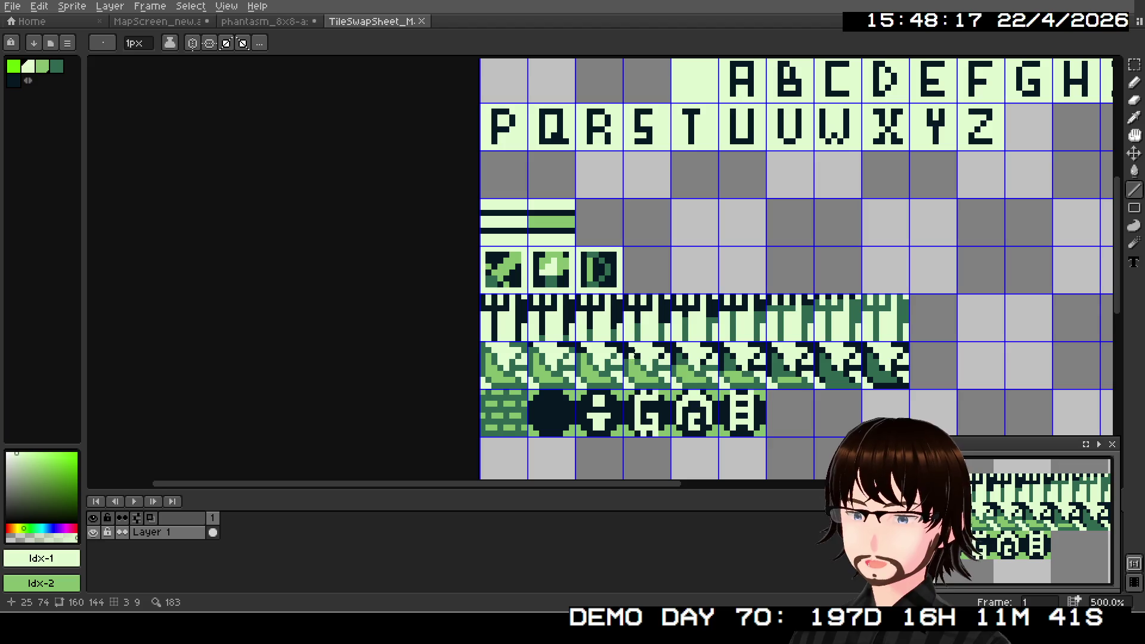
pyautogui.scroll(-1, 634, 354)
pyautogui.scroll(-1, 634, 354)
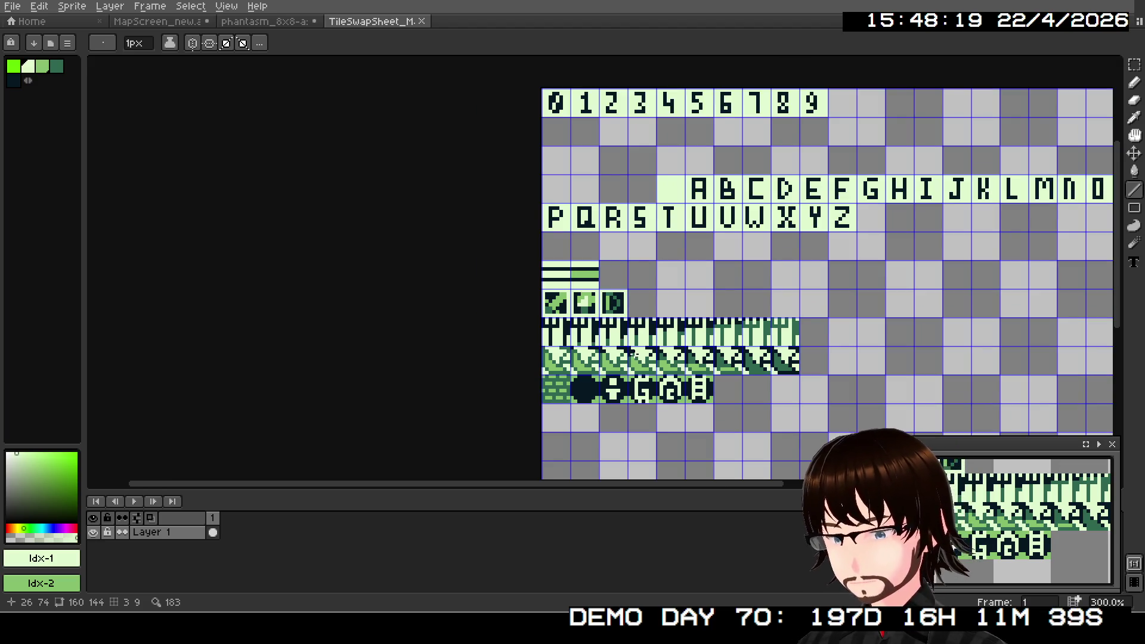
pyautogui.scroll(1, 633, 353)
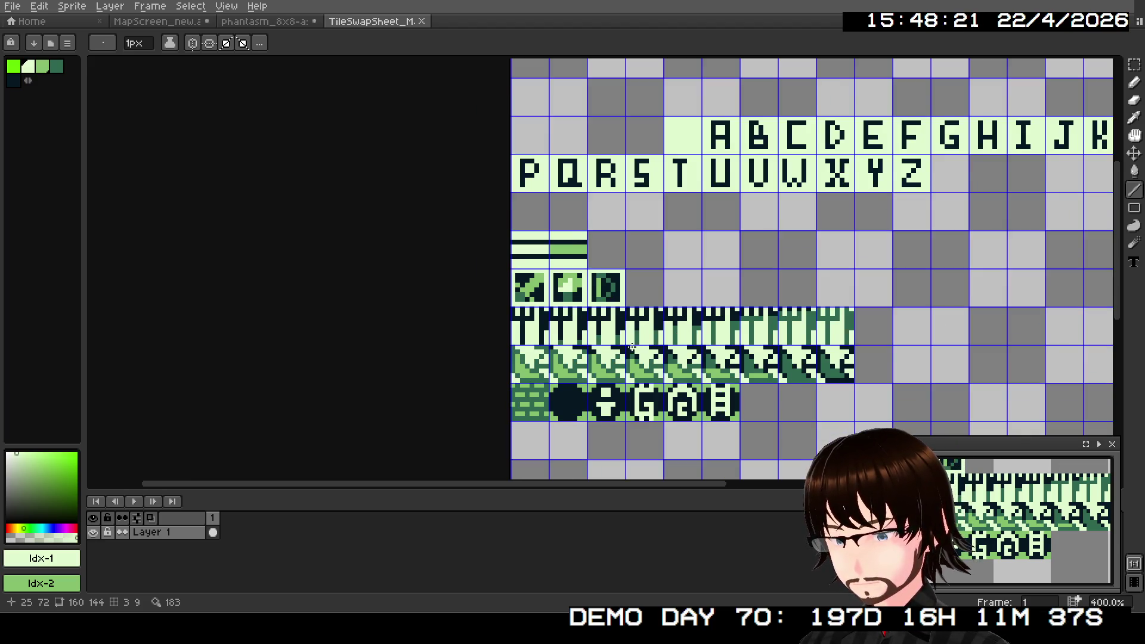
pyautogui.scroll(-1, 634, 347)
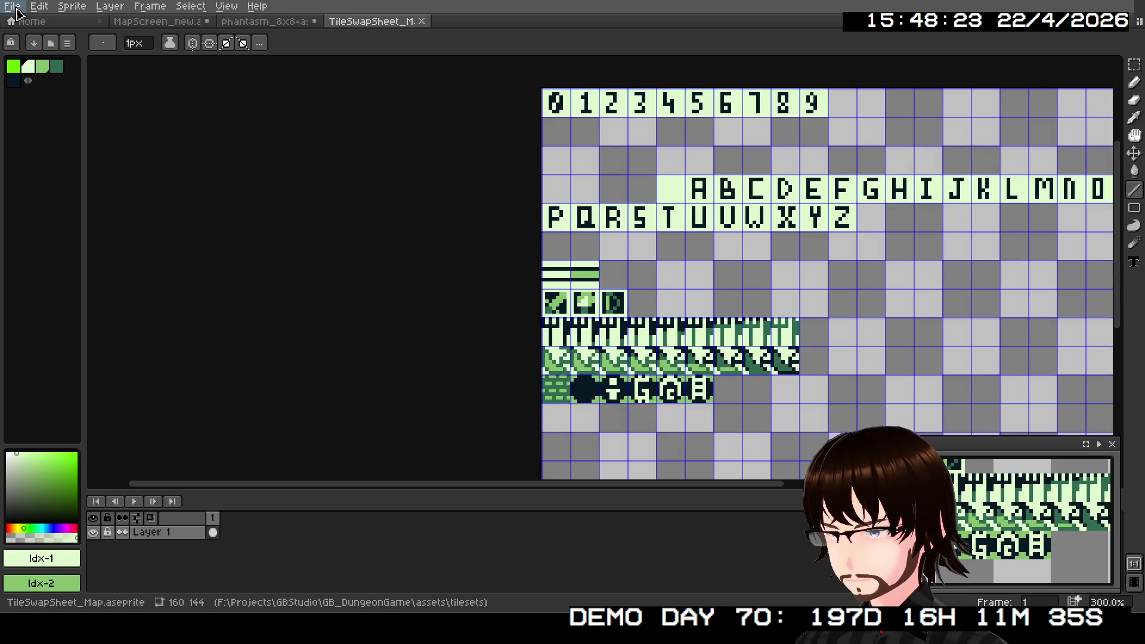
pyautogui.click(13, 6)
pyautogui.click(34, 31)
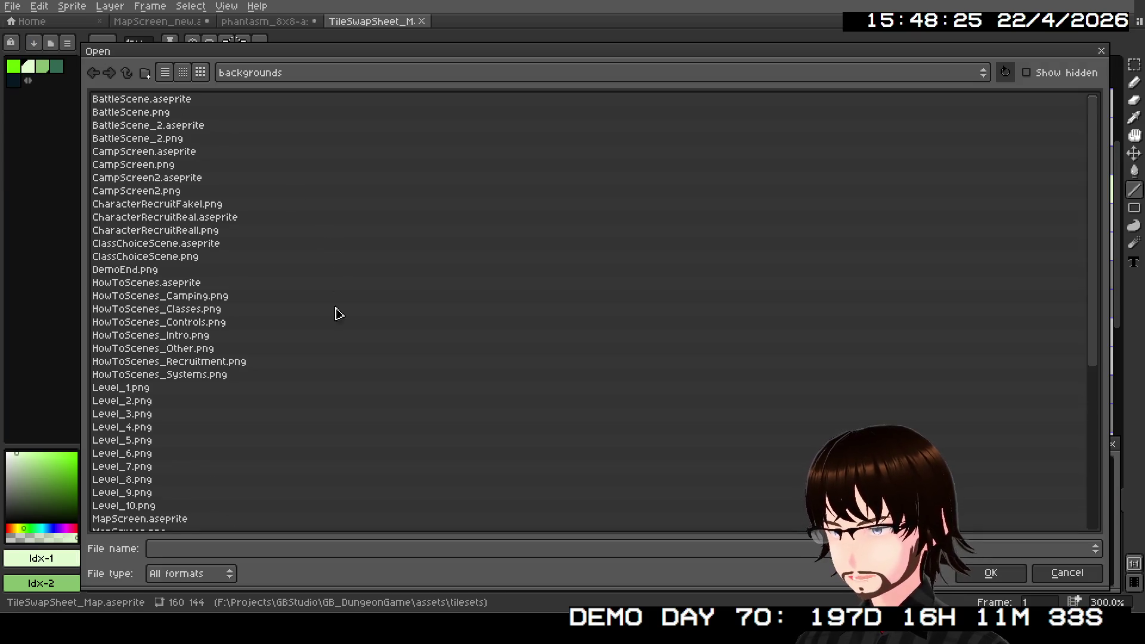
pyautogui.scroll(-5, 339, 314)
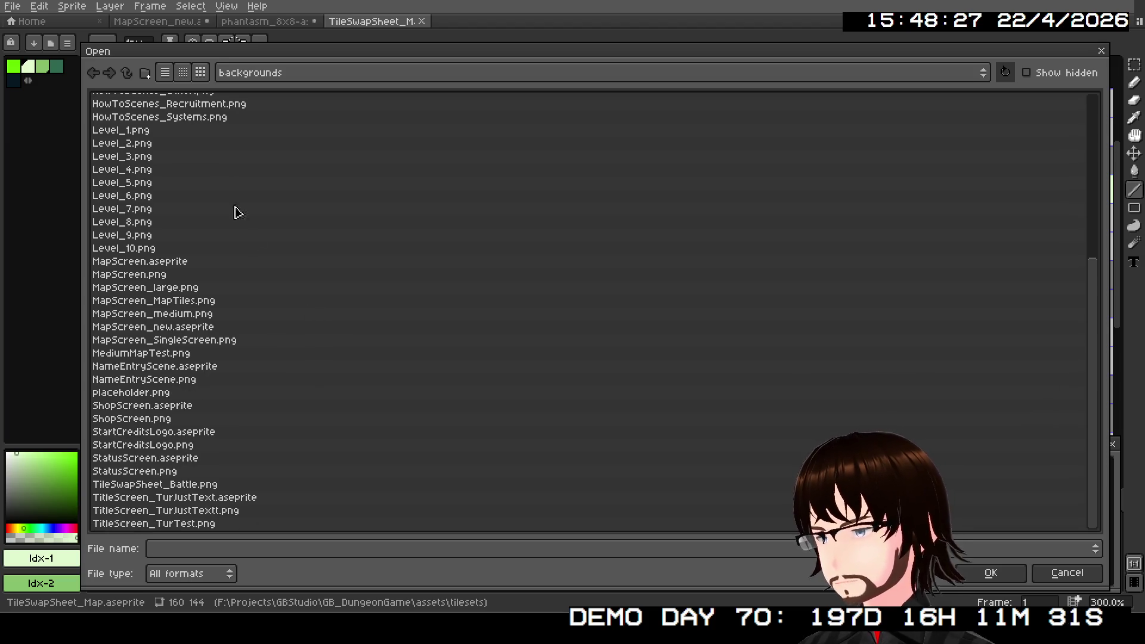
pyautogui.click(132, 75)
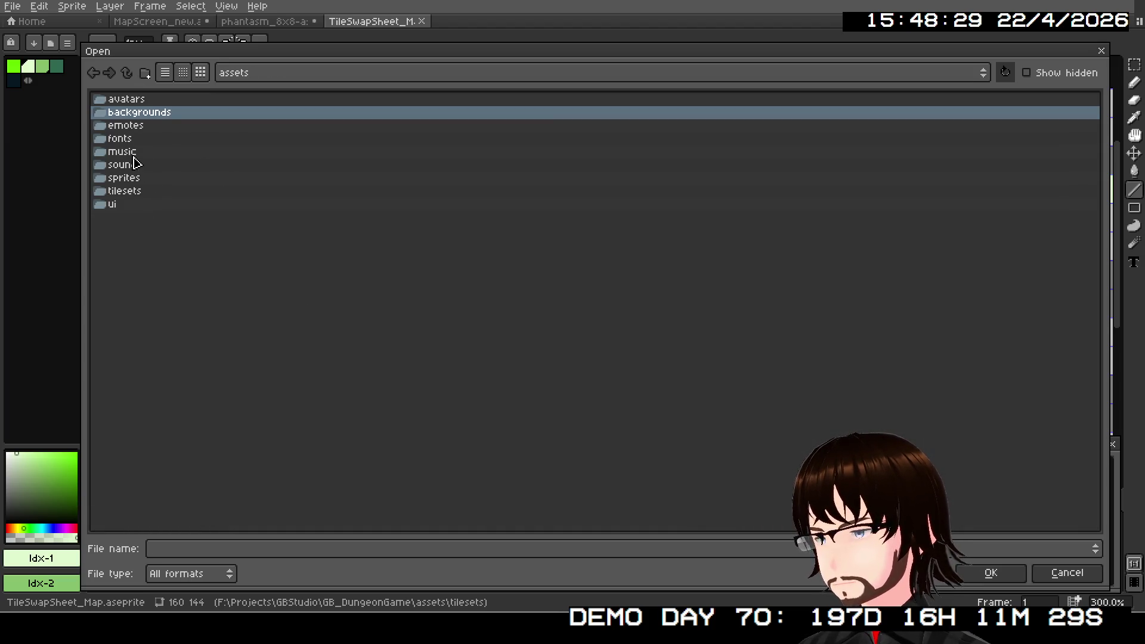
pyautogui.doubleClick(136, 192)
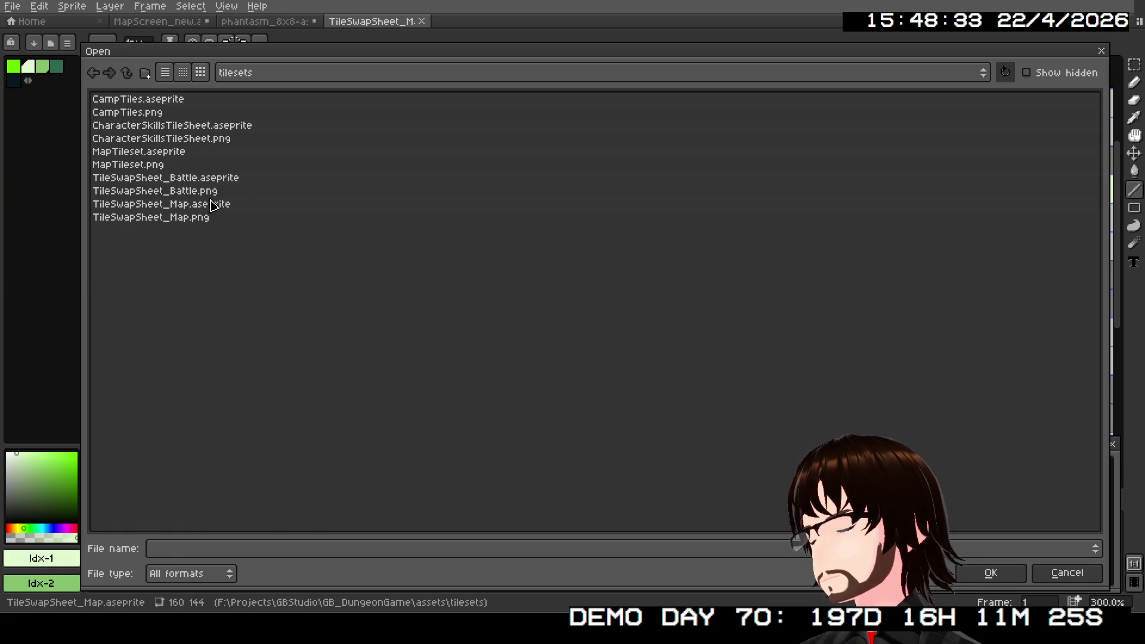
pyautogui.click(158, 156)
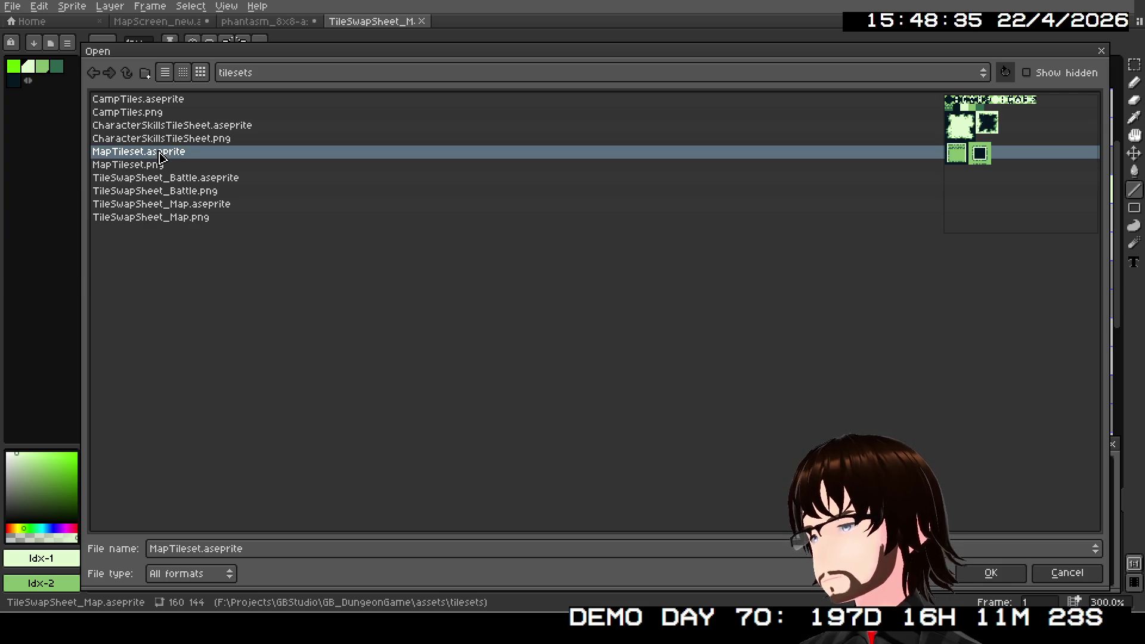
pyautogui.click(176, 209)
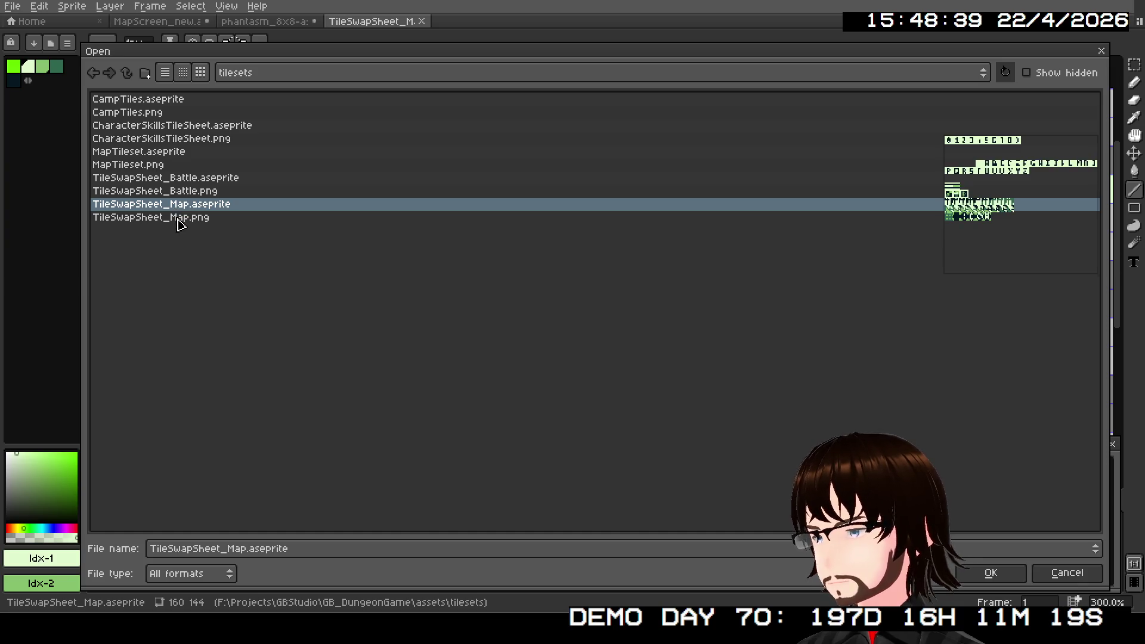
pyautogui.click(181, 221)
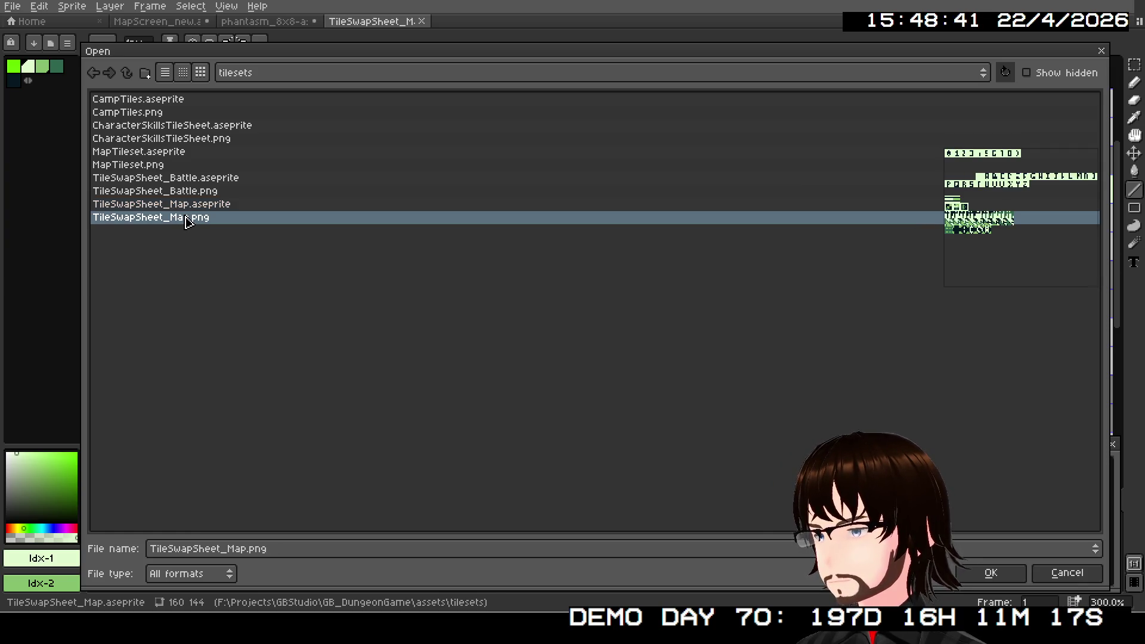
pyautogui.click(193, 209)
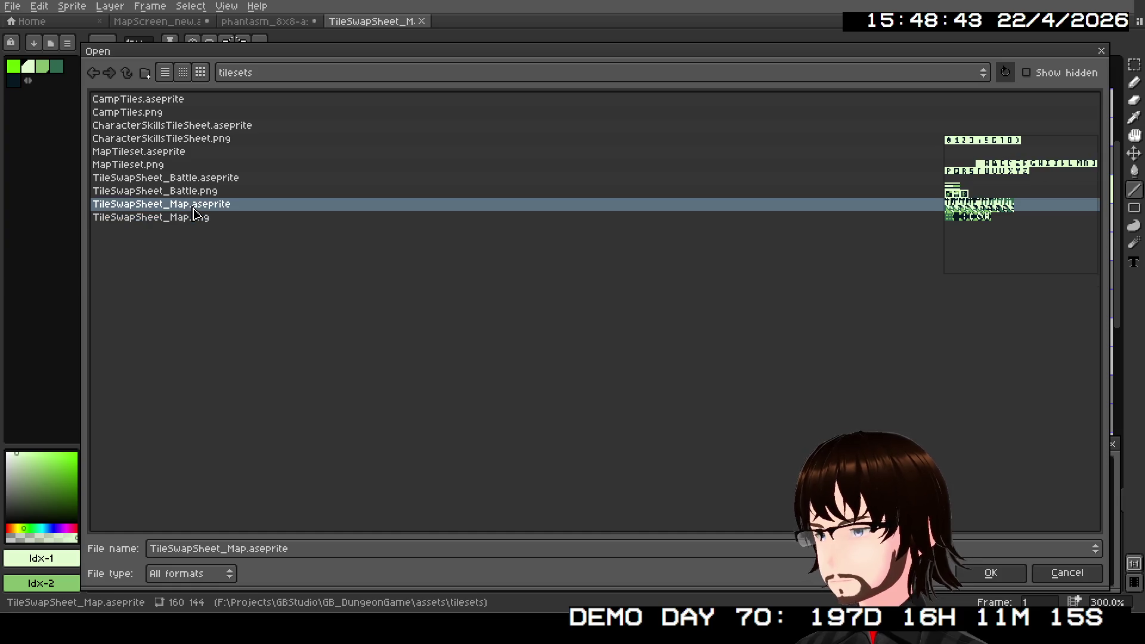
pyautogui.click(1101, 52)
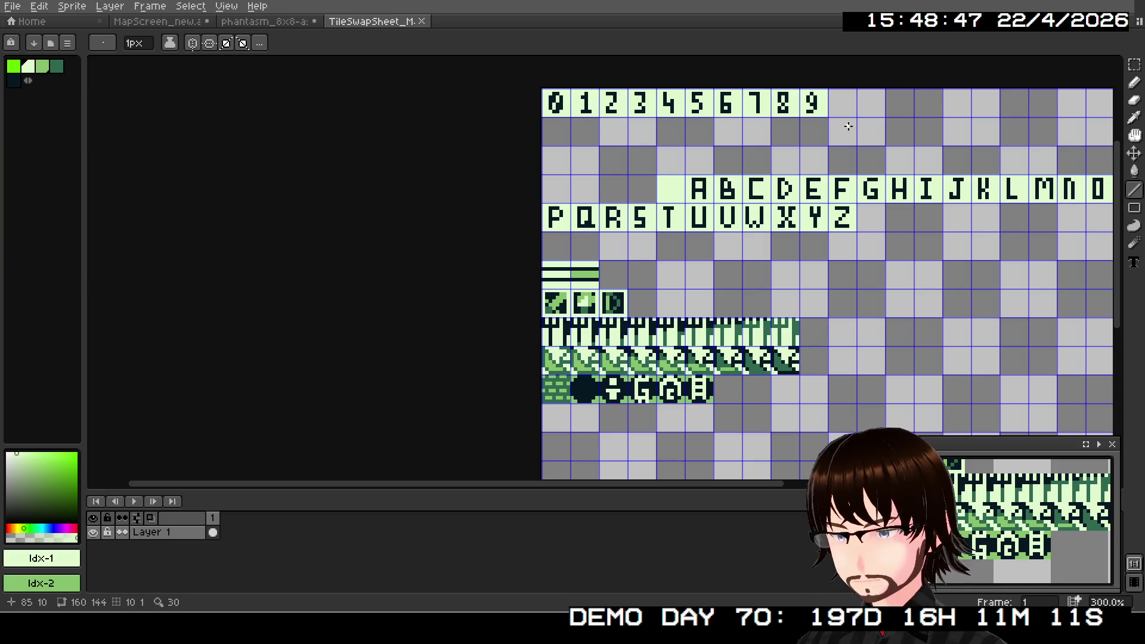
# - Draw a rectangular selection over the digit 0–9 and letter A–Z rows at the sheet top
pyautogui.hscroll(5, 758, 230)
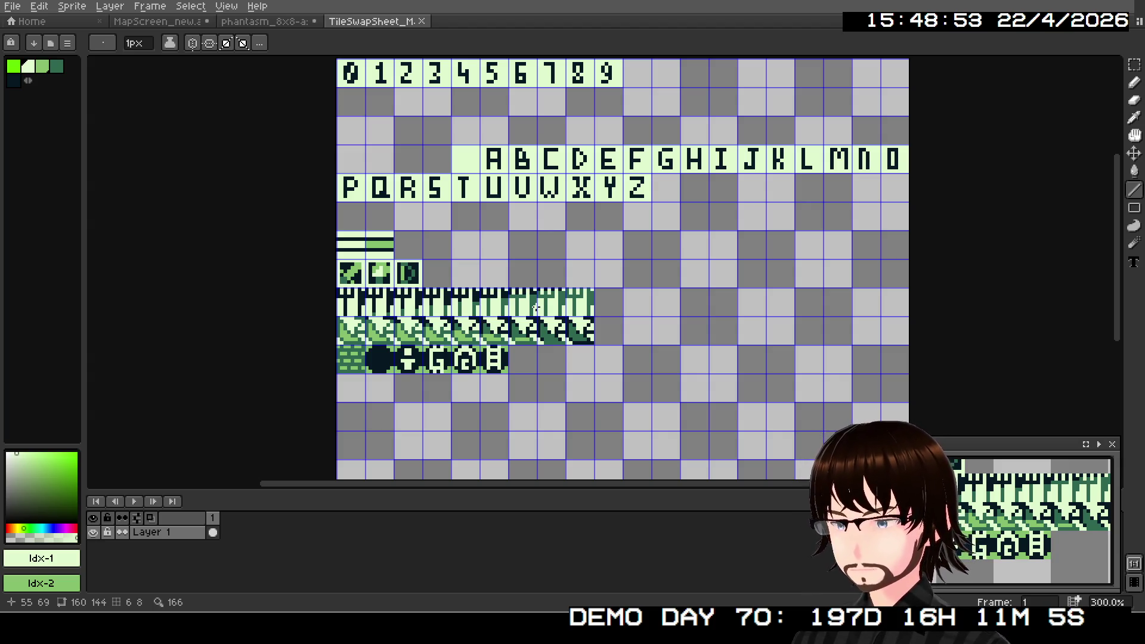
pyautogui.scroll(1, 406, 172)
pyautogui.scroll(-1, 406, 173)
pyautogui.scroll(1, 425, 177)
pyautogui.scroll(-1, 425, 250)
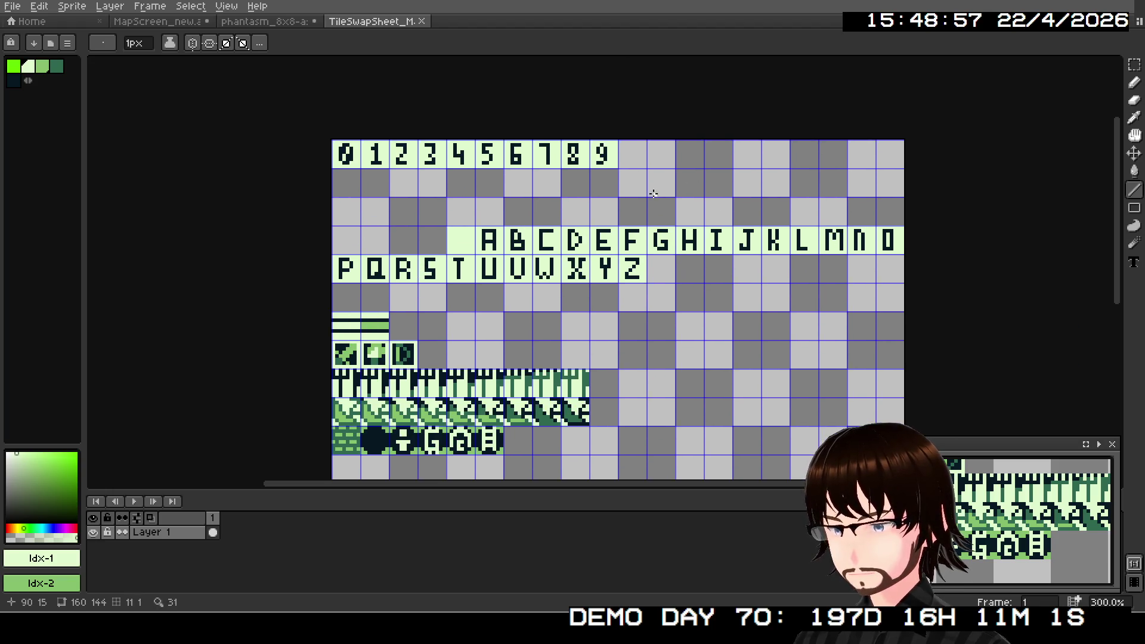
pyautogui.click(1129, 67)
pyautogui.moveTo(275, 96)
pyautogui.mouseDown()
pyautogui.moveTo(847, 307)
pyautogui.moveTo(933, 309)
pyautogui.mouseUp()
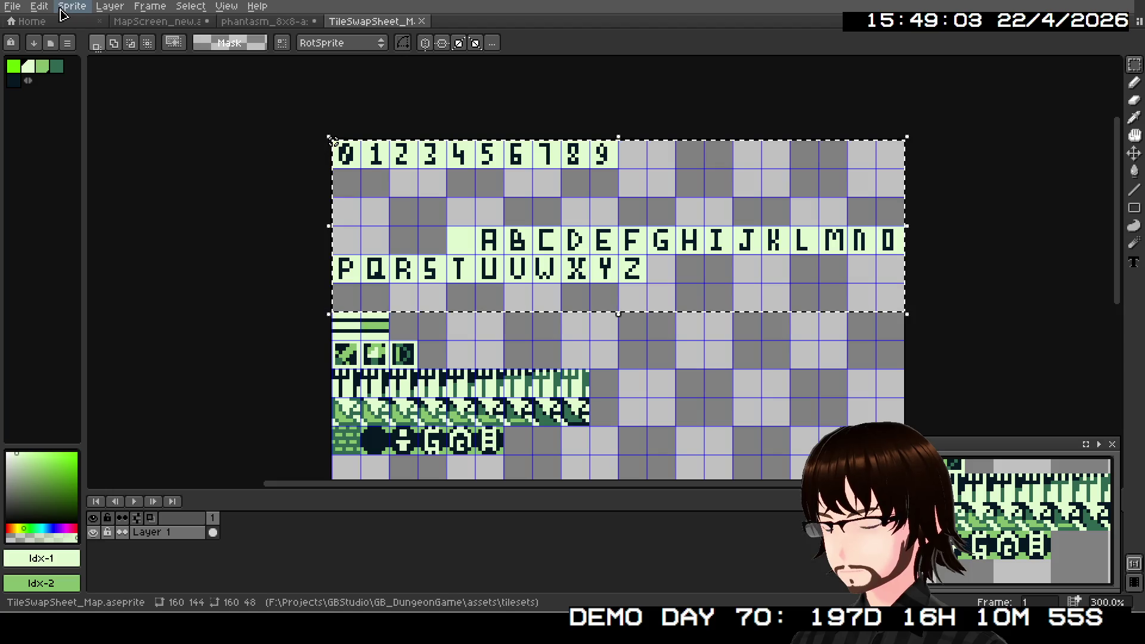
pyautogui.click(39, 6)
pyautogui.click(103, 286)
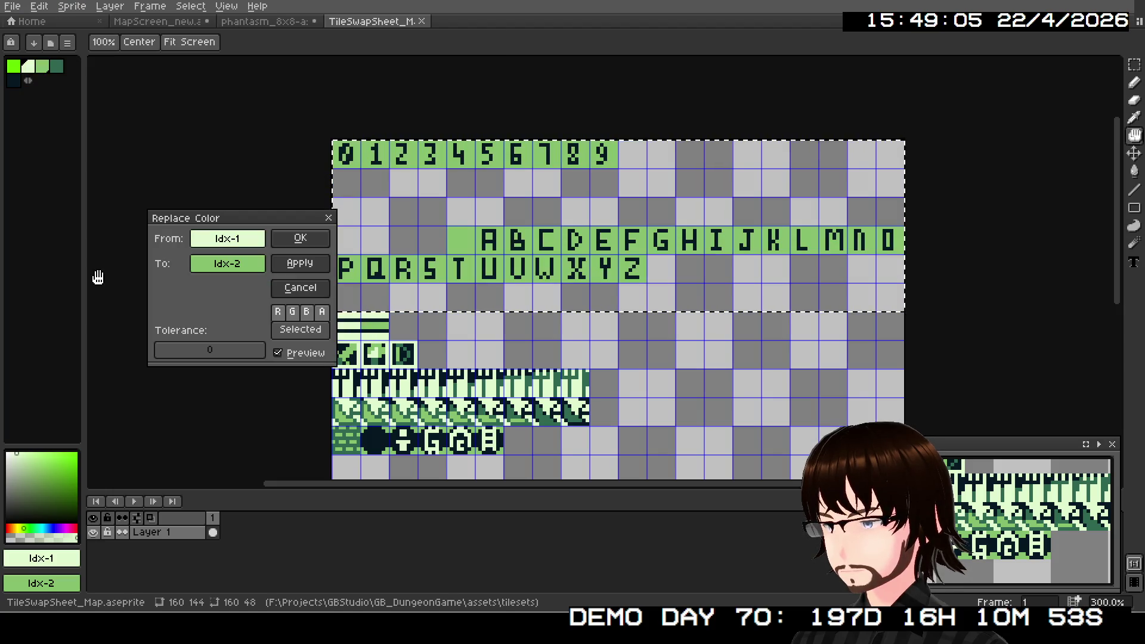
# - Run Replace Color on the selection with dark green Idx-4 as the colour to replace
pyautogui.click(226, 264)
pyautogui.click(220, 264)
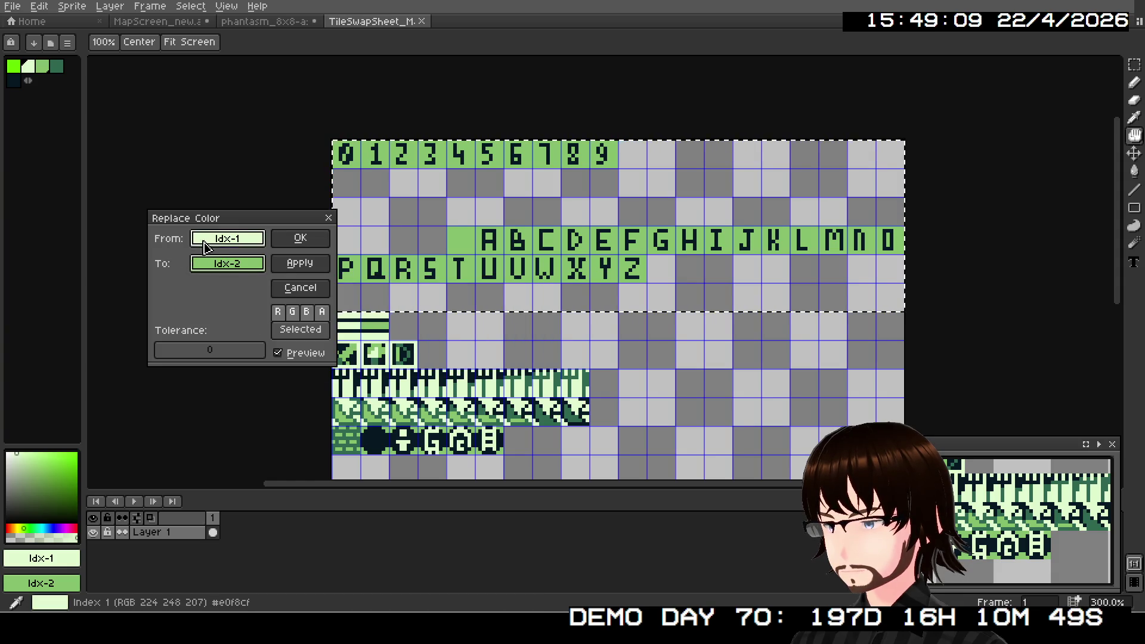
pyautogui.click(227, 238)
pyautogui.click(233, 290)
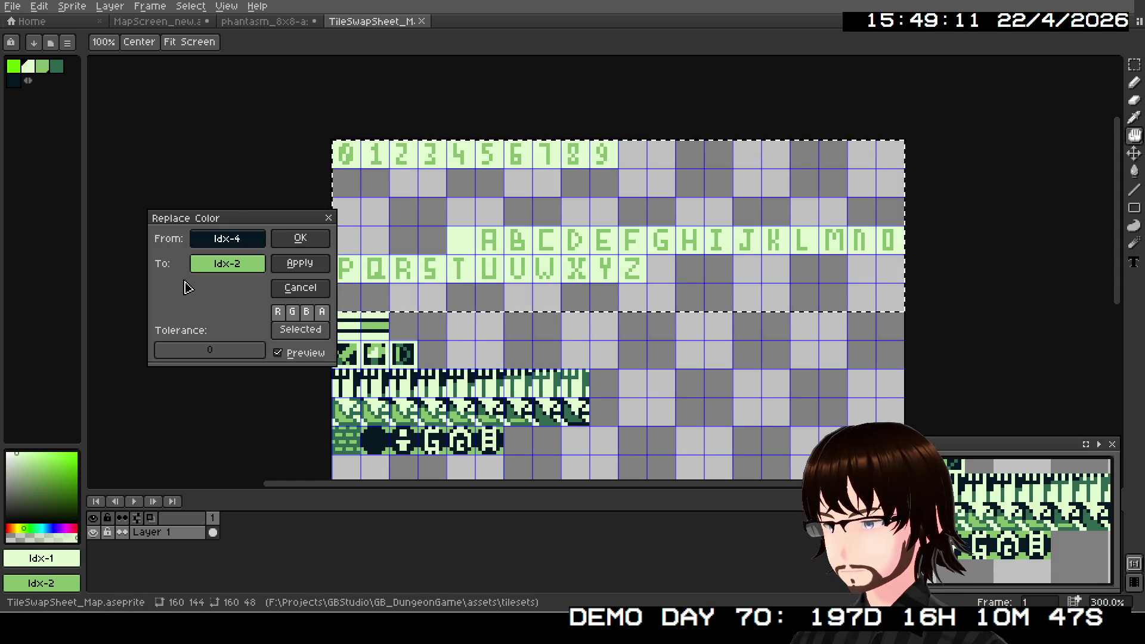
pyautogui.click(298, 244)
# - Run Replace Color again to turn the tile backgrounds the dark palette colour
pyautogui.click(39, 6)
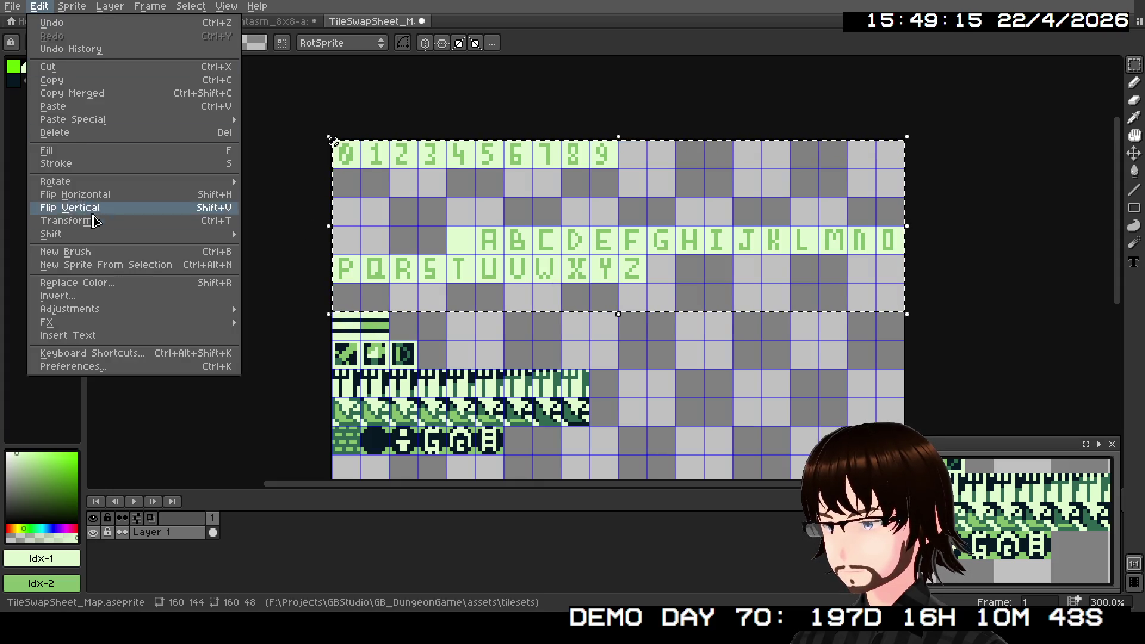
pyautogui.click(109, 295)
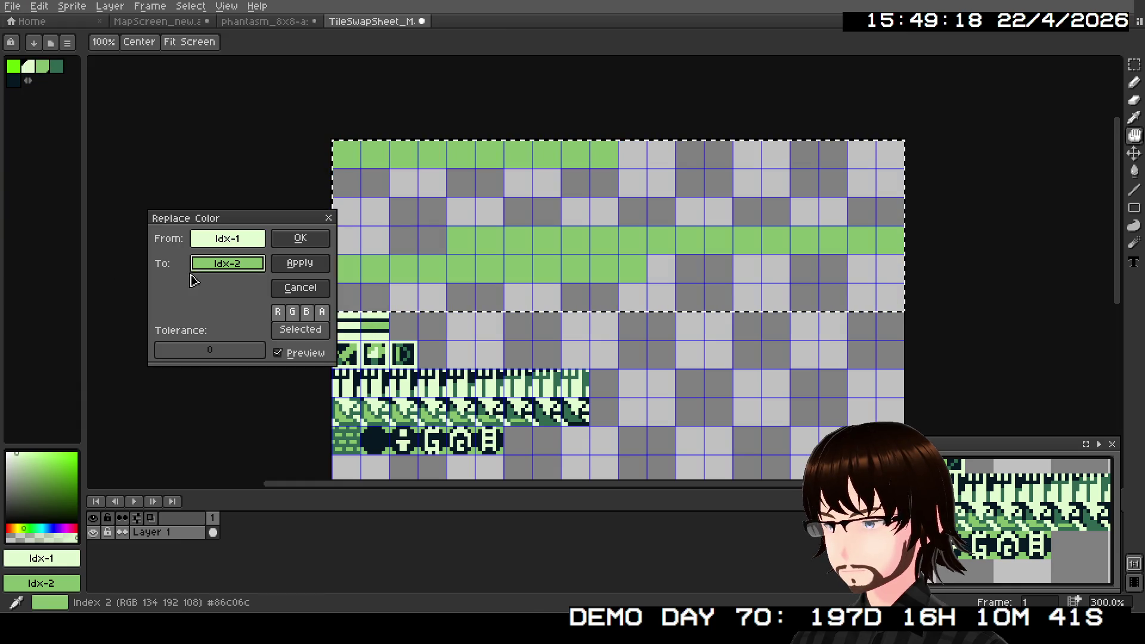
pyautogui.click(226, 263)
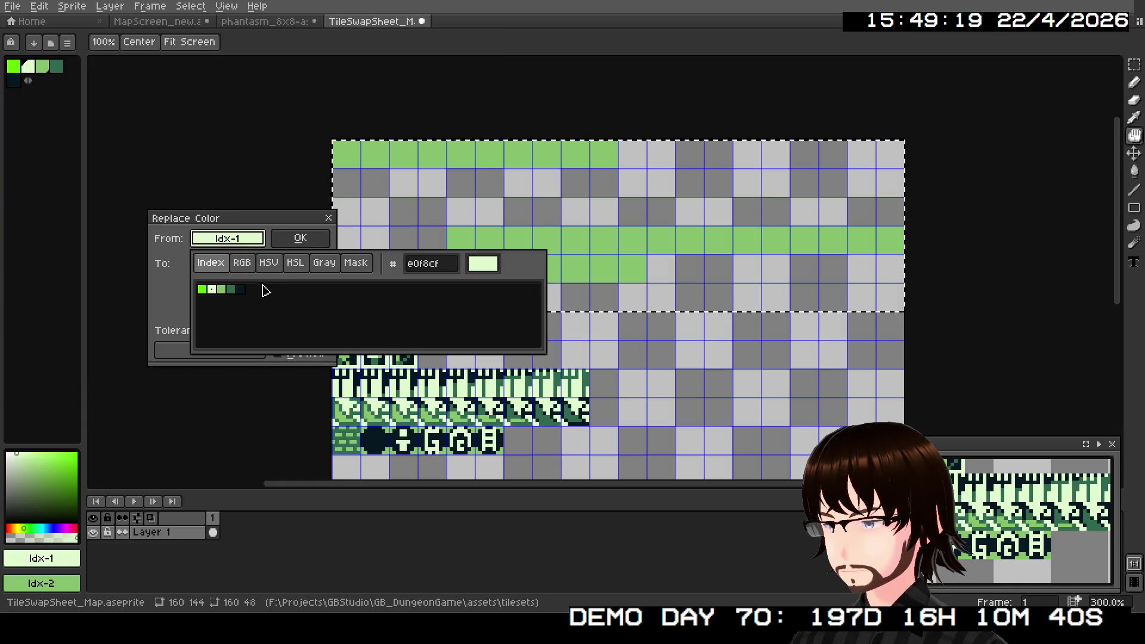
pyautogui.click(222, 289)
pyautogui.click(226, 263)
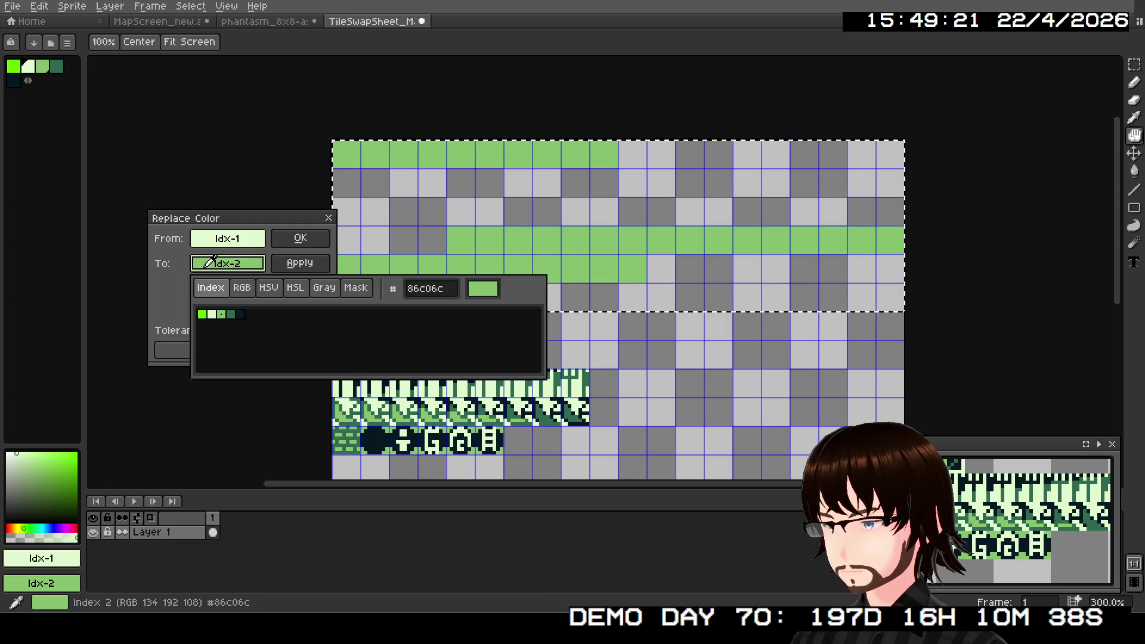
pyautogui.click(242, 315)
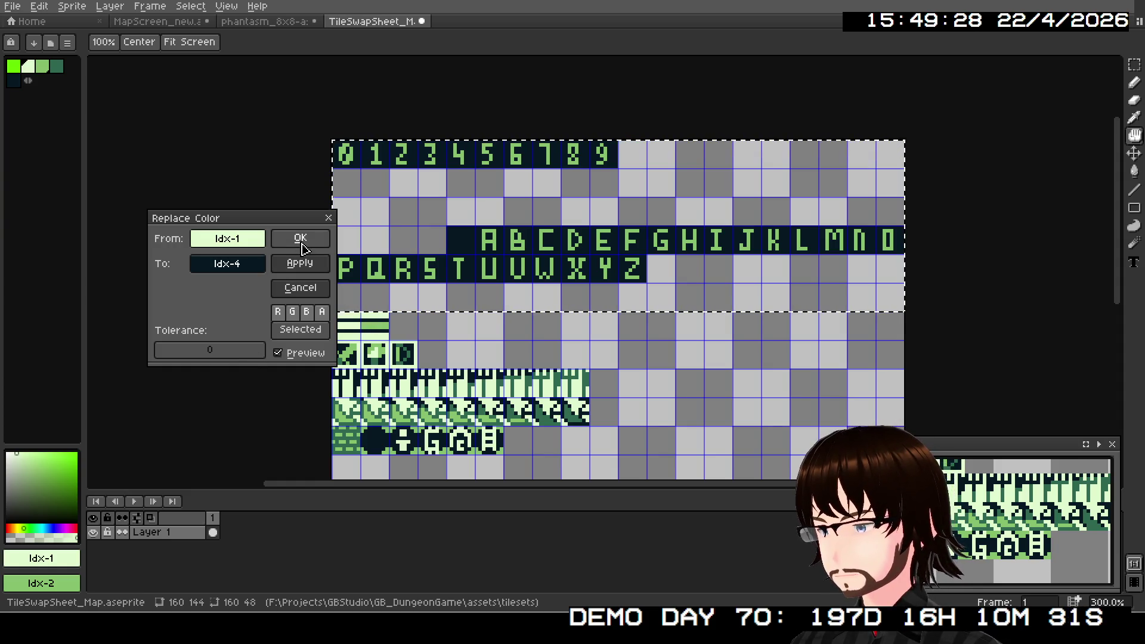
pyautogui.click(300, 239)
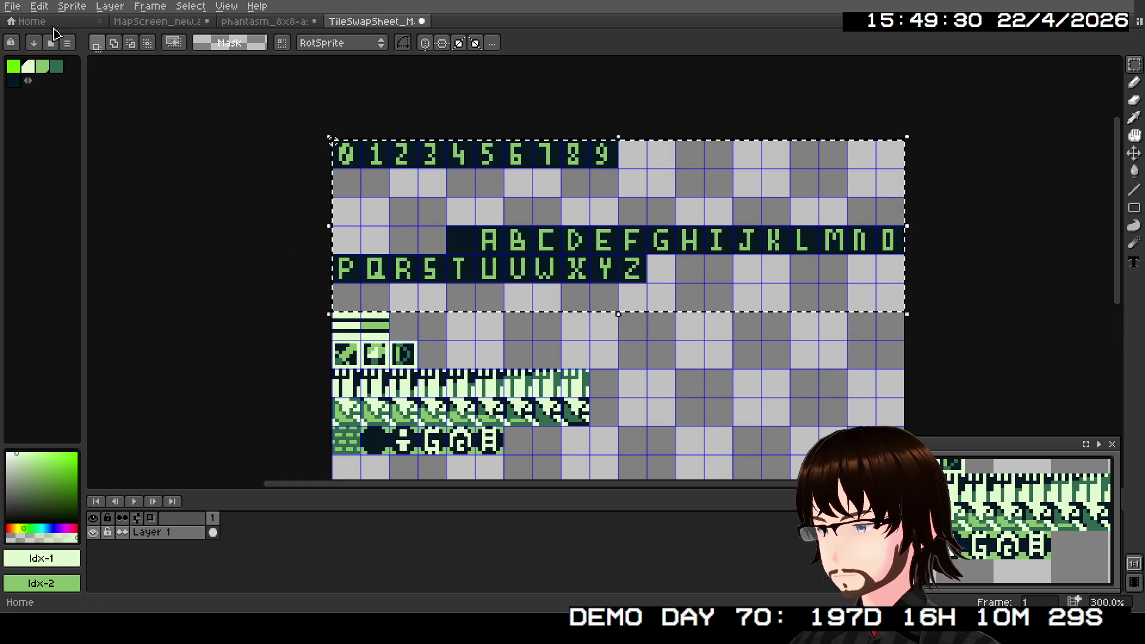
# - Replace the green letter colour with the pale palette colour so the glyphs turn light
pyautogui.click(39, 6)
pyautogui.click(99, 281)
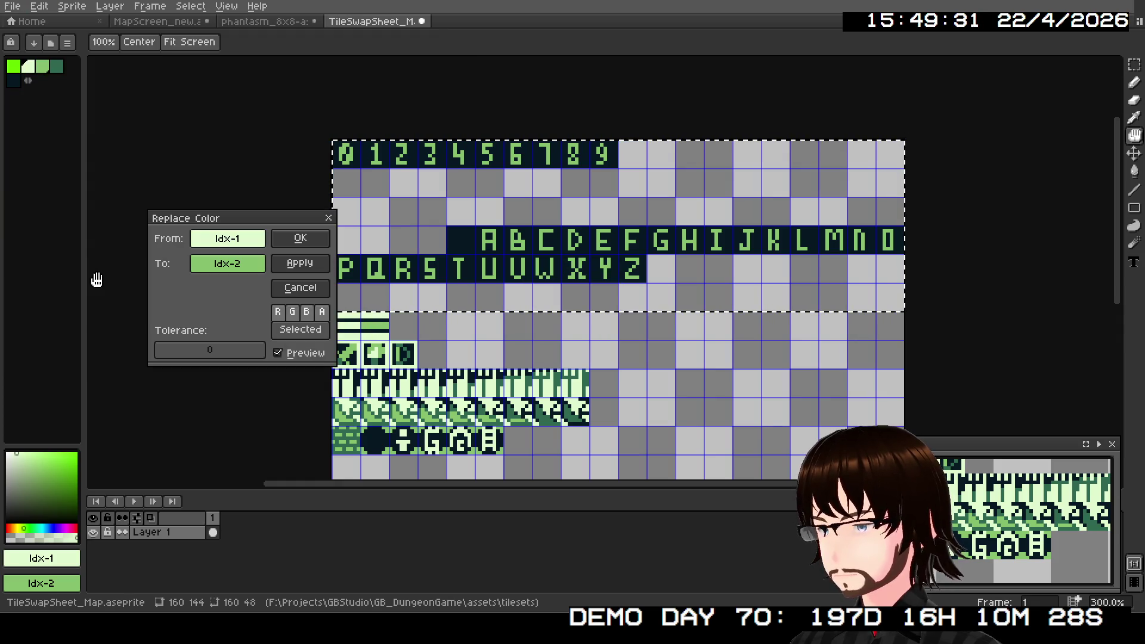
pyautogui.click(225, 260)
pyautogui.click(212, 289)
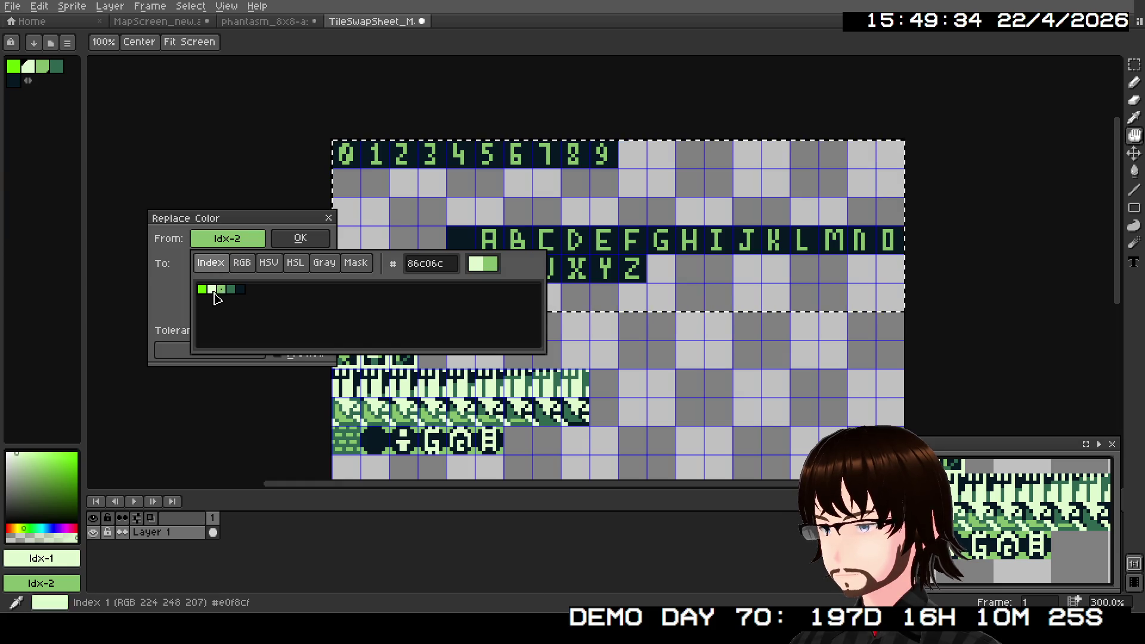
pyautogui.click(227, 263)
pyautogui.click(212, 314)
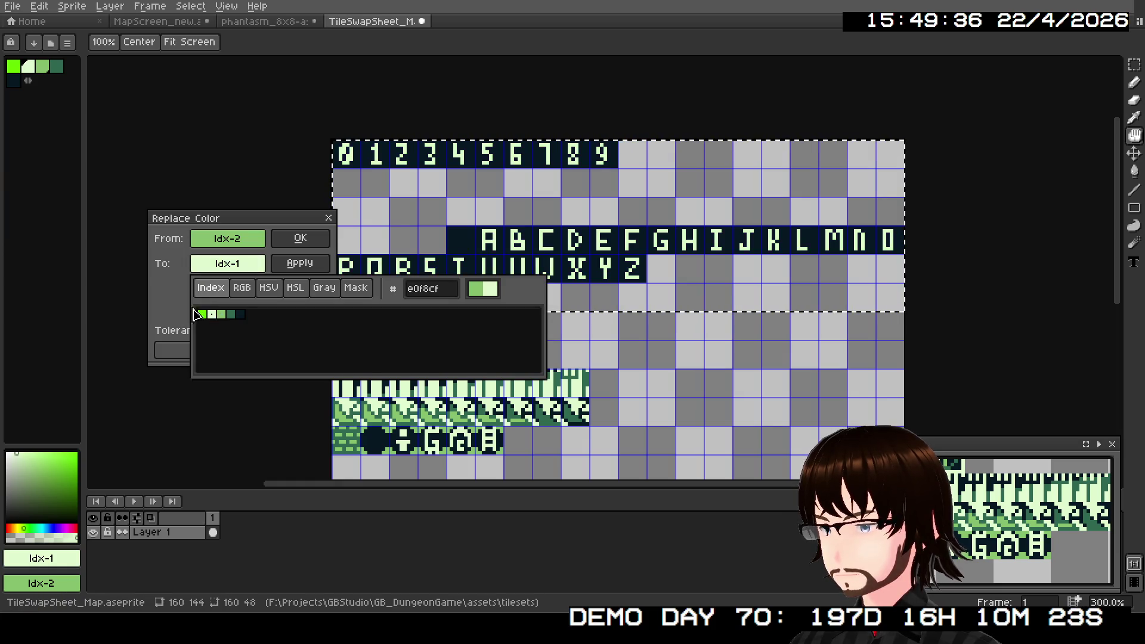
pyautogui.click(292, 240)
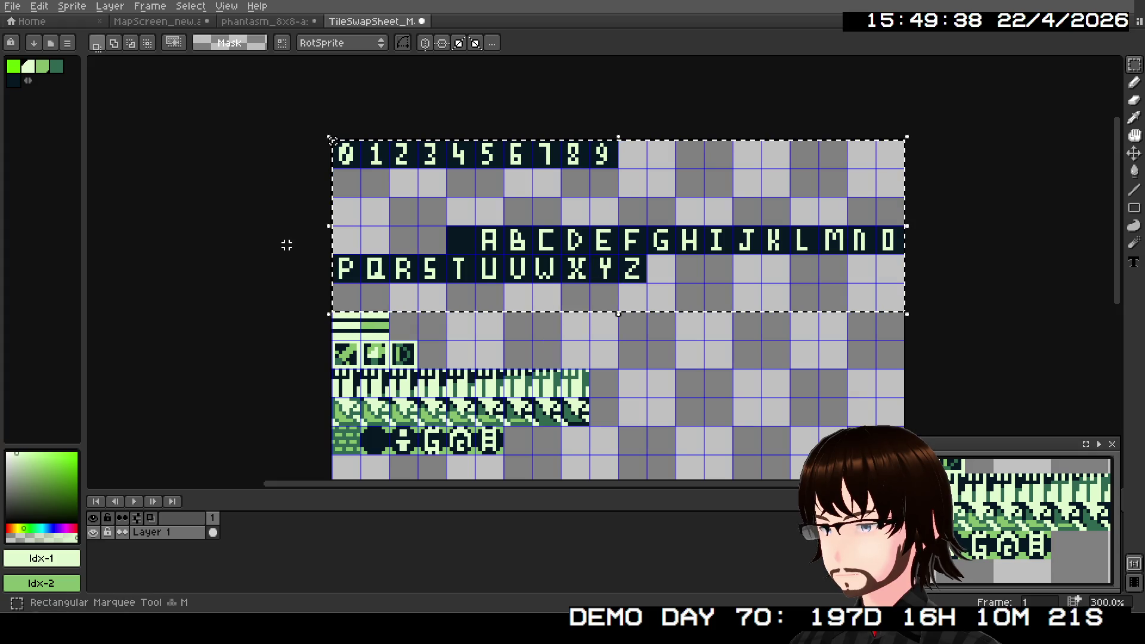
pyautogui.scroll(1, 468, 238)
pyautogui.moveTo(459, 271)
pyautogui.mouseDown()
pyautogui.moveTo(459, 176)
pyautogui.moveTo(400, 229)
pyautogui.moveTo(426, 280)
pyautogui.moveTo(504, 246)
pyautogui.mouseUp()
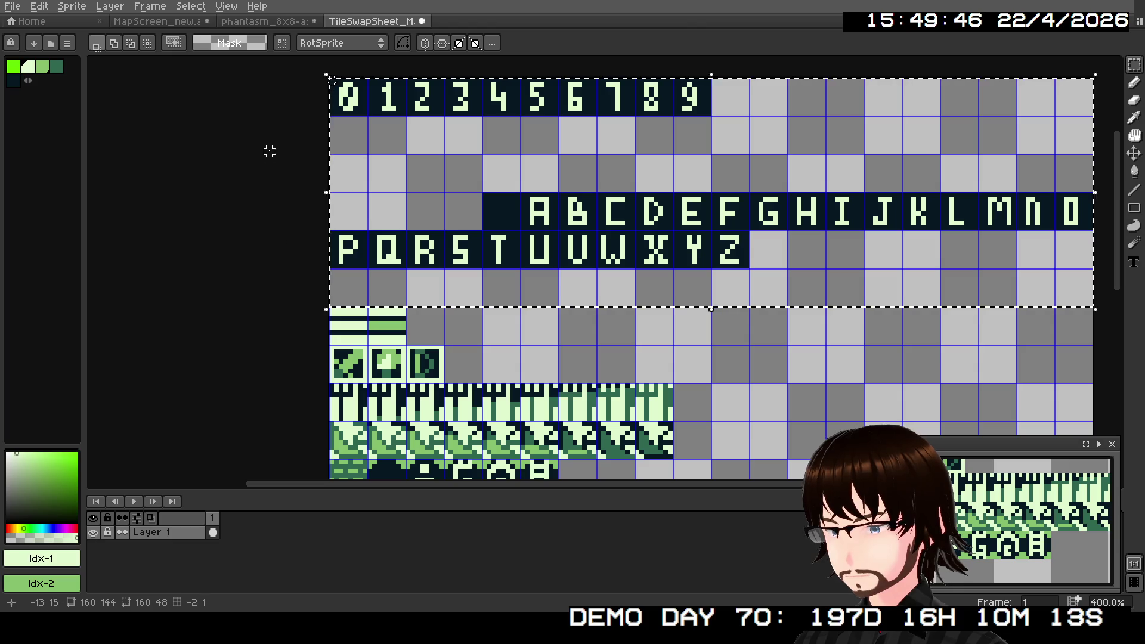
pyautogui.click(264, 23)
pyautogui.scroll(-3, 311, 116)
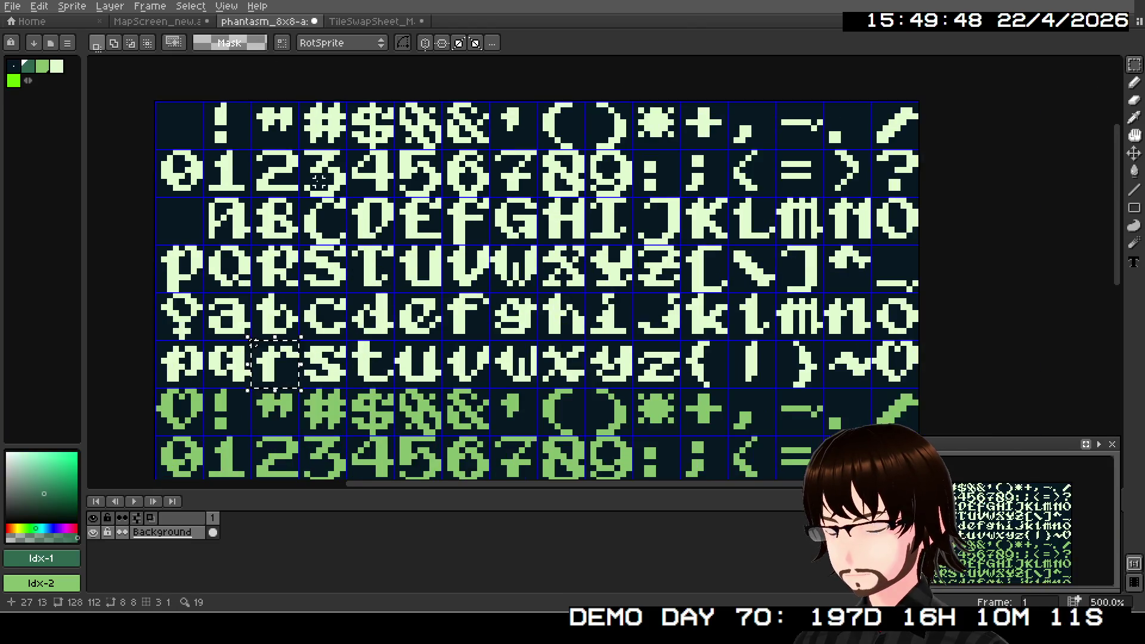
pyautogui.scroll(1, 516, 315)
pyautogui.scroll(2, 517, 315)
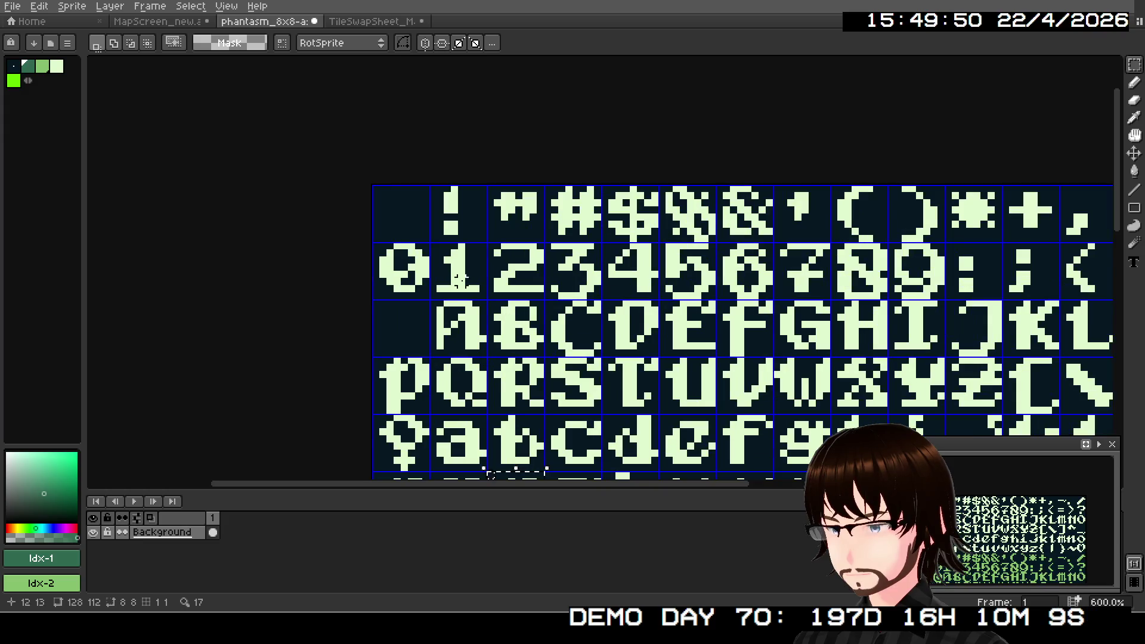
pyautogui.moveTo(376, 246)
pyautogui.mouseDown()
pyautogui.moveTo(504, 298)
pyautogui.moveTo(943, 303)
pyautogui.mouseUp()
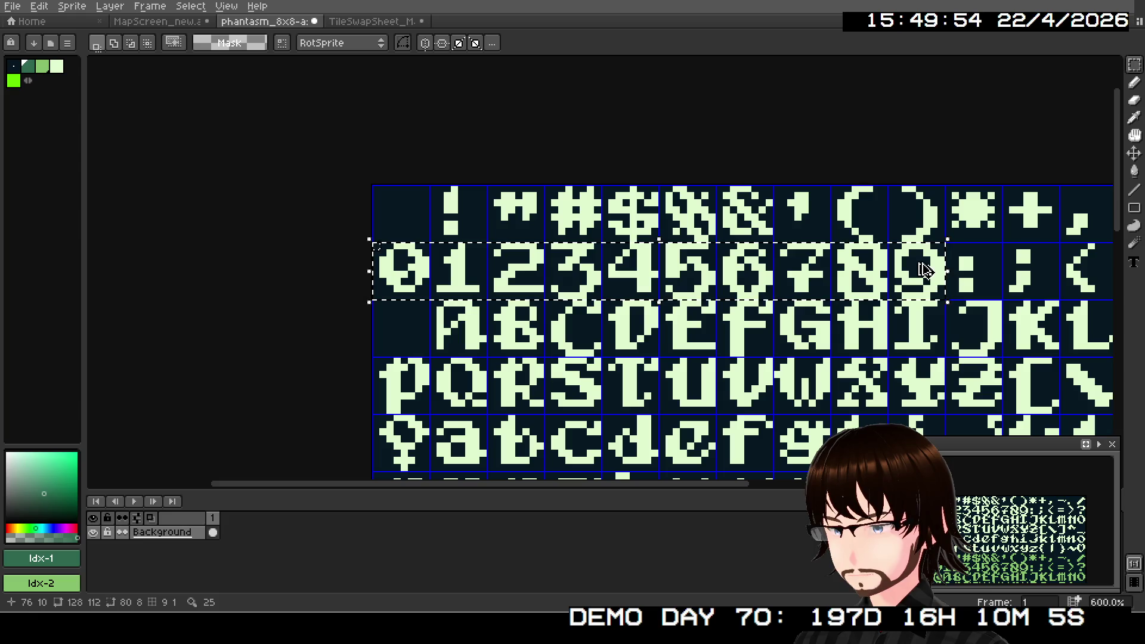
pyautogui.click(371, 21)
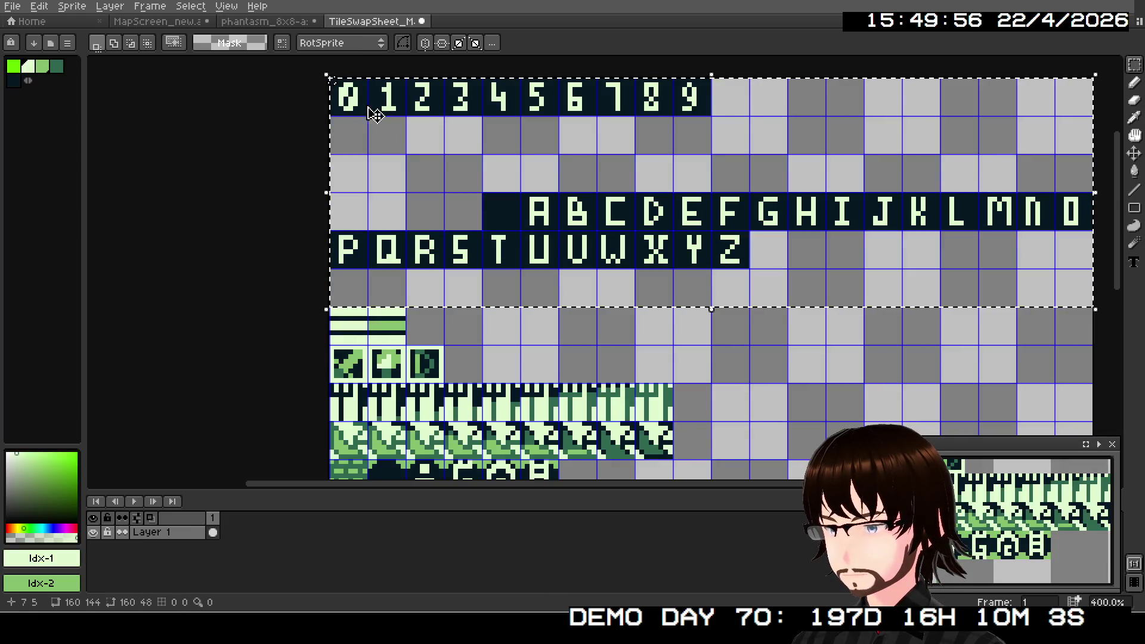
pyautogui.hotkey('ctrl', 'v')
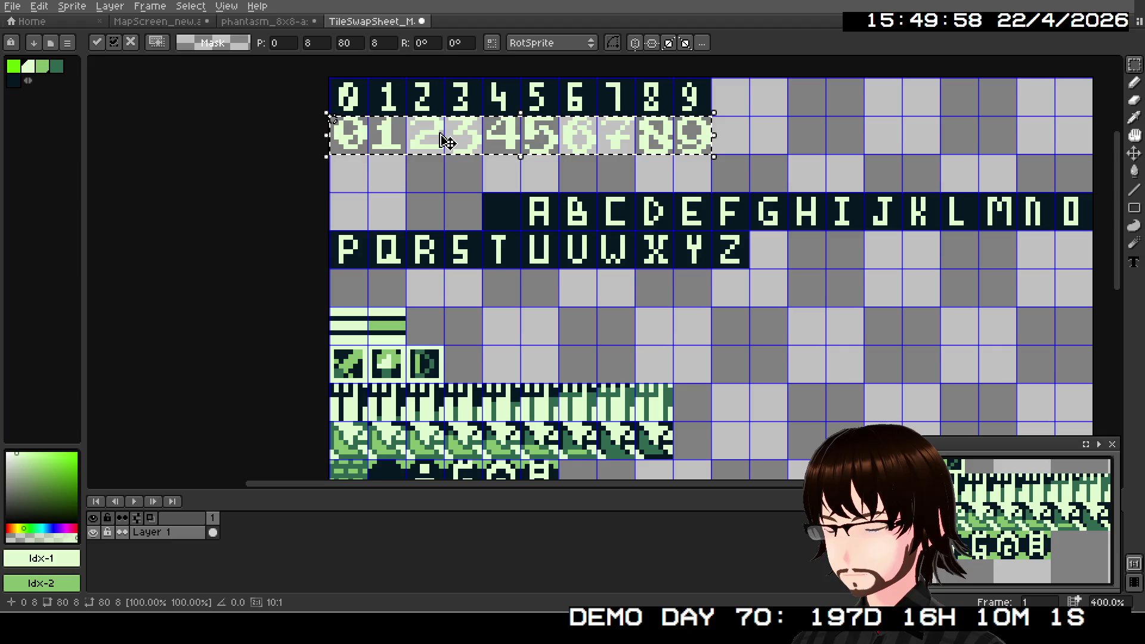
pyautogui.moveTo(495, 148)
pyautogui.mouseDown()
pyautogui.moveTo(501, 115)
pyautogui.moveTo(495, 149)
pyautogui.mouseUp()
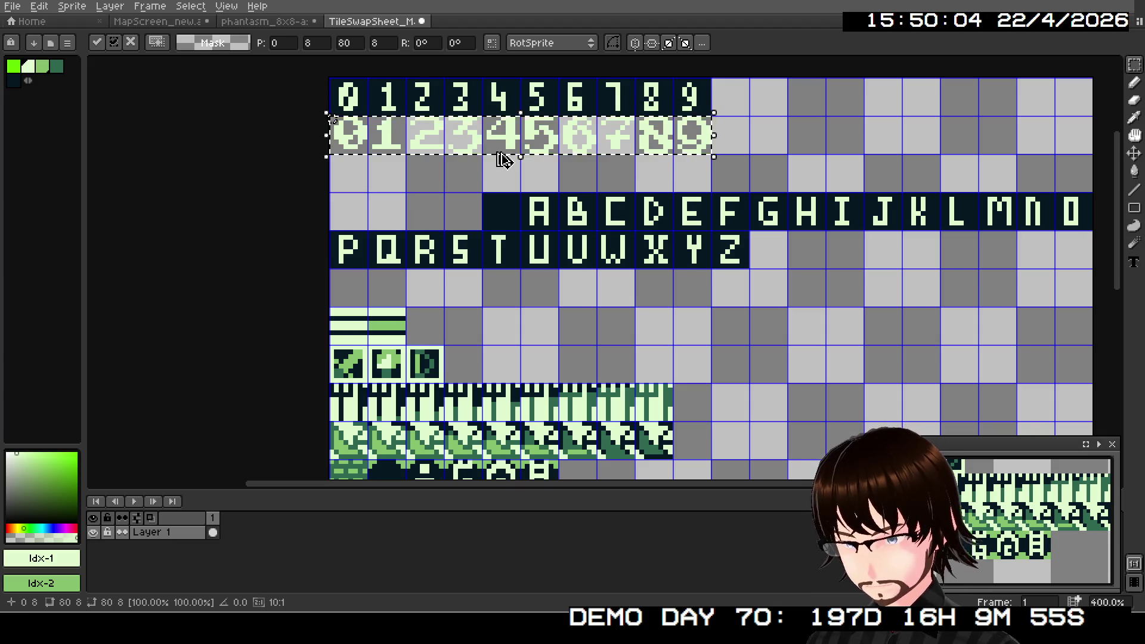
pyautogui.press('Escape')
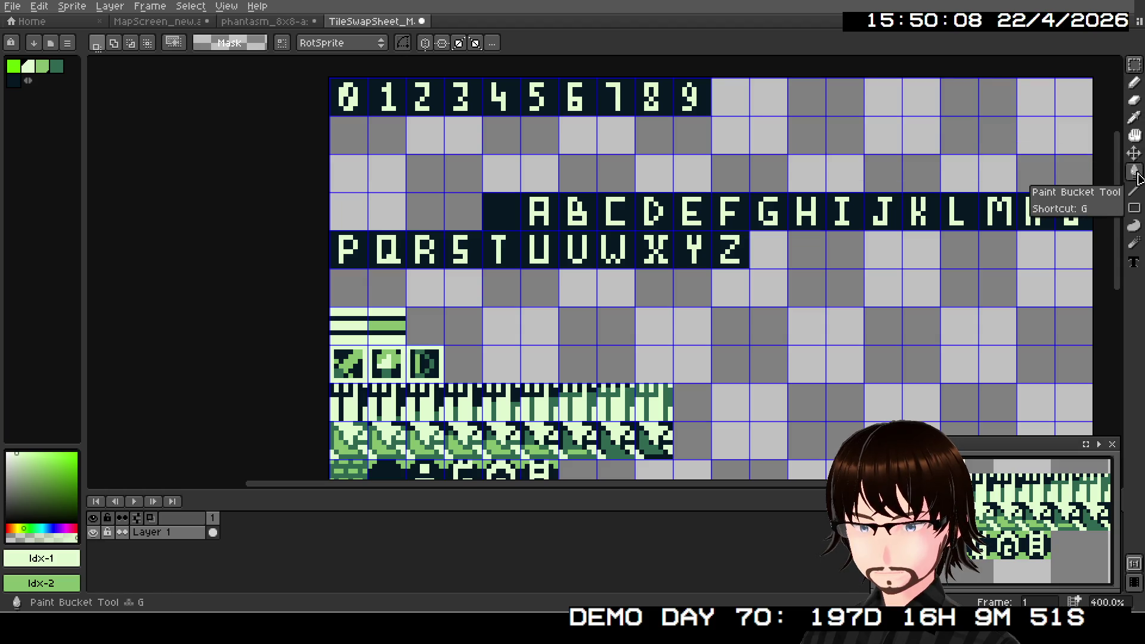
# - Paint over the digit tiles with the Pencil in dark Idx-4, undoing the stroke on the 1 tile
pyautogui.click(1136, 87)
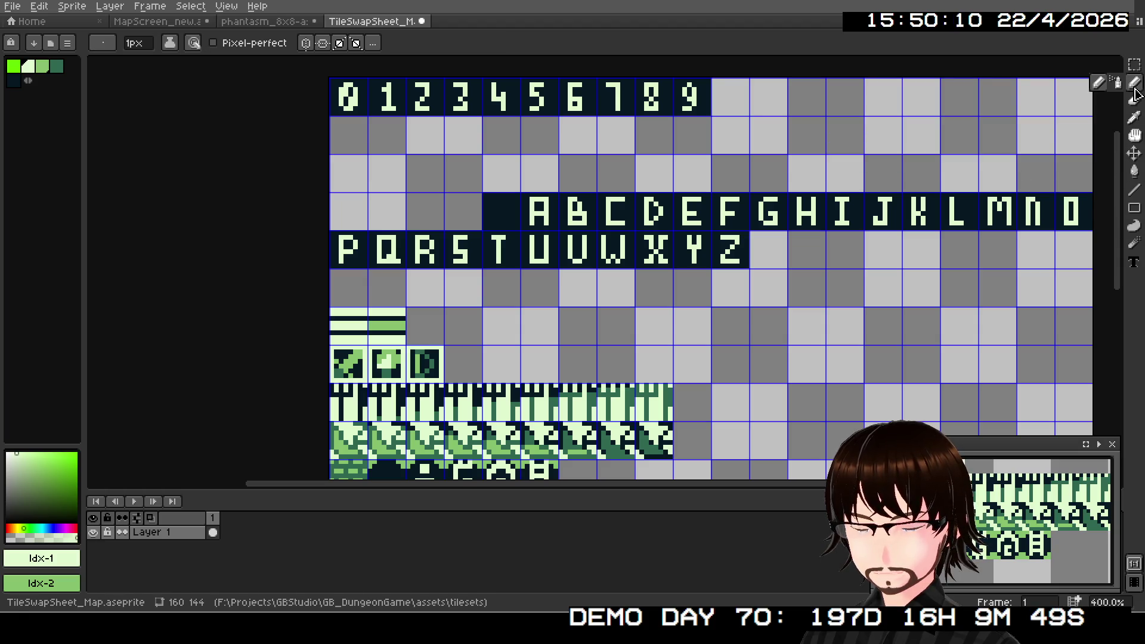
pyautogui.click(13, 80)
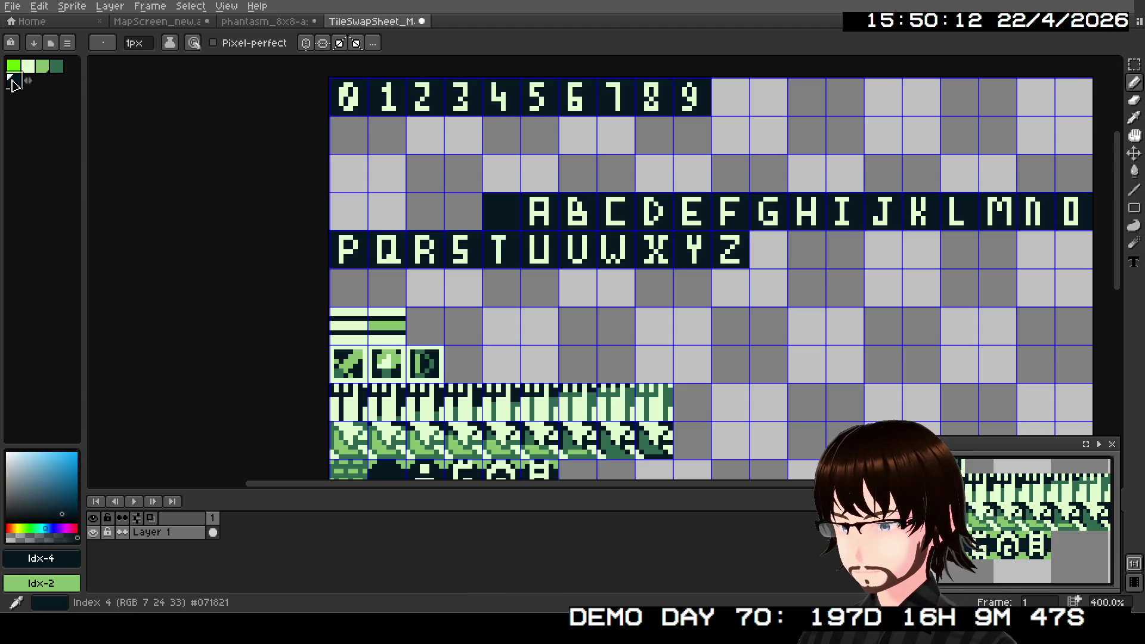
pyautogui.scroll(6, 370, 128)
pyautogui.scroll(2, 356, 150)
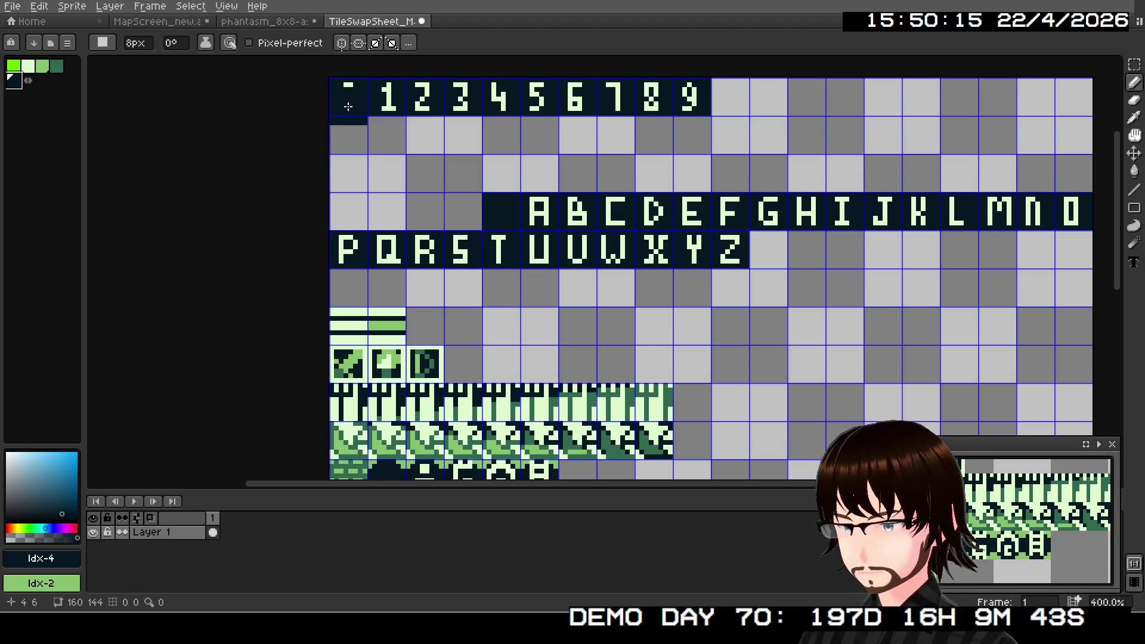
pyautogui.hotkey('ctrl', 'z')
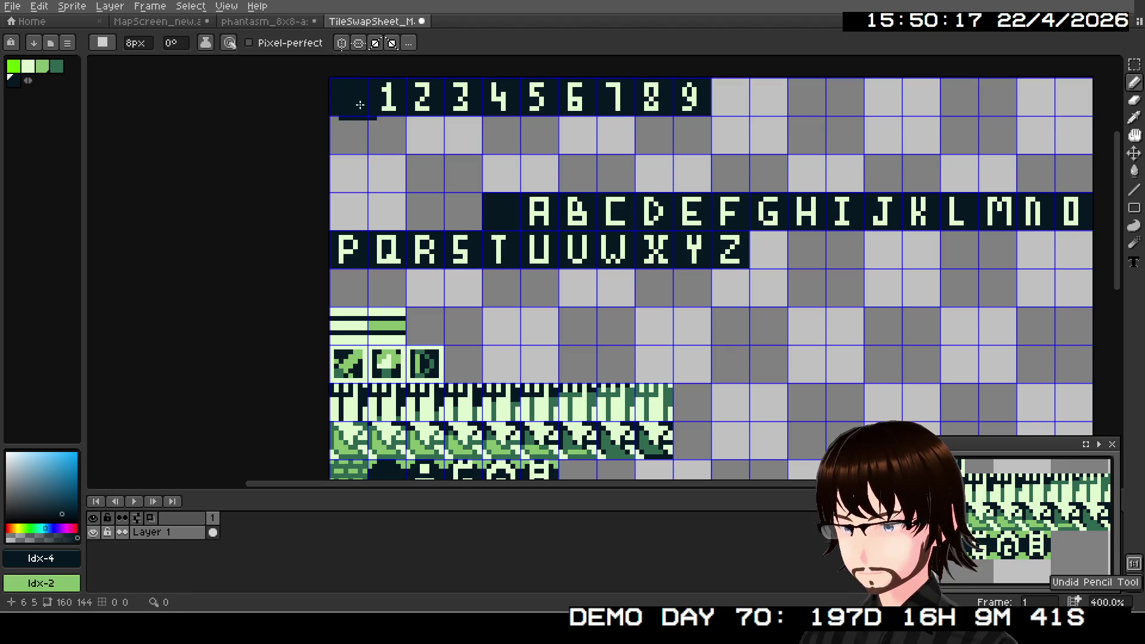
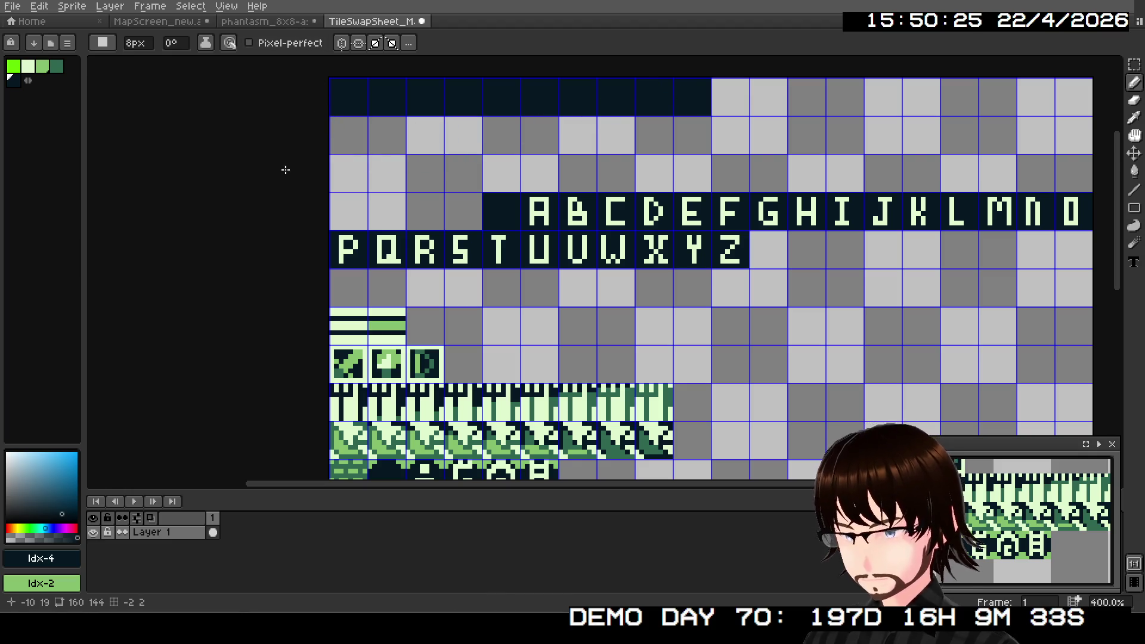
# - Paste the 0–9 digits and nudge them up into the tile sheet's top row
pyautogui.hotkey('ctrl', 'v')
pyautogui.moveTo(516, 150); pyautogui.dragTo(516, 118)
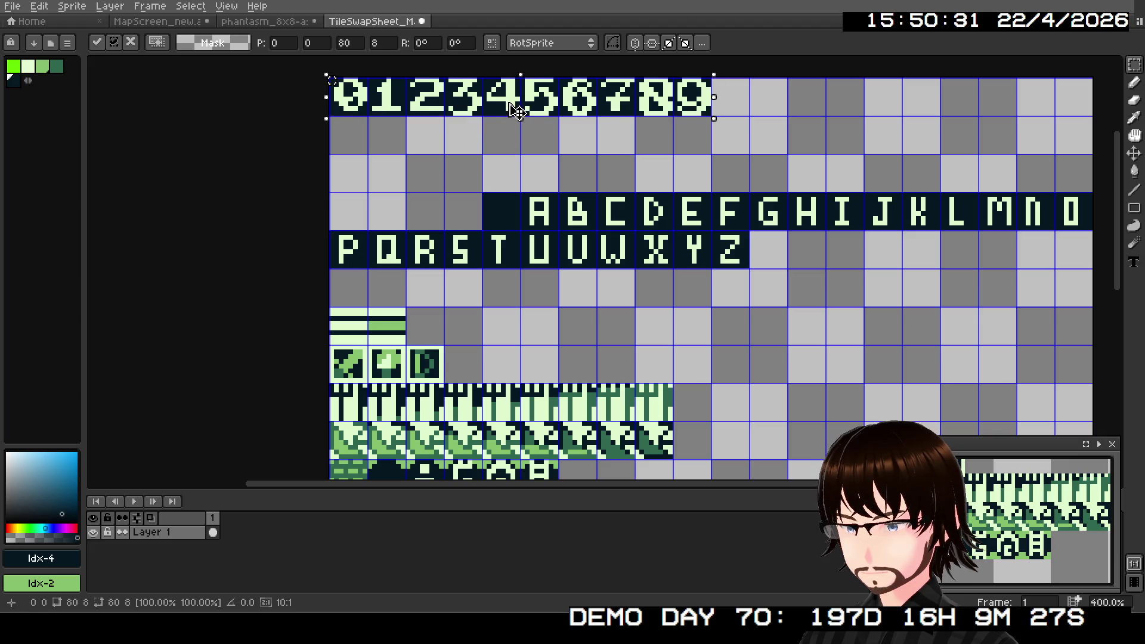
pyautogui.press('Up')
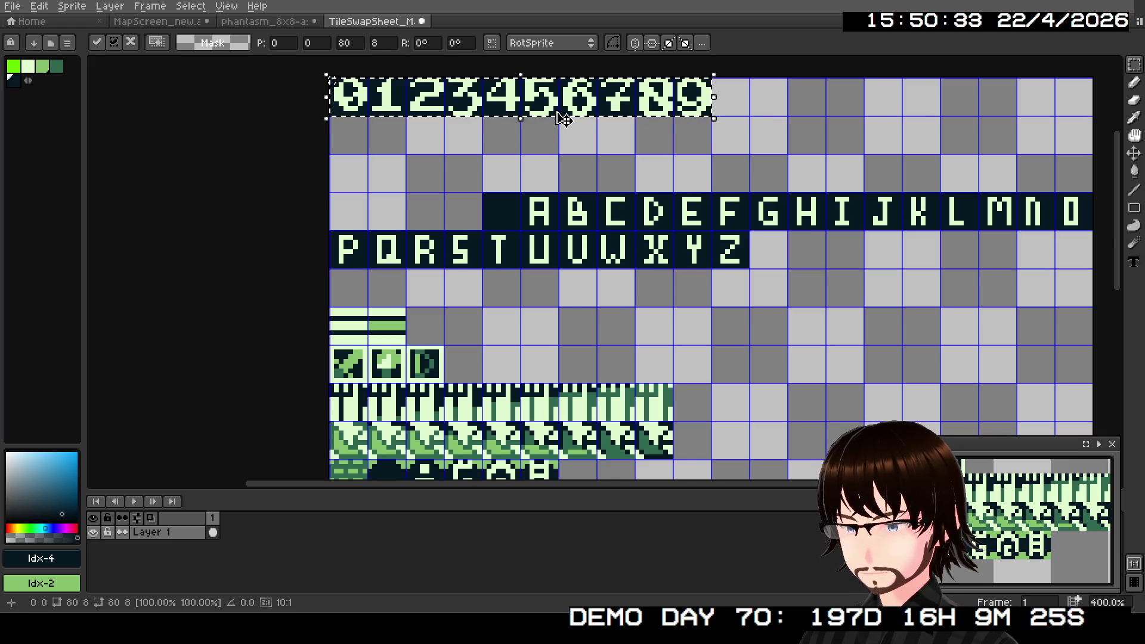
pyautogui.scroll(2, 564, 117)
pyautogui.scroll(1, 575, 210)
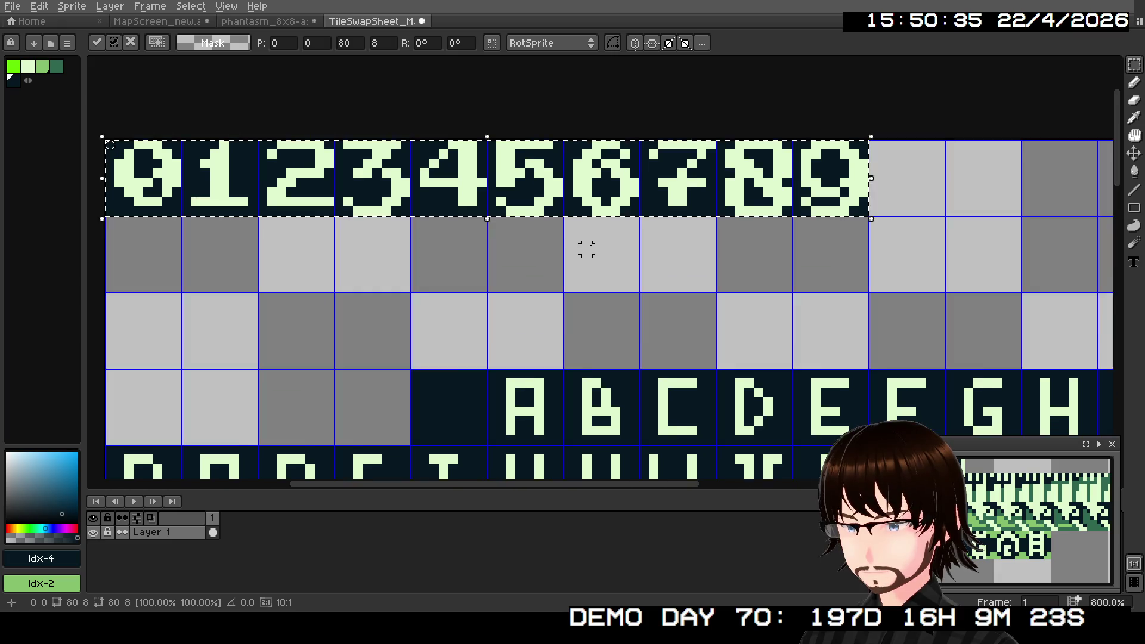
pyautogui.scroll(-1, 513, 248)
# - Commit the digit row and switch to the phantasm_8x8 font sheet
pyautogui.moveTo(565, 278); pyautogui.dragTo(511, 295)
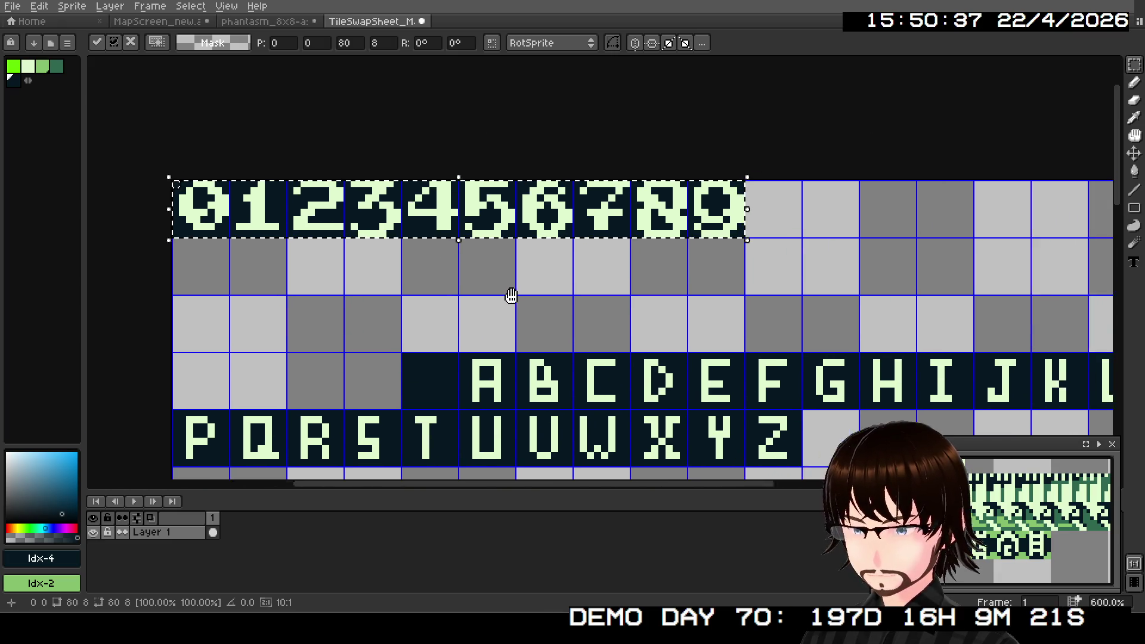
pyautogui.scroll(-2, 511, 295)
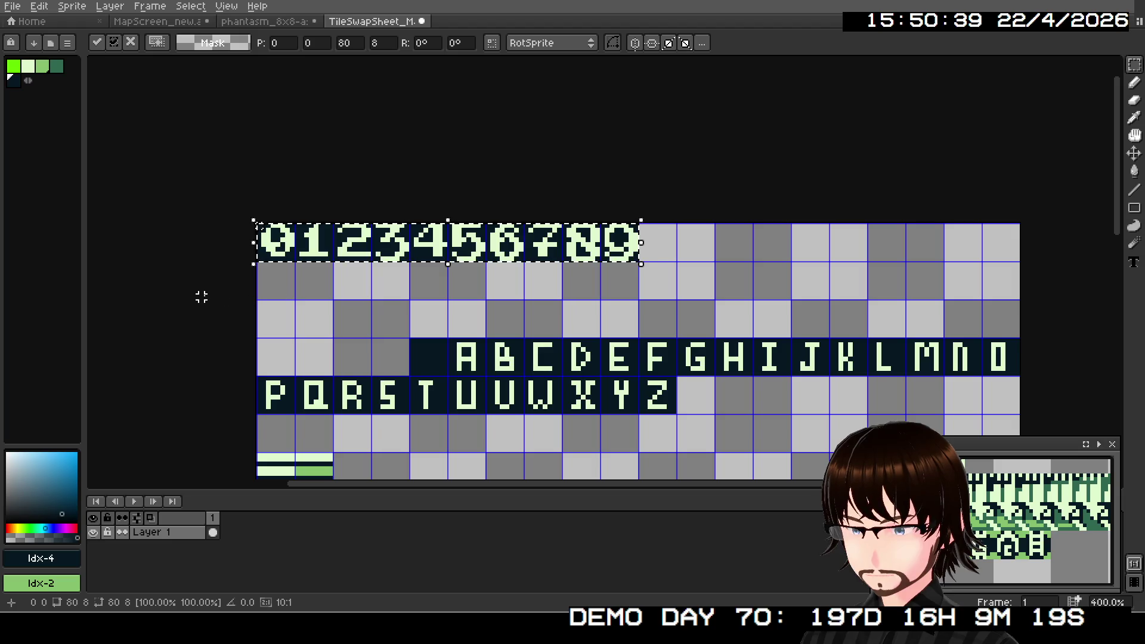
pyautogui.click(202, 296)
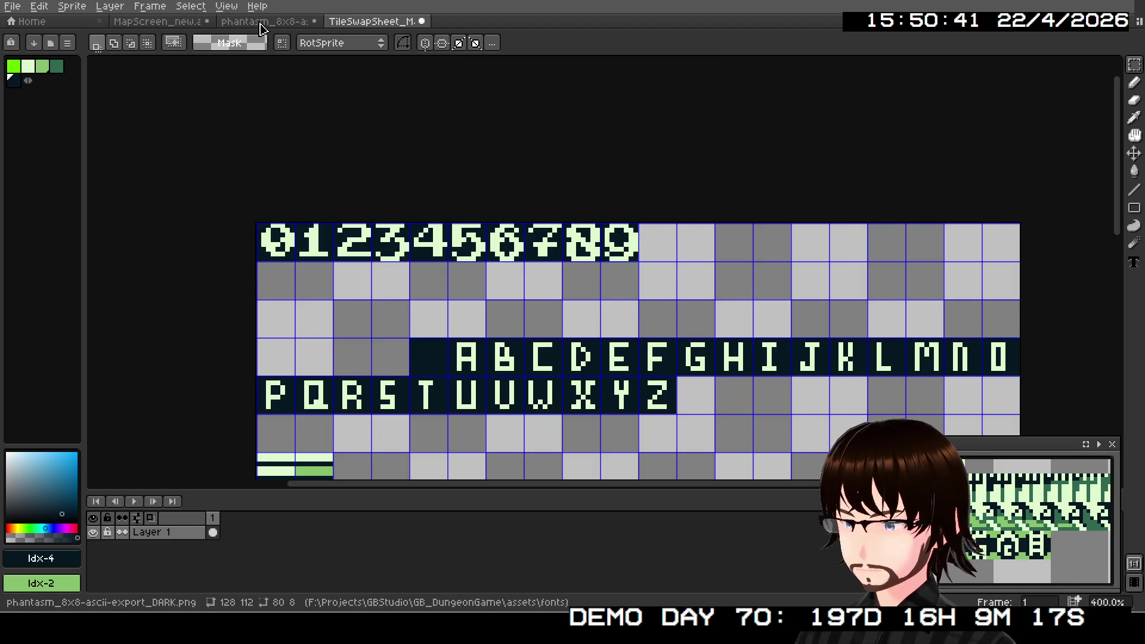
pyautogui.click(264, 20)
pyautogui.scroll(-2, 346, 329)
# - Select and copy the A–O capitals row on the phantasm font sheet
pyautogui.hotkey('ctrl', 'd')
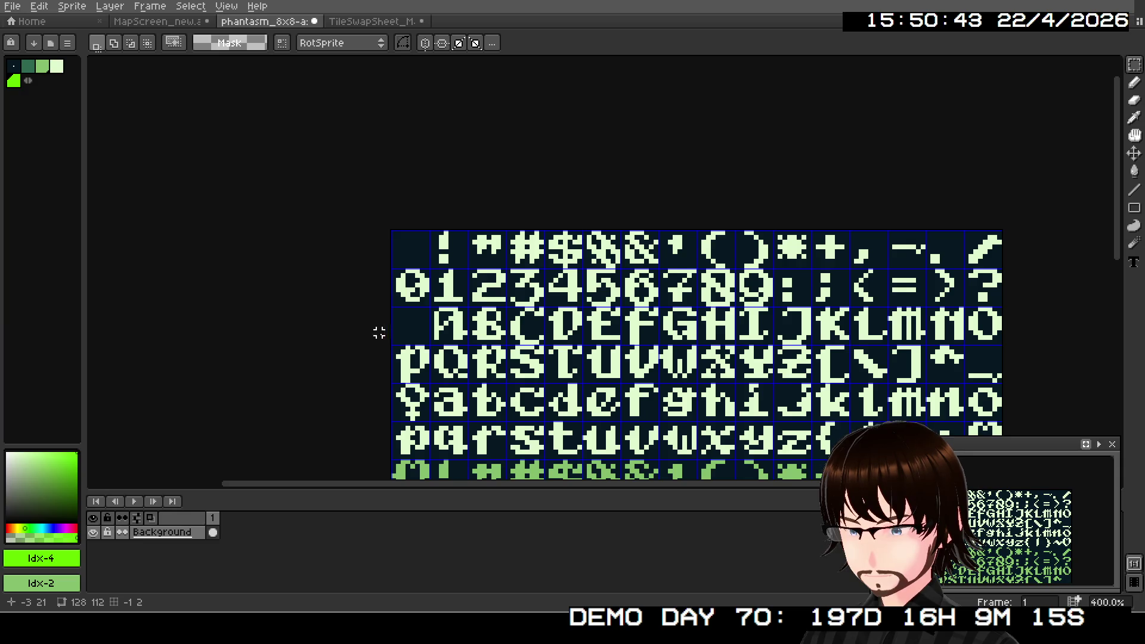
pyautogui.scroll(3, 378, 333)
pyautogui.moveTo(330, 210)
pyautogui.mouseDown()
pyautogui.moveTo(482, 258)
pyautogui.moveTo(907, 280)
pyautogui.moveTo(1014, 326)
pyautogui.moveTo(850, 269)
pyautogui.moveTo(813, 277)
pyautogui.moveTo(952, 281)
pyautogui.mouseUp()
pyautogui.click(371, 21)
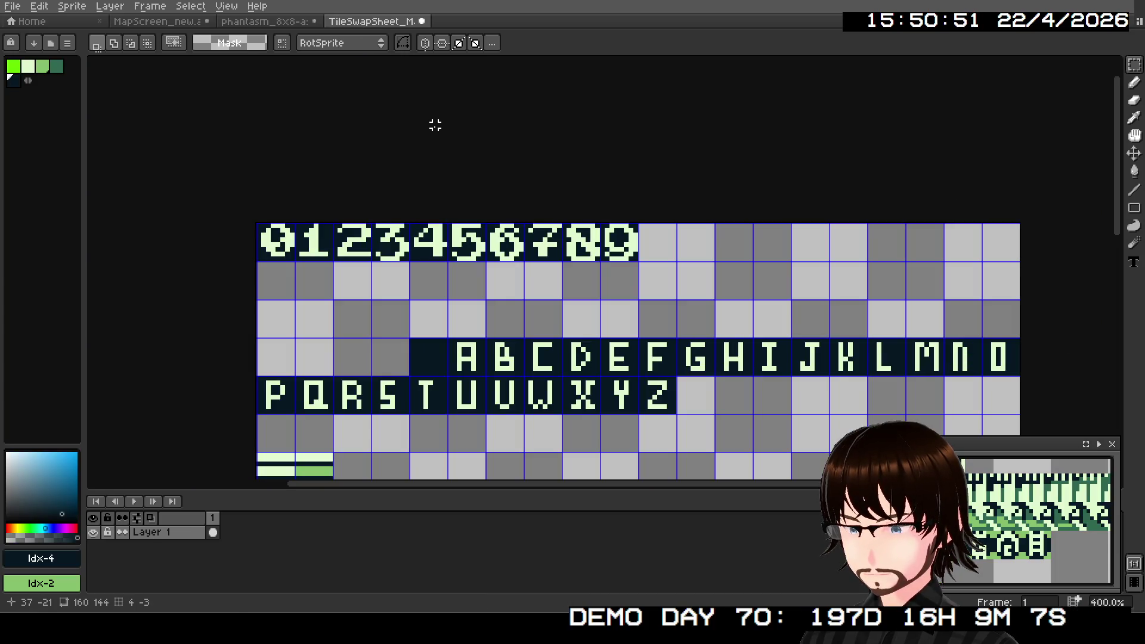
pyautogui.click(256, 24)
pyautogui.scroll(-3, 269, 224)
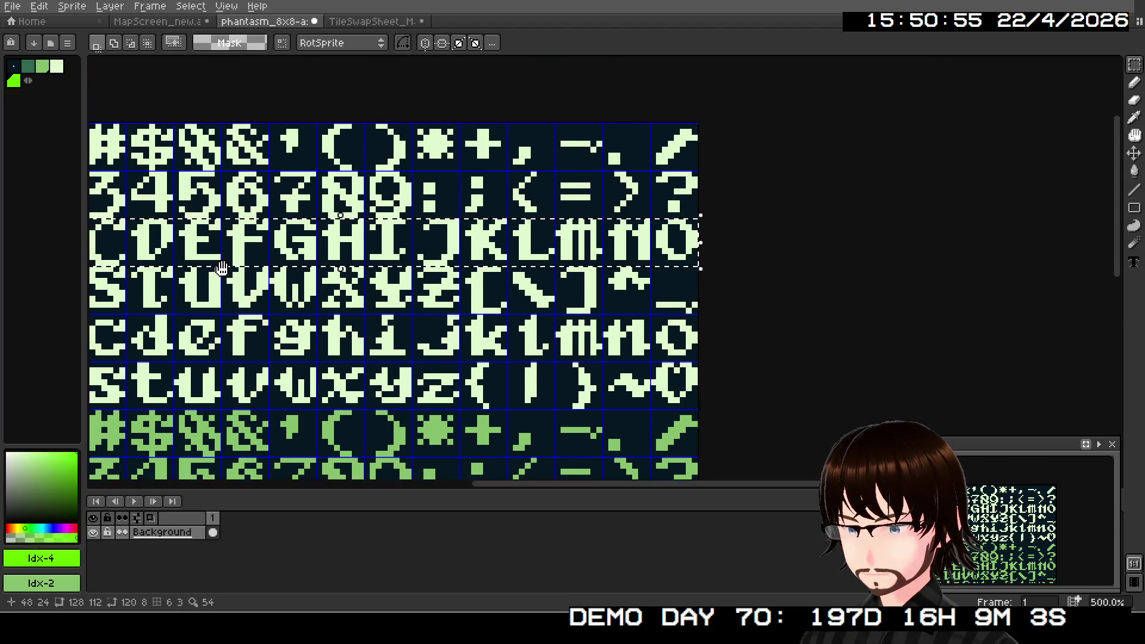
pyautogui.scroll(1, 475, 269)
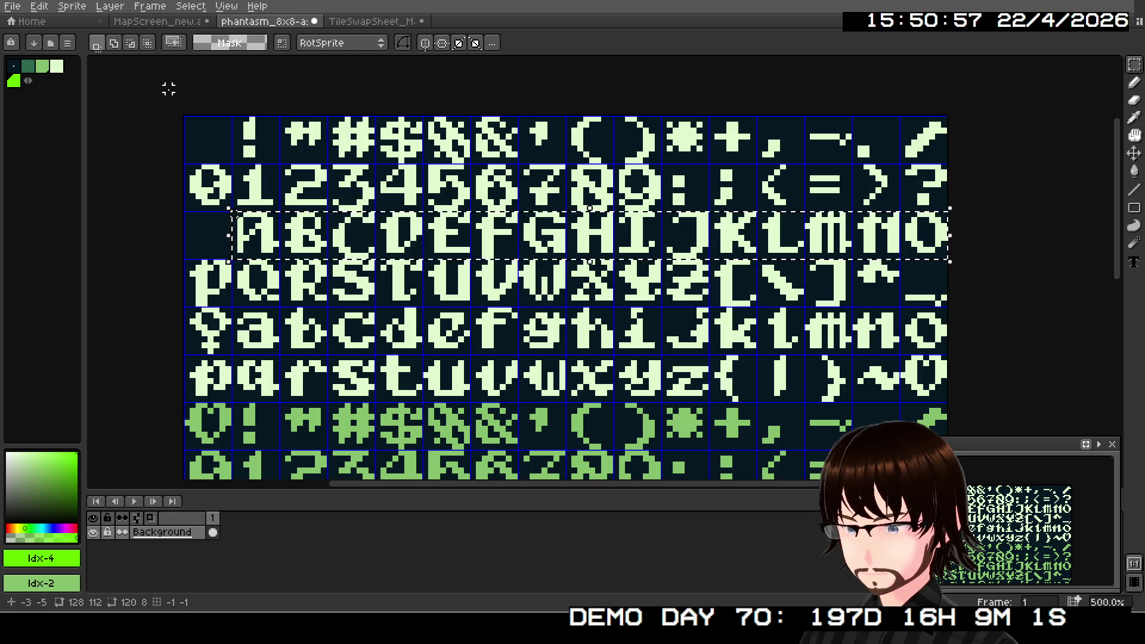
# - Paste the A–O strip into the tile sheet as a trial, then discard it
pyautogui.click(346, 23)
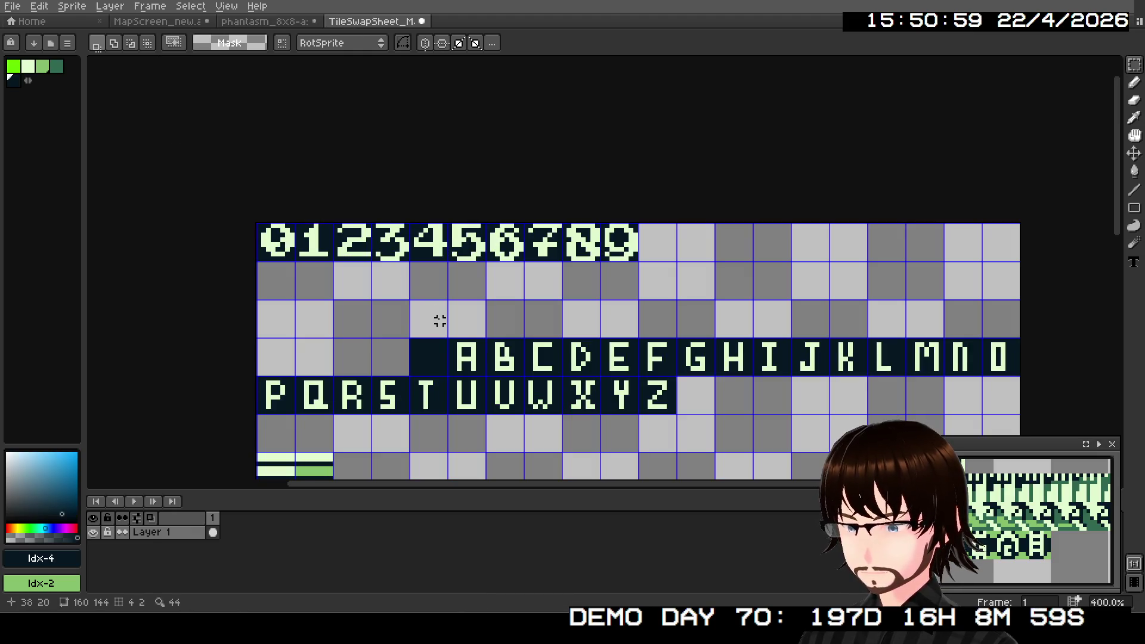
pyautogui.hotkey('ctrl', 'v')
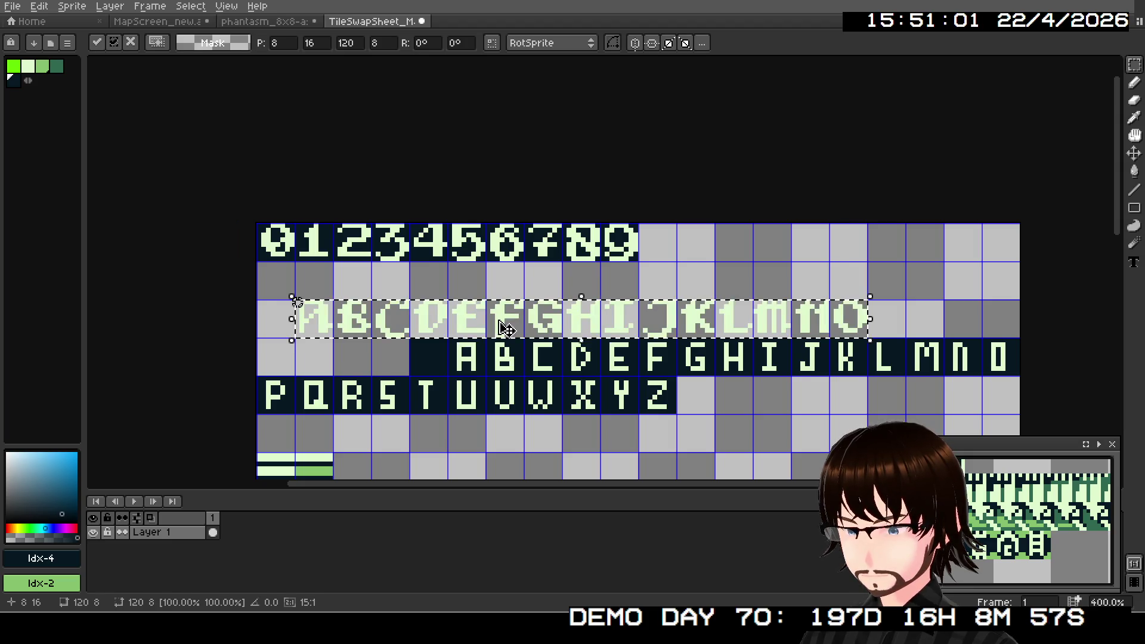
pyautogui.moveTo(514, 331)
pyautogui.mouseDown()
pyautogui.moveTo(661, 340)
pyautogui.moveTo(658, 358)
pyautogui.mouseUp()
pyautogui.press('Return')
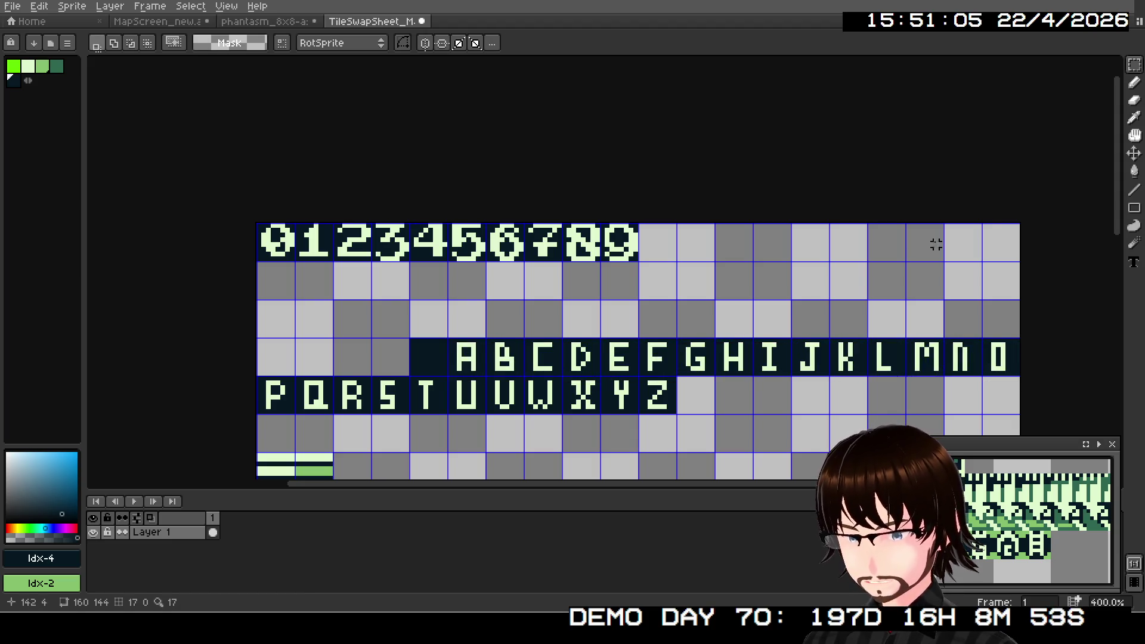
# - Try a dark pencil stroke over the A cell and letters, then undo it
pyautogui.press('b')
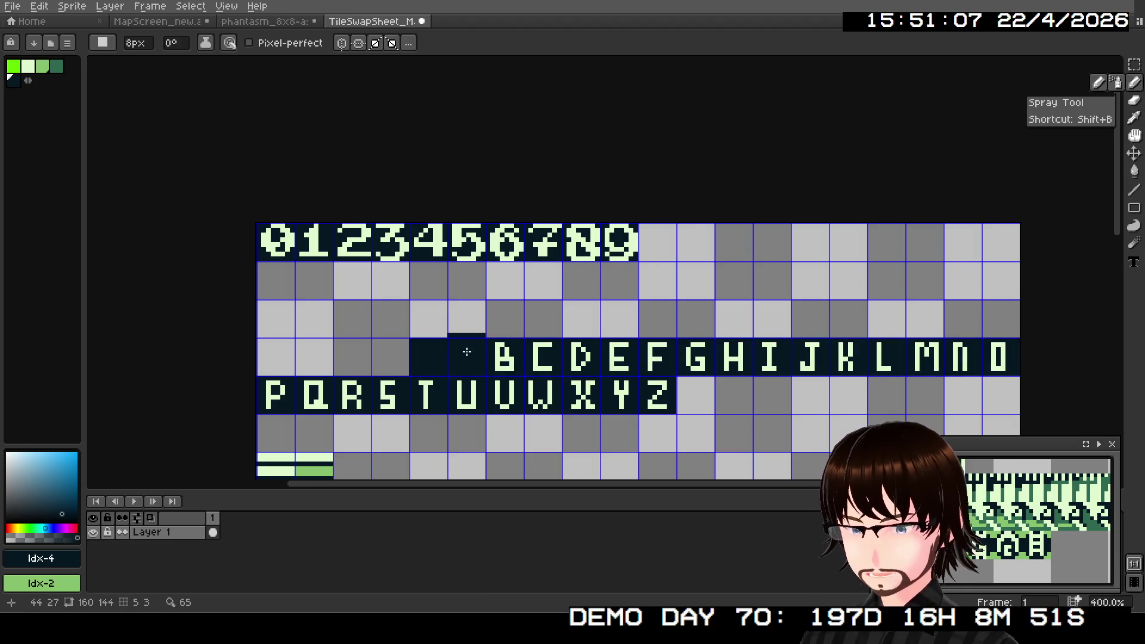
pyautogui.click(467, 359)
pyautogui.click(463, 358)
pyautogui.moveTo(598, 356); pyautogui.dragTo(686, 361)
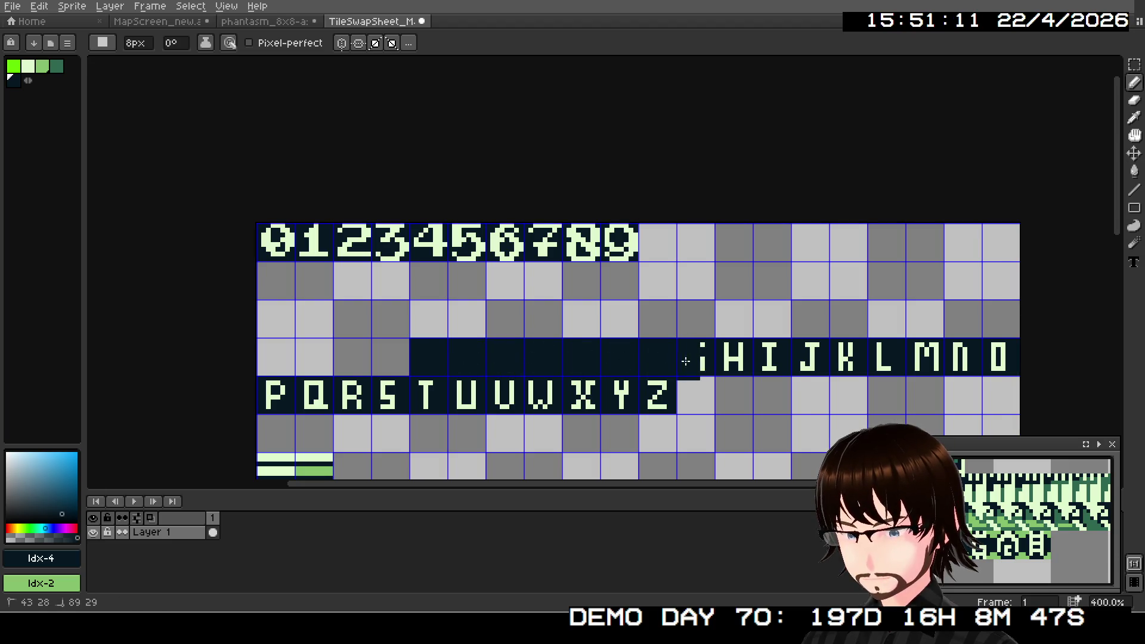
pyautogui.hotkey('ctrl', 'z')
# - Draw dark 8px lines over the A–O and P–Z rows, then paste the A–O capitals in
pyautogui.click(1134, 190)
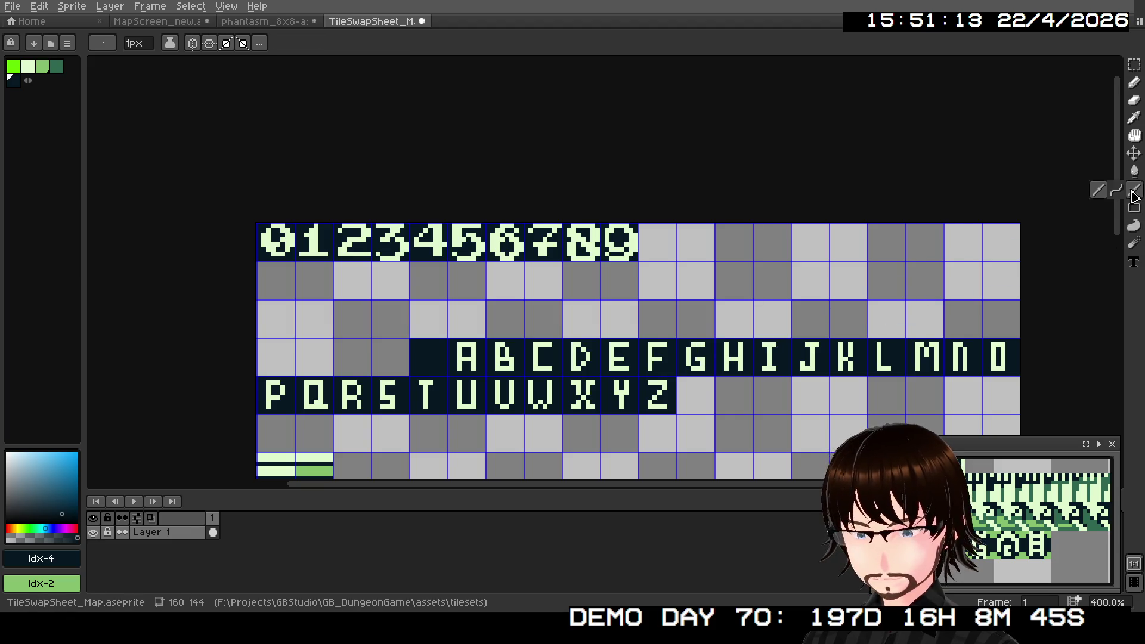
pyautogui.click(1099, 191)
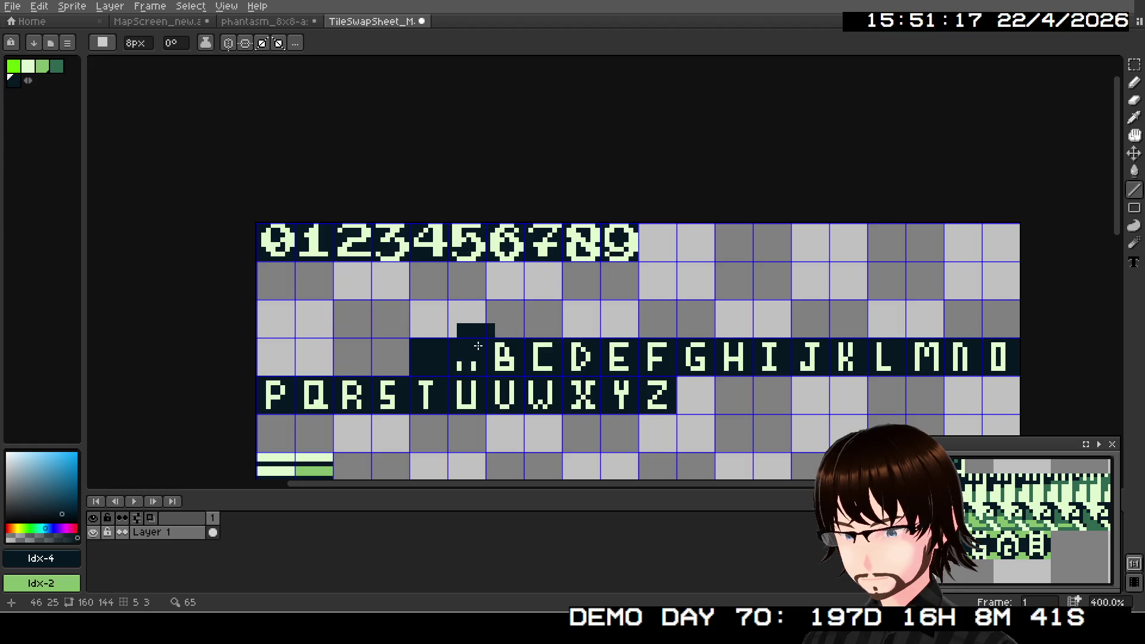
pyautogui.moveTo(468, 356); pyautogui.dragTo(999, 362)
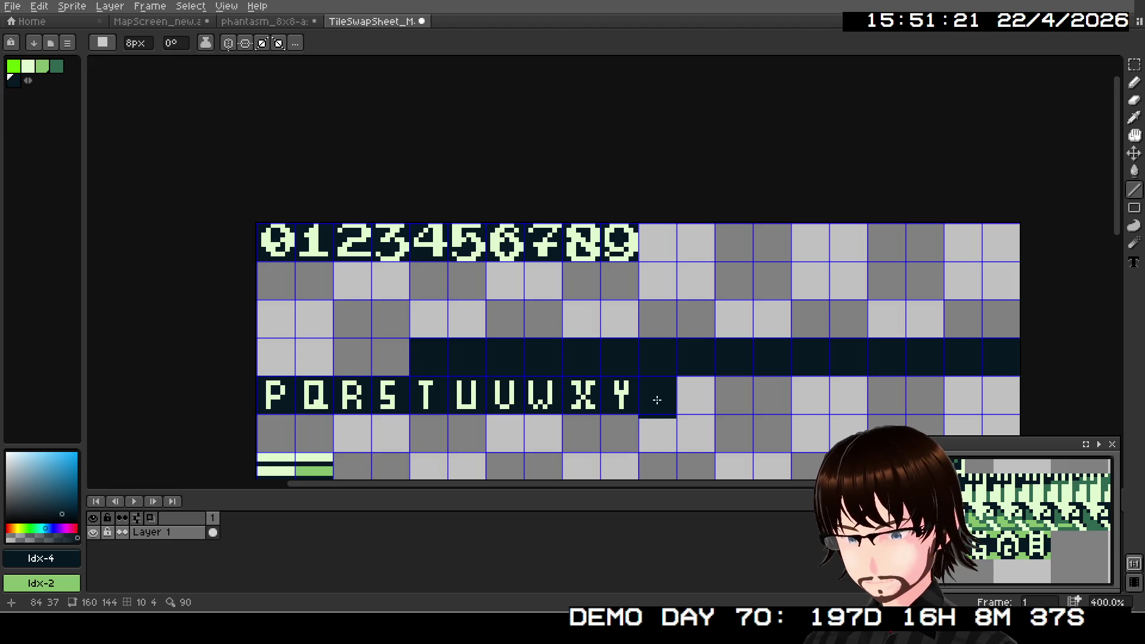
pyautogui.moveTo(660, 398); pyautogui.dragTo(218, 395)
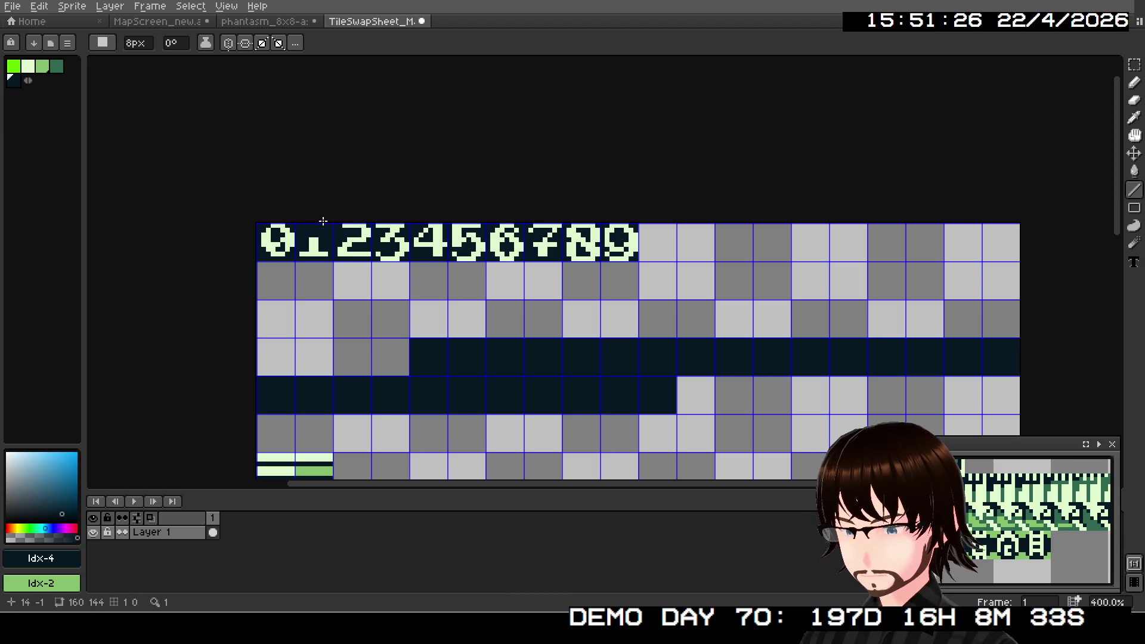
pyautogui.hotkey('ctrl', 'v')
pyautogui.moveTo(583, 320)
pyautogui.mouseDown()
pyautogui.moveTo(739, 352)
pyautogui.moveTo(730, 363)
pyautogui.mouseUp()
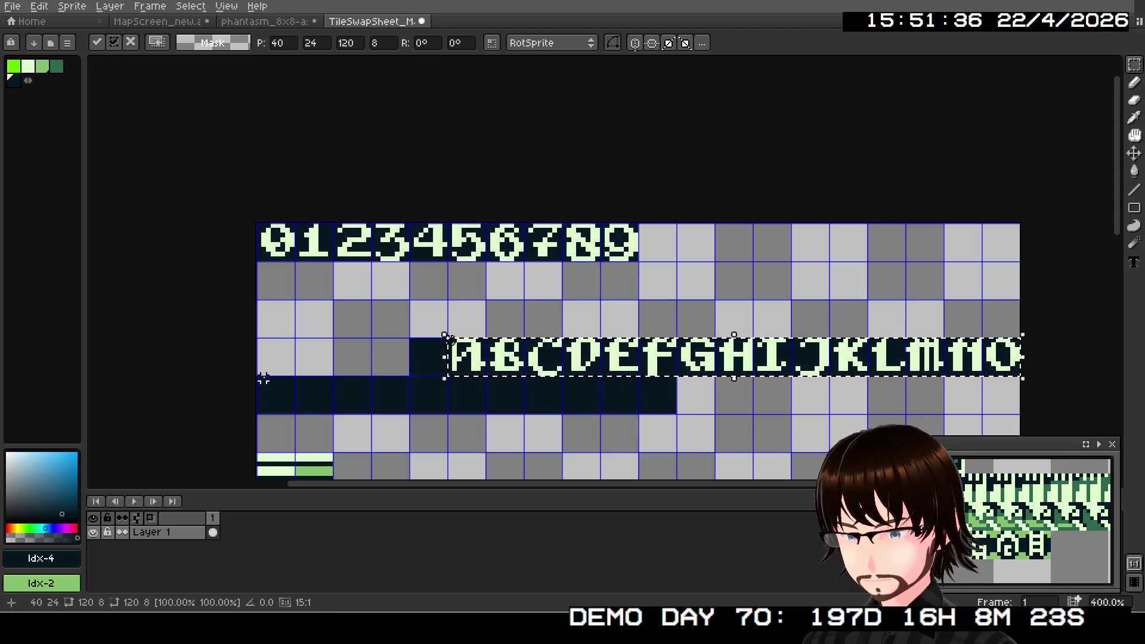
# - Commit the A–O letters and copy the P–Z capitals from the phantasm sheet
pyautogui.hotkey('ctrl', 'd')
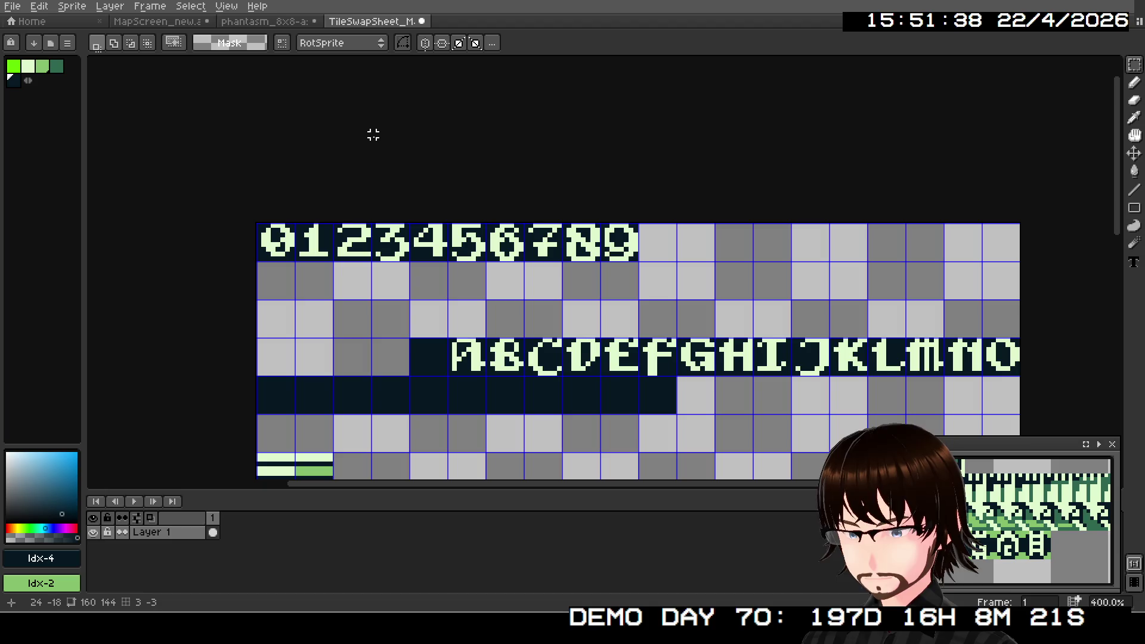
pyautogui.click(301, 23)
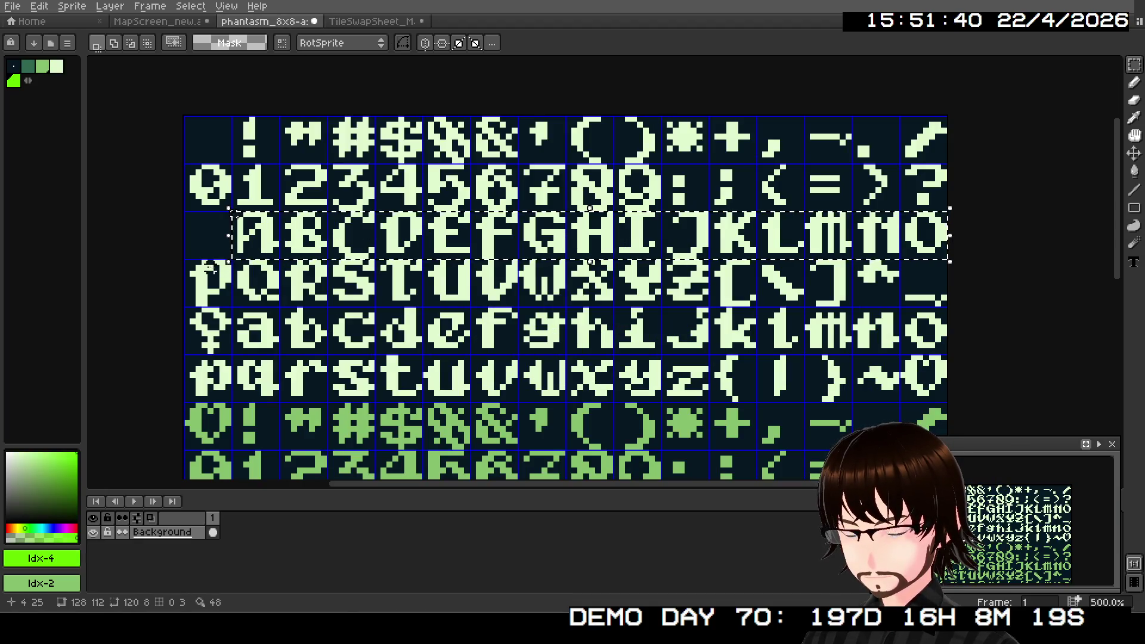
pyautogui.moveTo(185, 262)
pyautogui.mouseDown()
pyautogui.moveTo(384, 296)
pyautogui.moveTo(895, 301)
pyautogui.moveTo(514, 304)
pyautogui.moveTo(710, 307)
pyautogui.mouseUp()
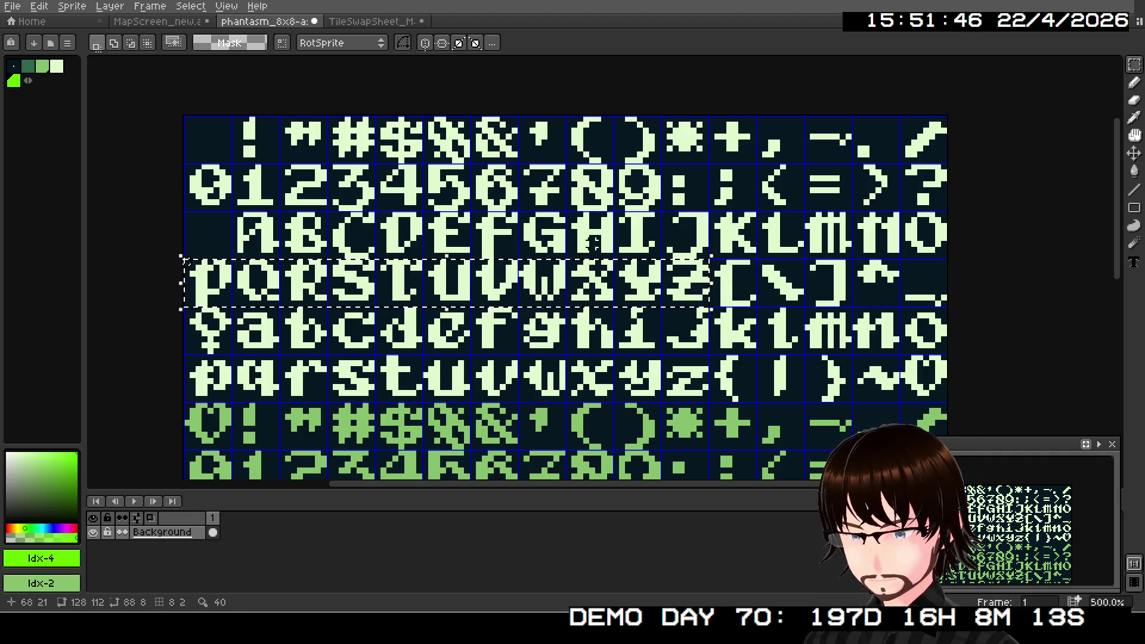
pyautogui.hotkey('ctrl', 'Tab')
# - Paste the P–Z capitals into the row below A–O and commit them
pyautogui.hotkey('ctrl', 'v')
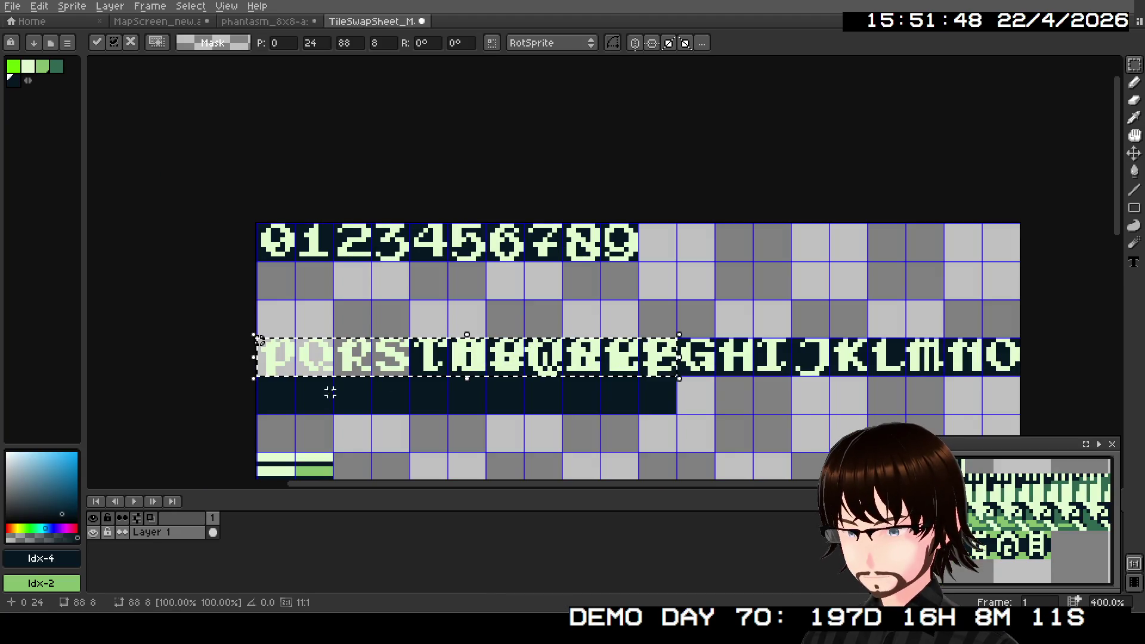
pyautogui.moveTo(397, 359); pyautogui.dragTo(396, 408)
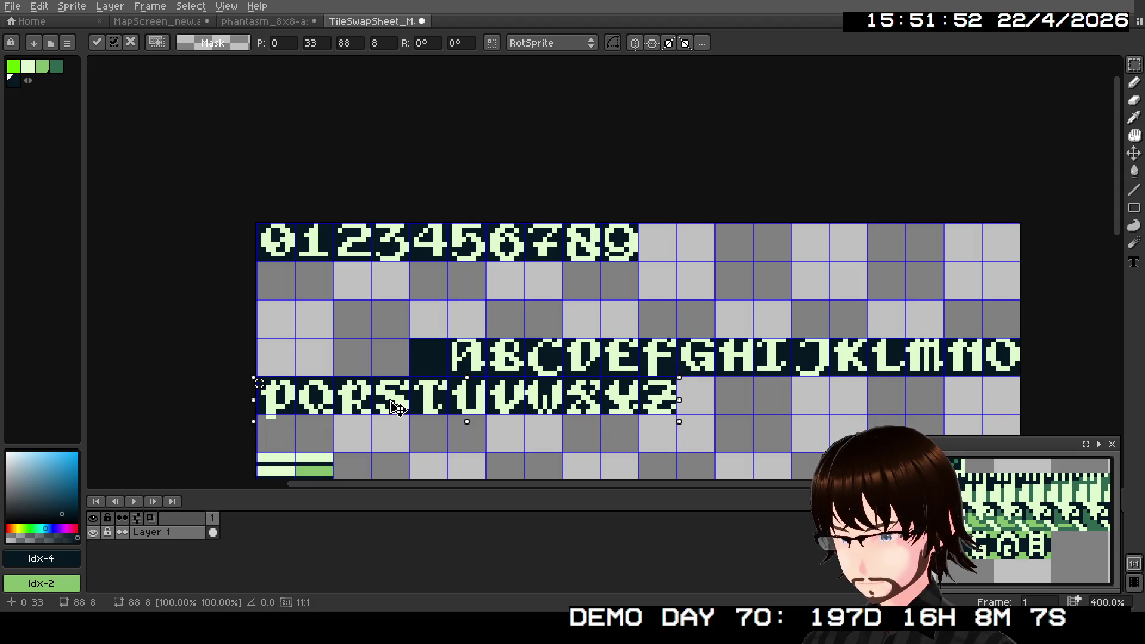
pyautogui.click(166, 345)
pyautogui.scroll(-2, 220, 322)
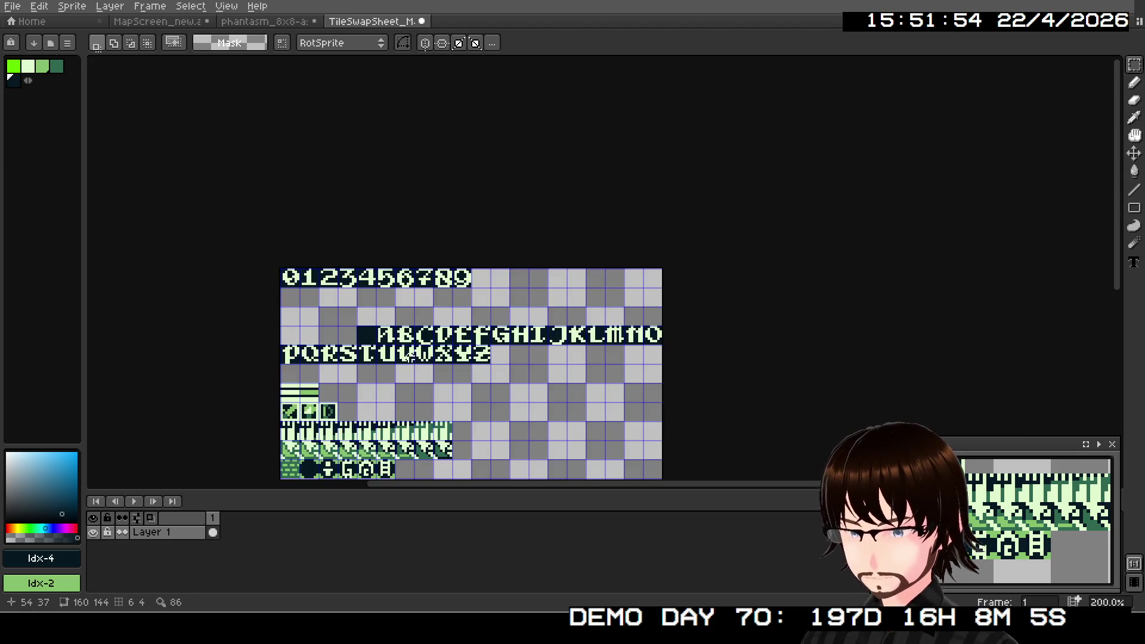
# - Check the lower rows of both sheets, ending on the TileSwapSheet_Map tile sheet
pyautogui.scroll(1, 411, 357)
pyautogui.scroll(1, 519, 266)
pyautogui.scroll(-1, 519, 266)
pyautogui.moveTo(519, 266); pyautogui.dragTo(582, 285)
pyautogui.scroll(1, 581, 284)
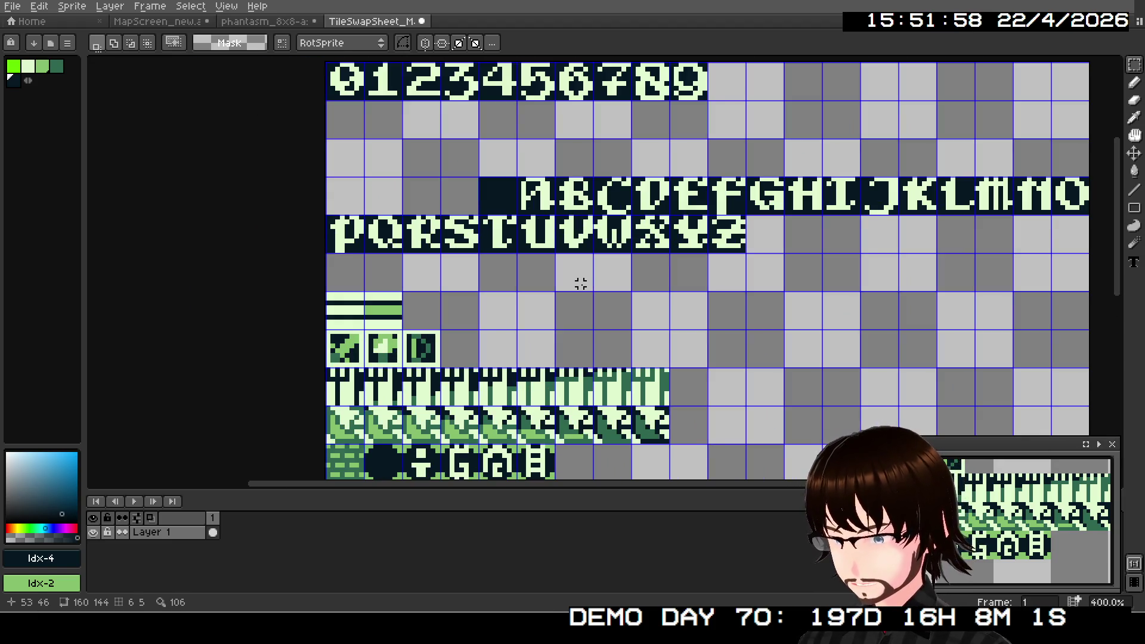
pyautogui.hotkey('ctrl', 'shift', 'Tab')
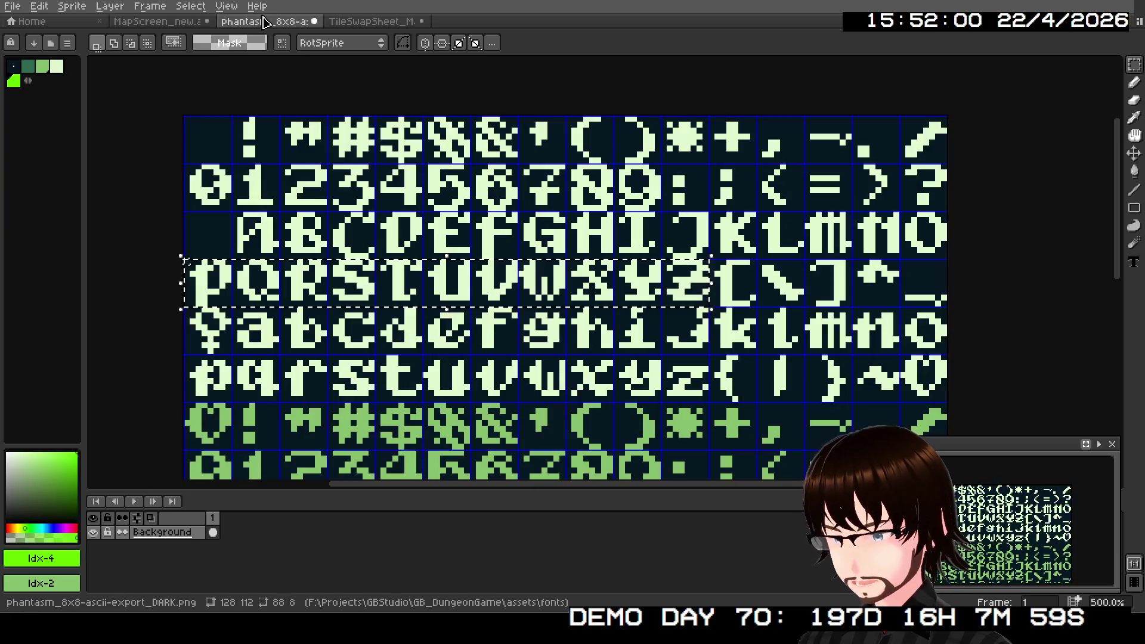
pyautogui.scroll(-1, 251, 327)
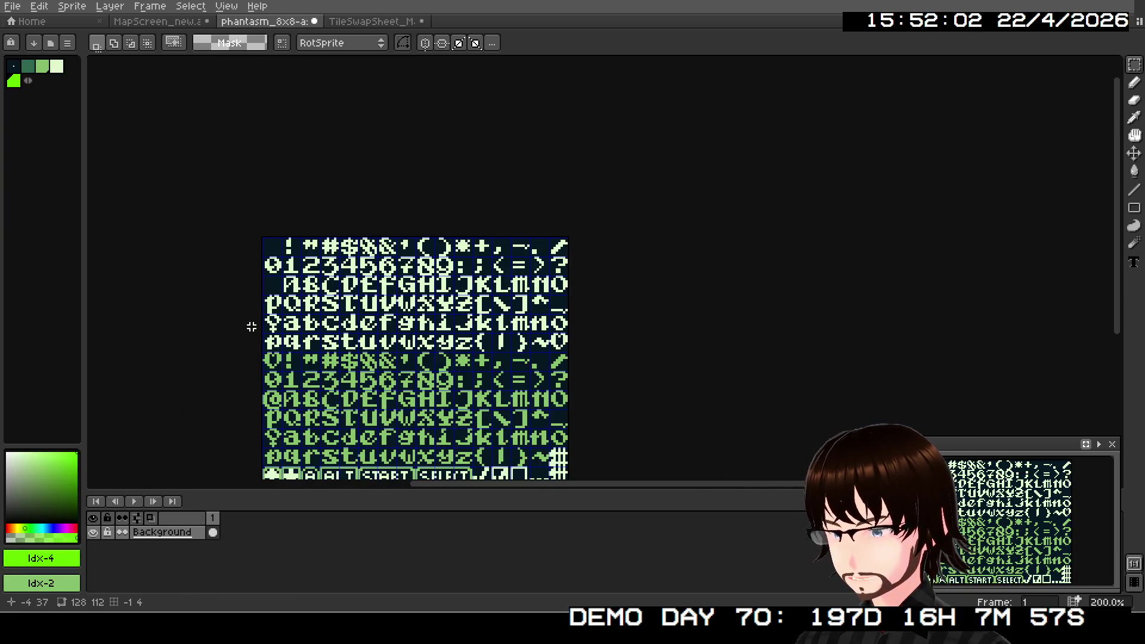
pyautogui.moveTo(308, 346)
pyautogui.mouseDown()
pyautogui.moveTo(370, 203)
pyautogui.moveTo(349, 204)
pyautogui.moveTo(394, 250)
pyautogui.mouseUp()
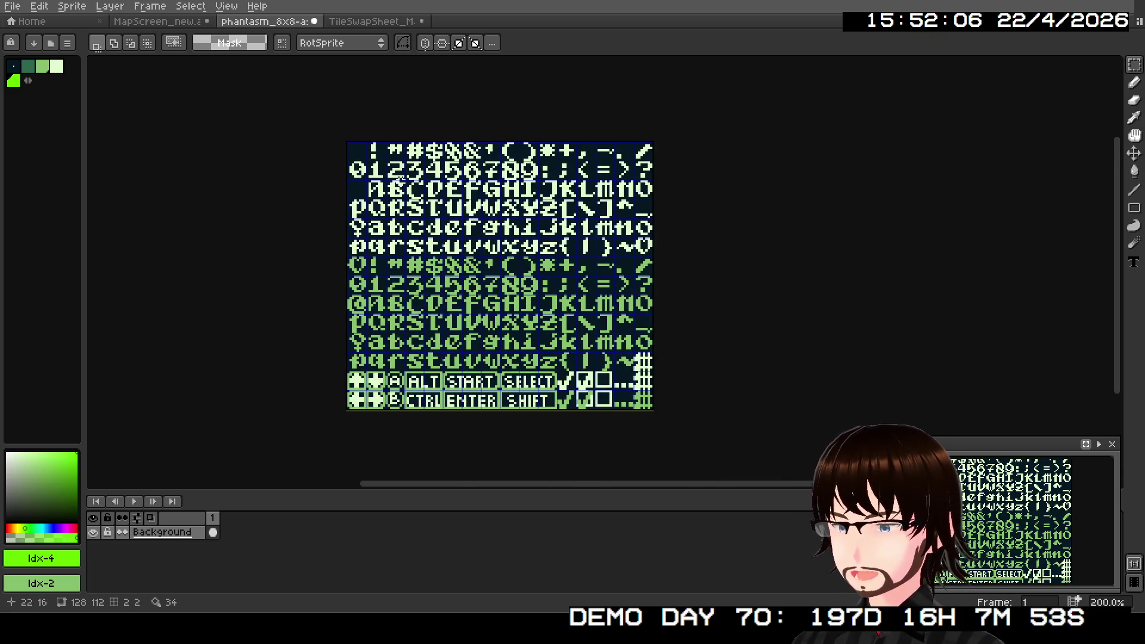
pyautogui.hotkey('ctrl', 'Tab')
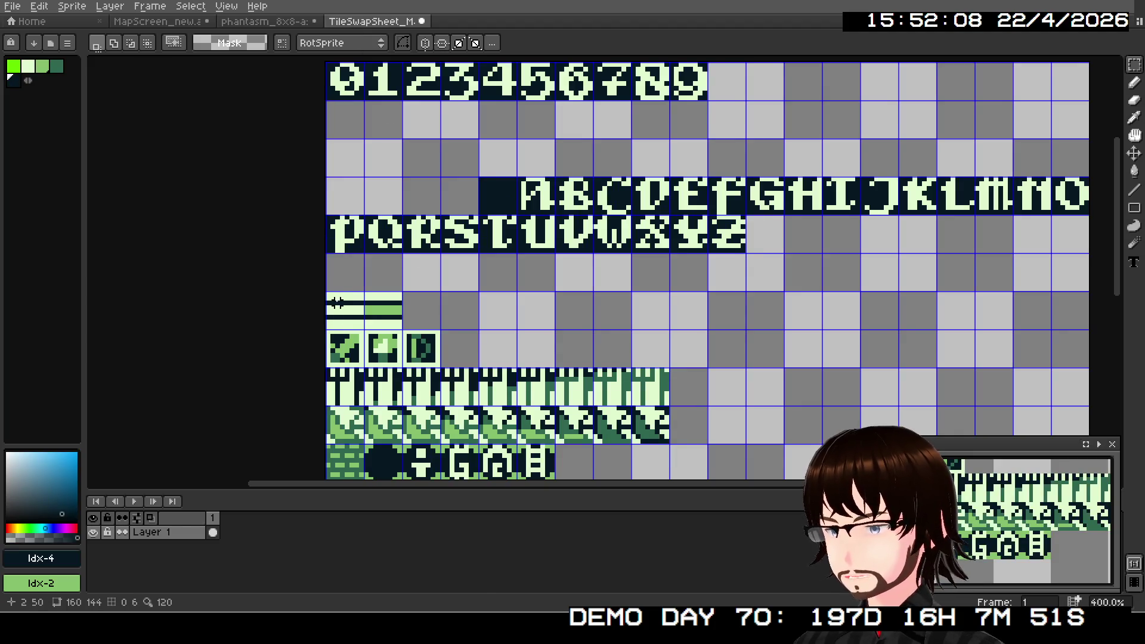
pyautogui.scroll(5, 337, 303)
# - Select the two striped light-green tiles and preview Edit > Invert, then cancel it
pyautogui.moveTo(304, 281)
pyautogui.mouseDown()
pyautogui.moveTo(528, 388)
pyautogui.moveTo(525, 379)
pyautogui.mouseUp()
pyautogui.scroll(-2, 512, 346)
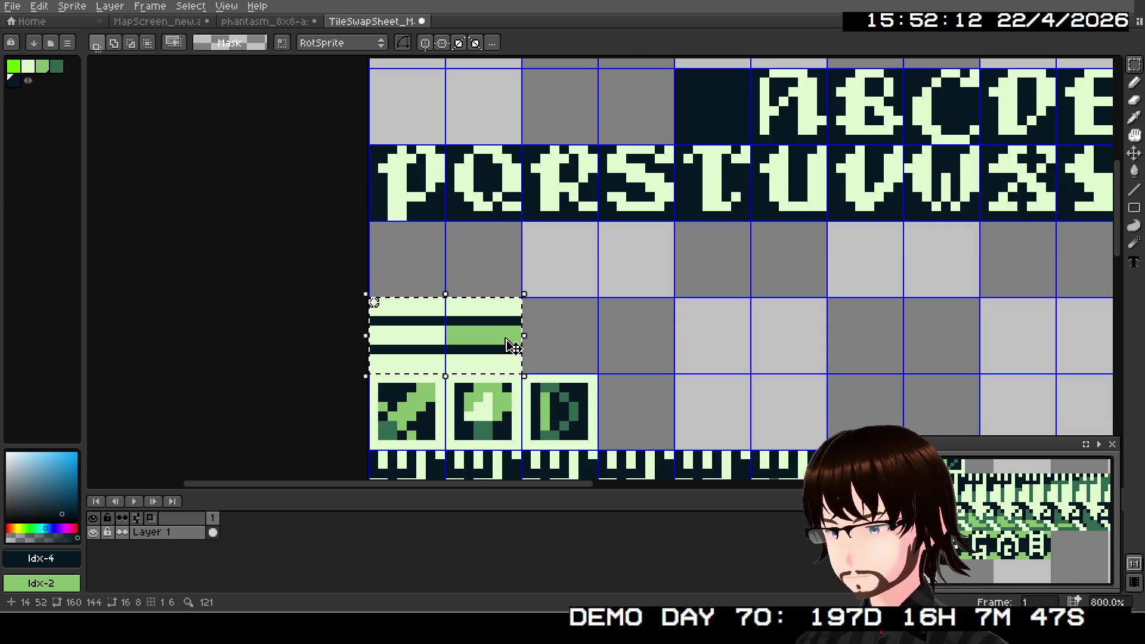
pyautogui.scroll(-3, 507, 345)
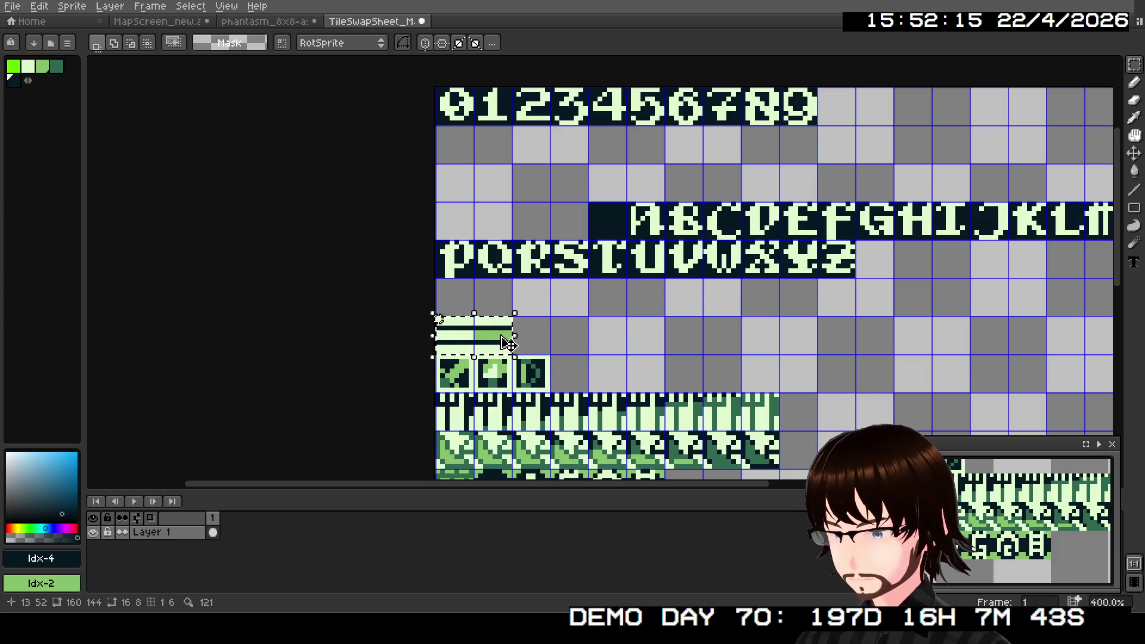
pyautogui.scroll(-1, 507, 345)
pyautogui.scroll(2, 518, 347)
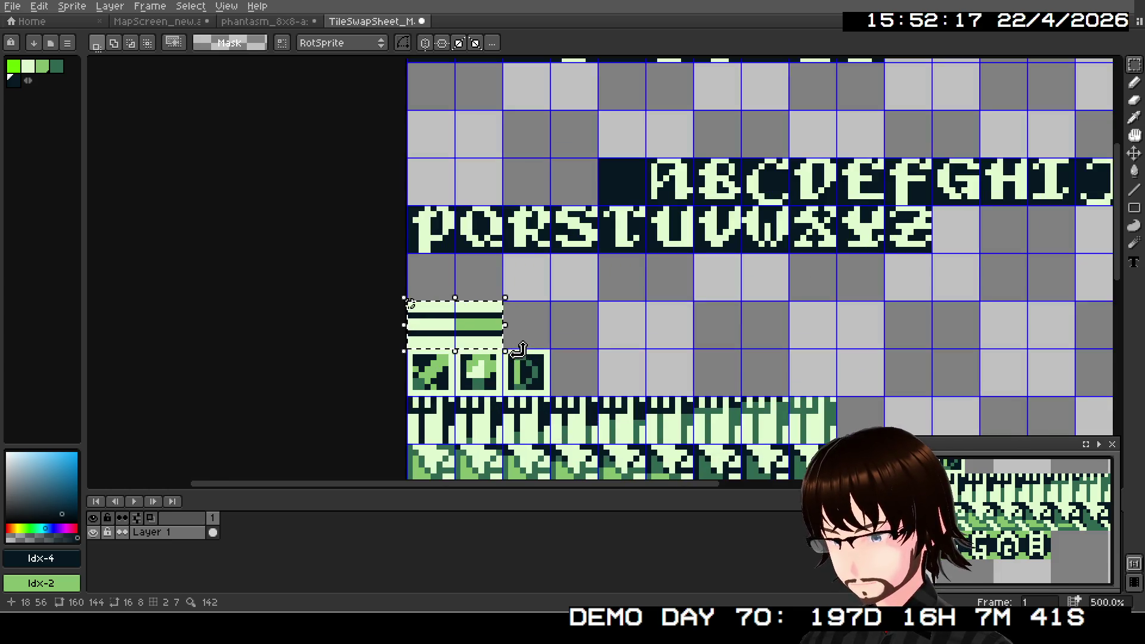
pyautogui.click(39, 6)
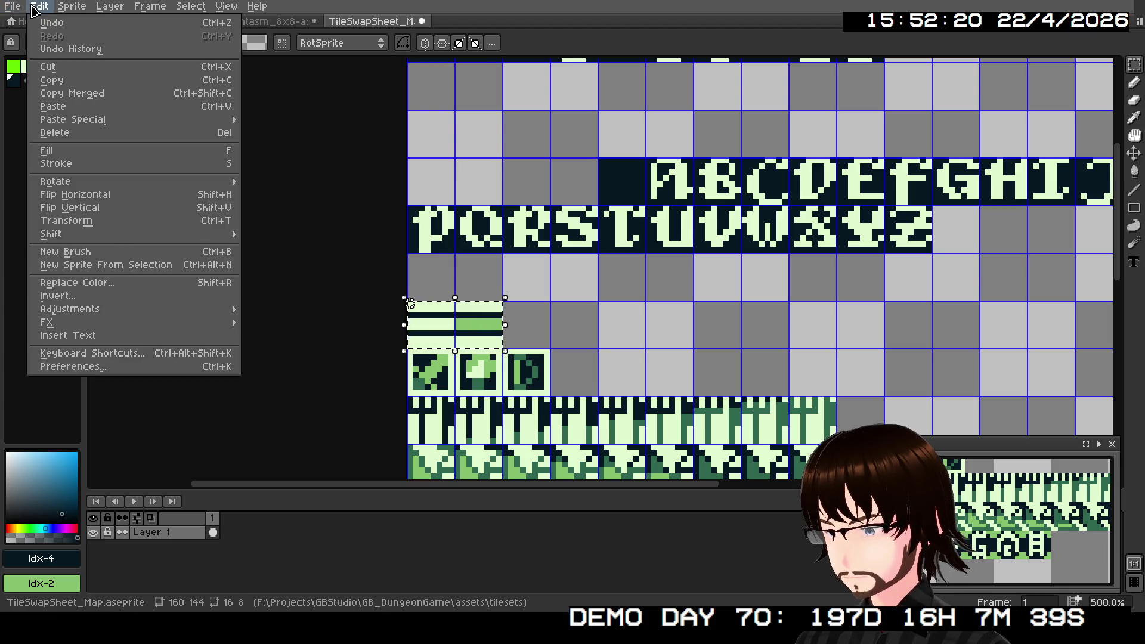
pyautogui.click(107, 296)
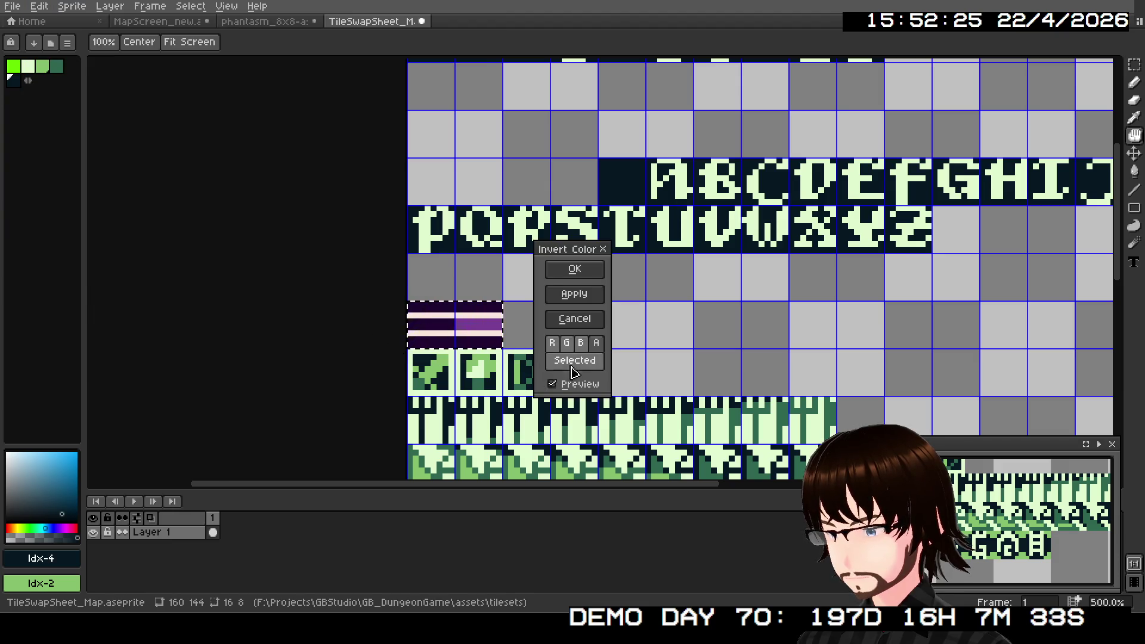
pyautogui.click(583, 316)
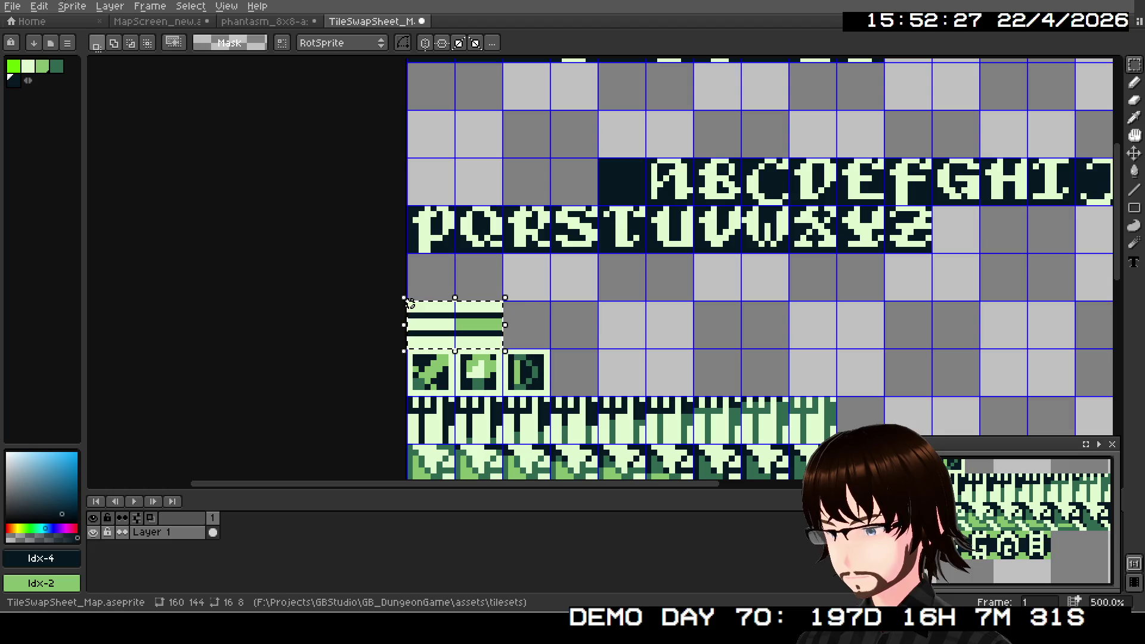
# - Replace light Idx-1 with bright green Idx-0 in the selected tiles
pyautogui.click(107, 6)
pyautogui.moveTo(39, 6)
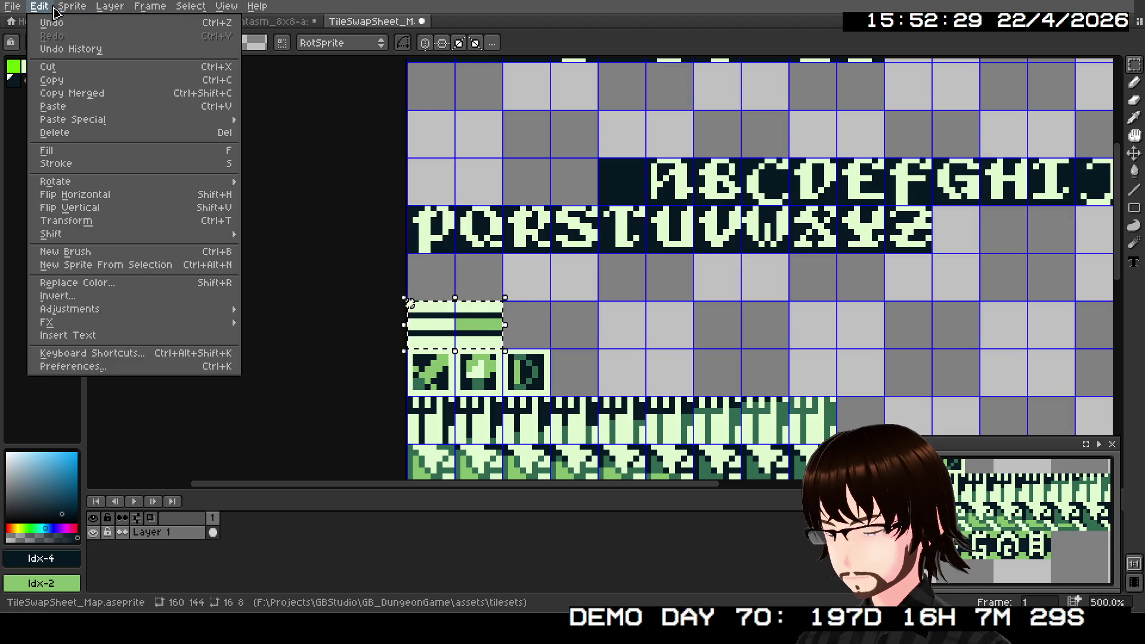
pyautogui.click(103, 284)
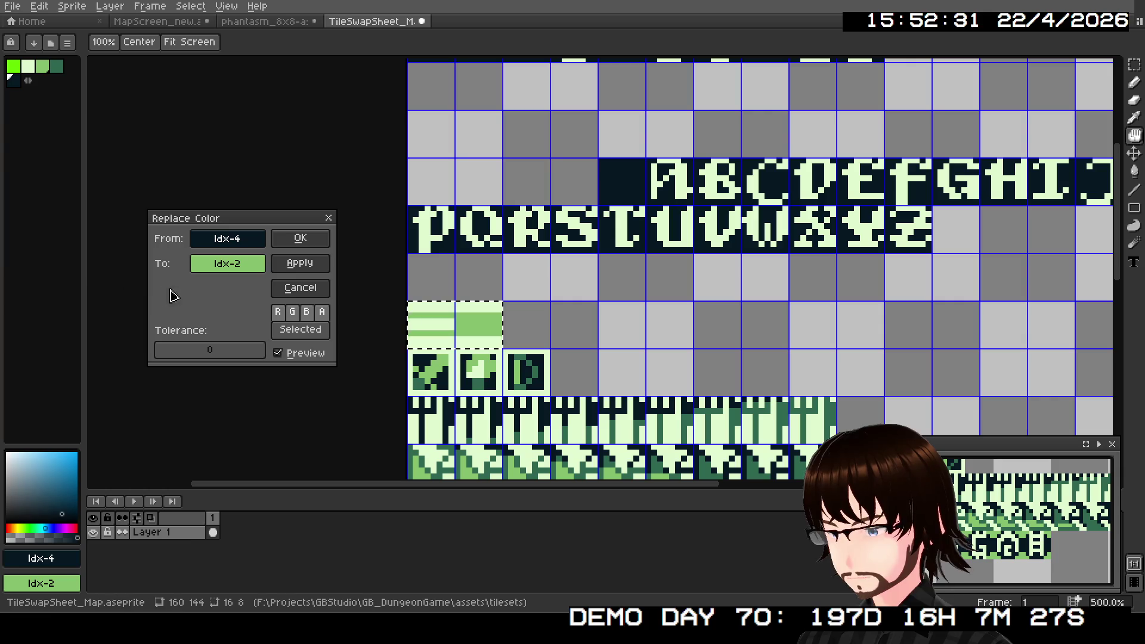
pyautogui.click(236, 262)
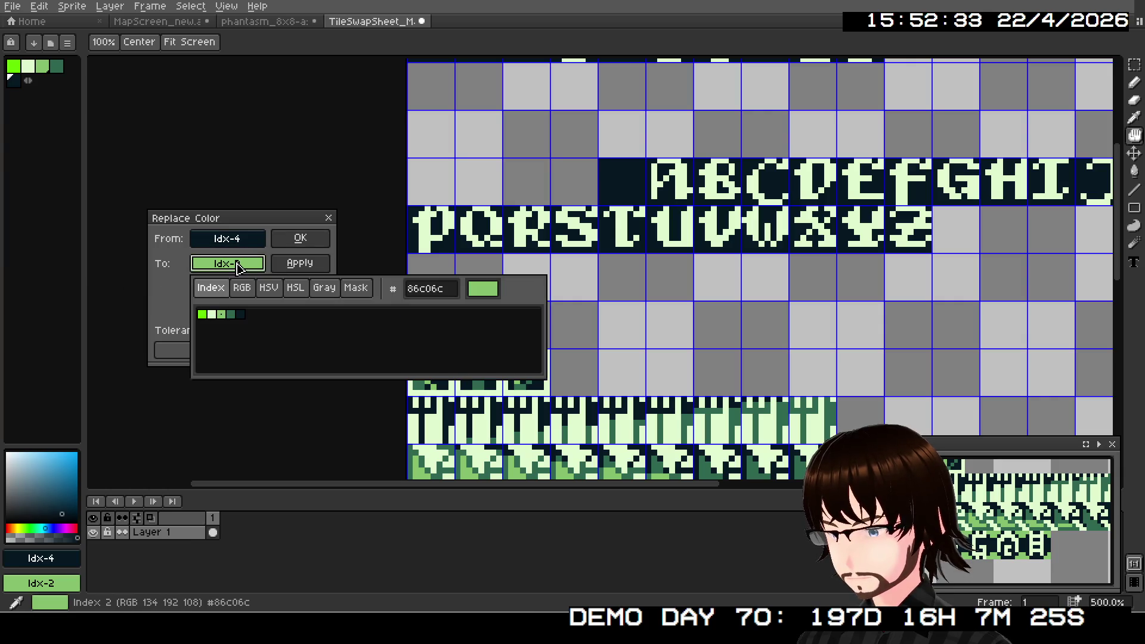
pyautogui.click(229, 246)
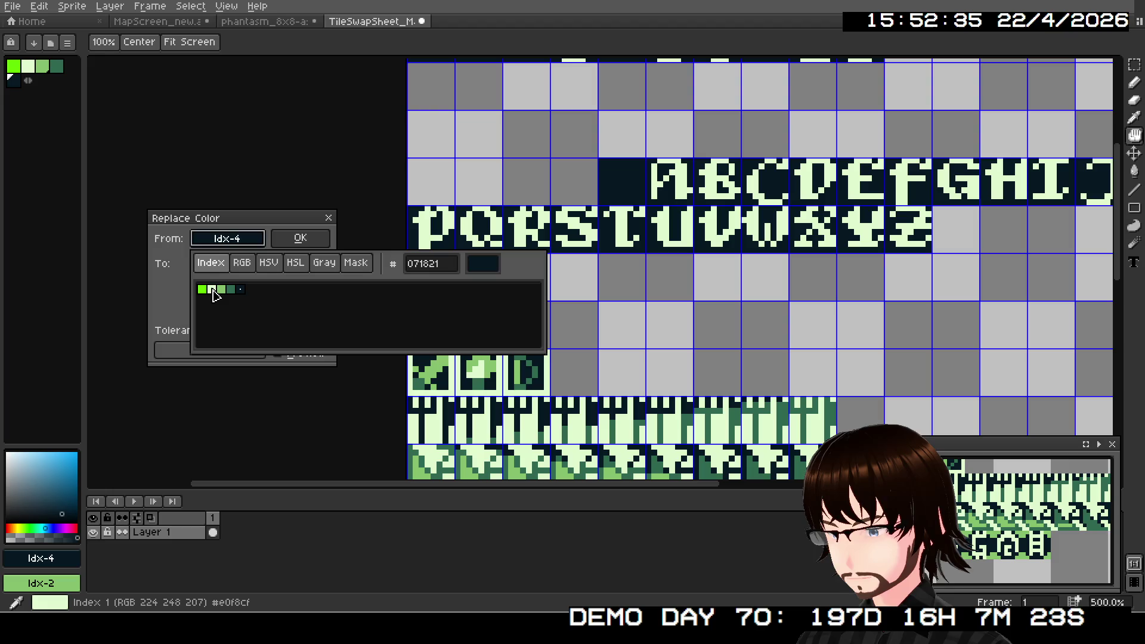
pyautogui.click(210, 288)
pyautogui.click(219, 263)
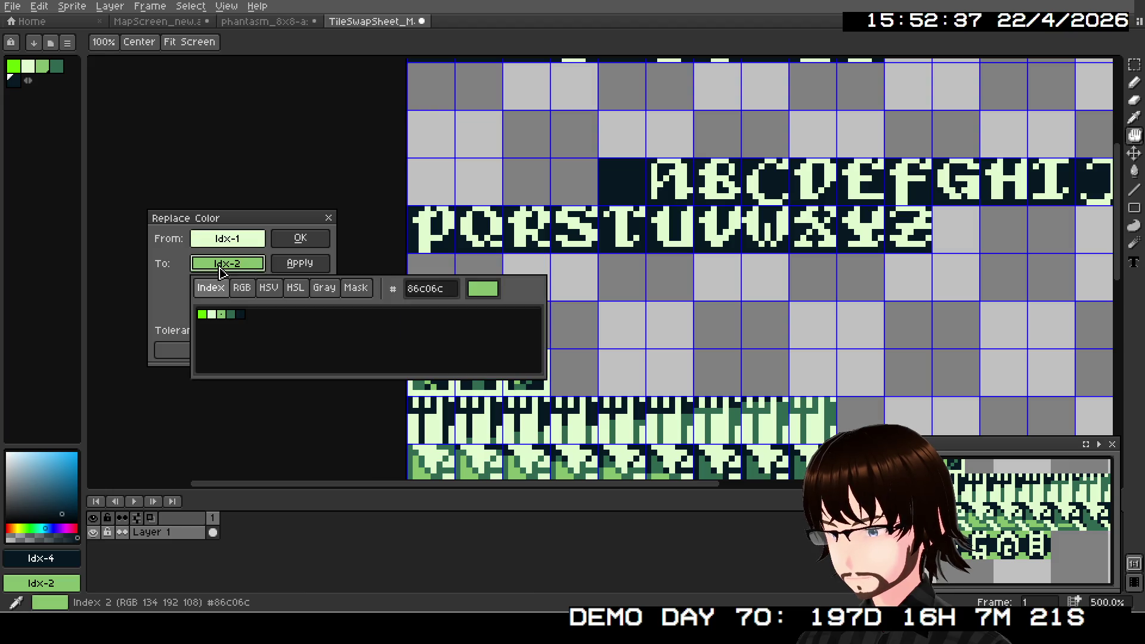
pyautogui.click(241, 316)
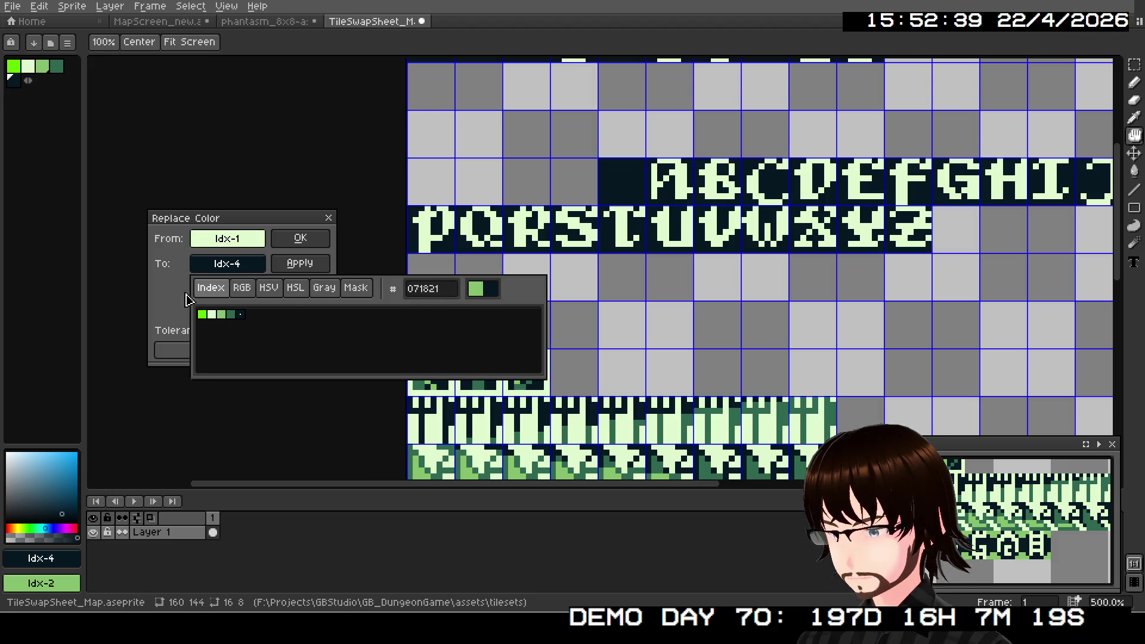
pyautogui.click(162, 302)
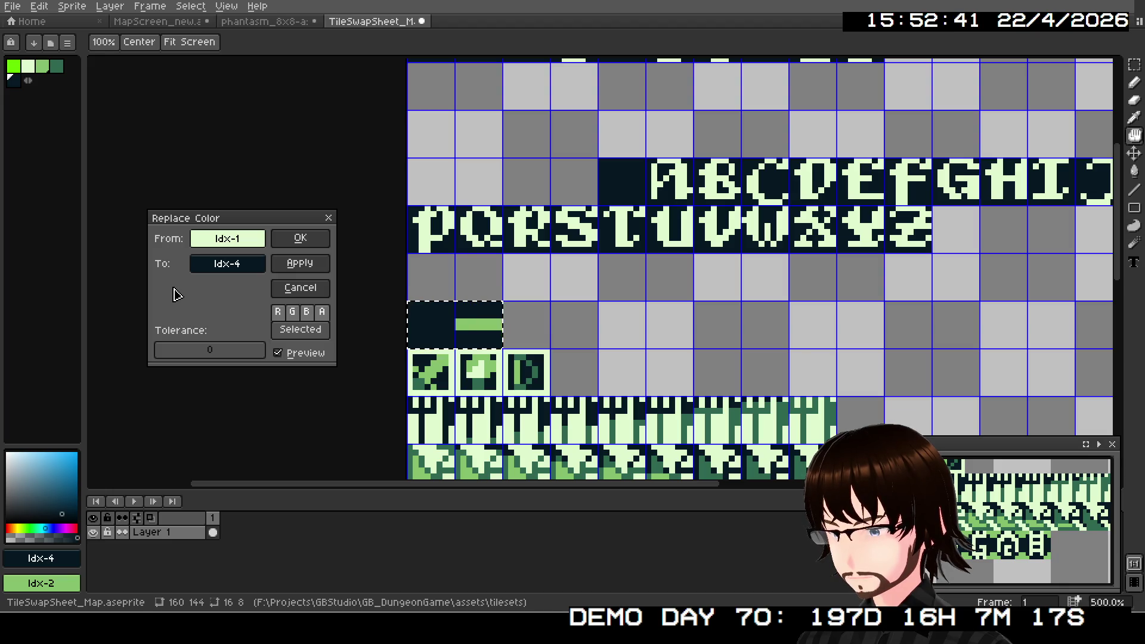
pyautogui.click(206, 267)
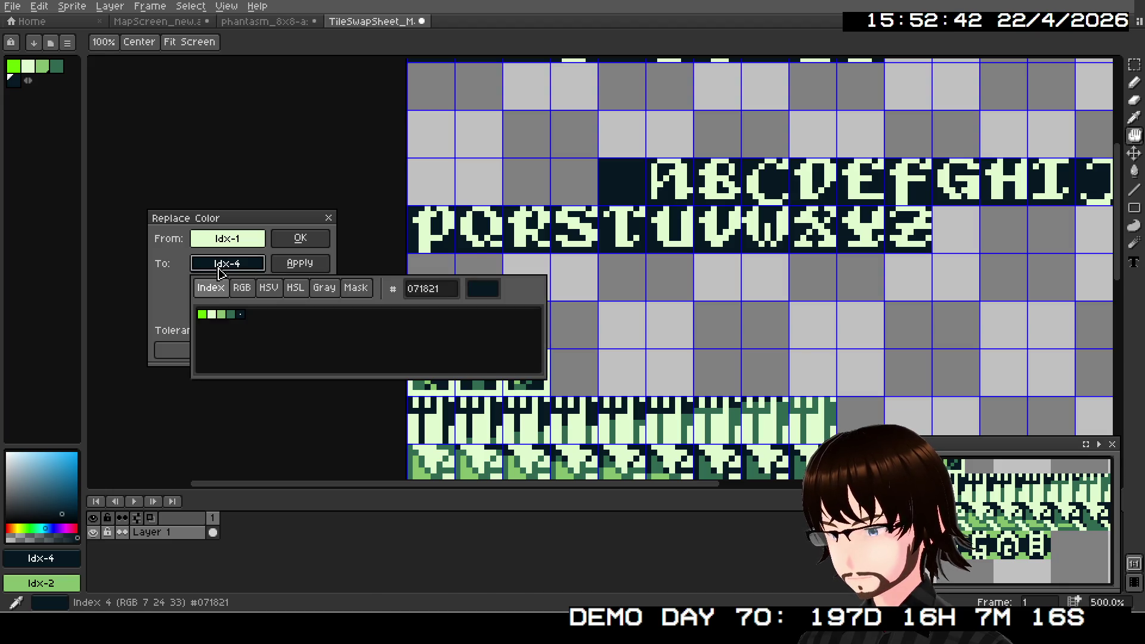
pyautogui.click(201, 315)
pyautogui.click(173, 292)
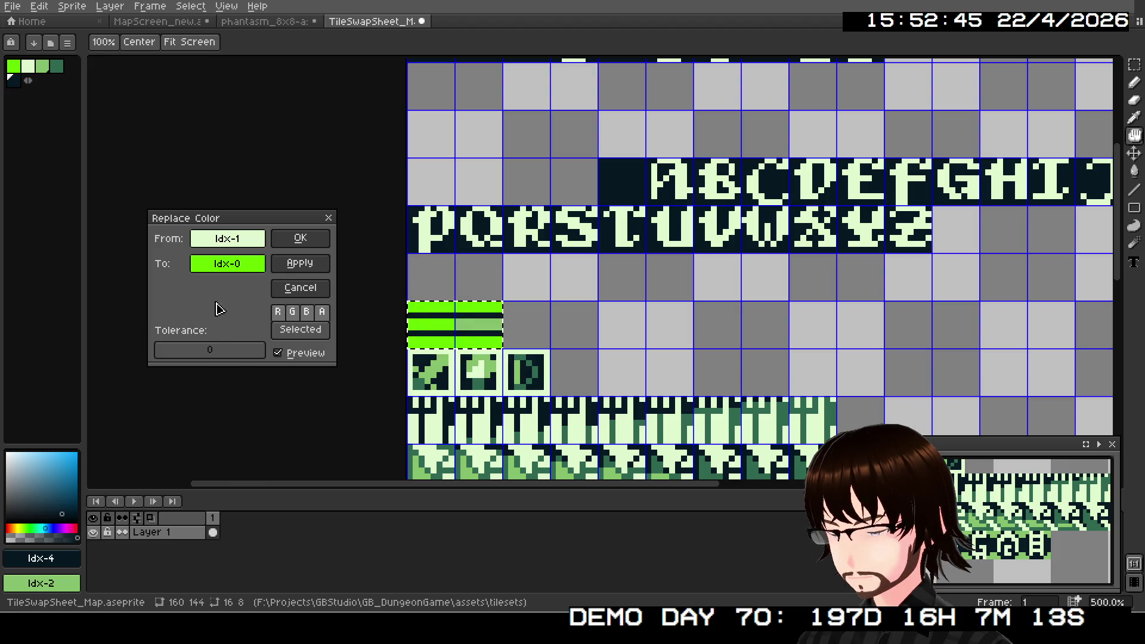
pyautogui.click(290, 247)
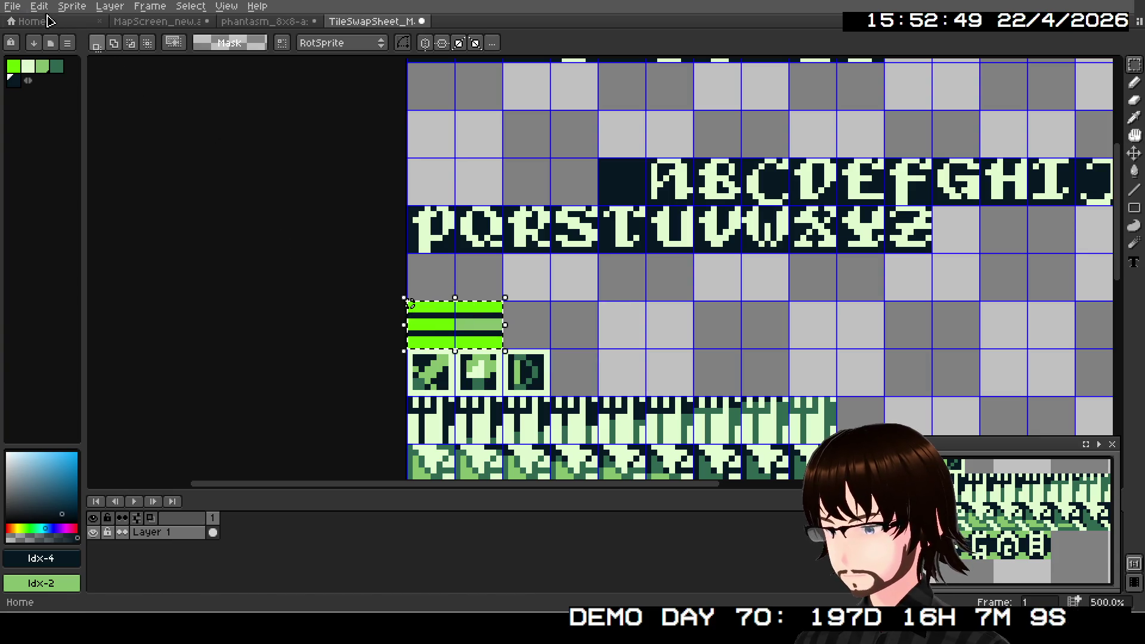
# - Replace dark Idx-4 with light Idx-1
pyautogui.click(39, 6)
pyautogui.click(119, 268)
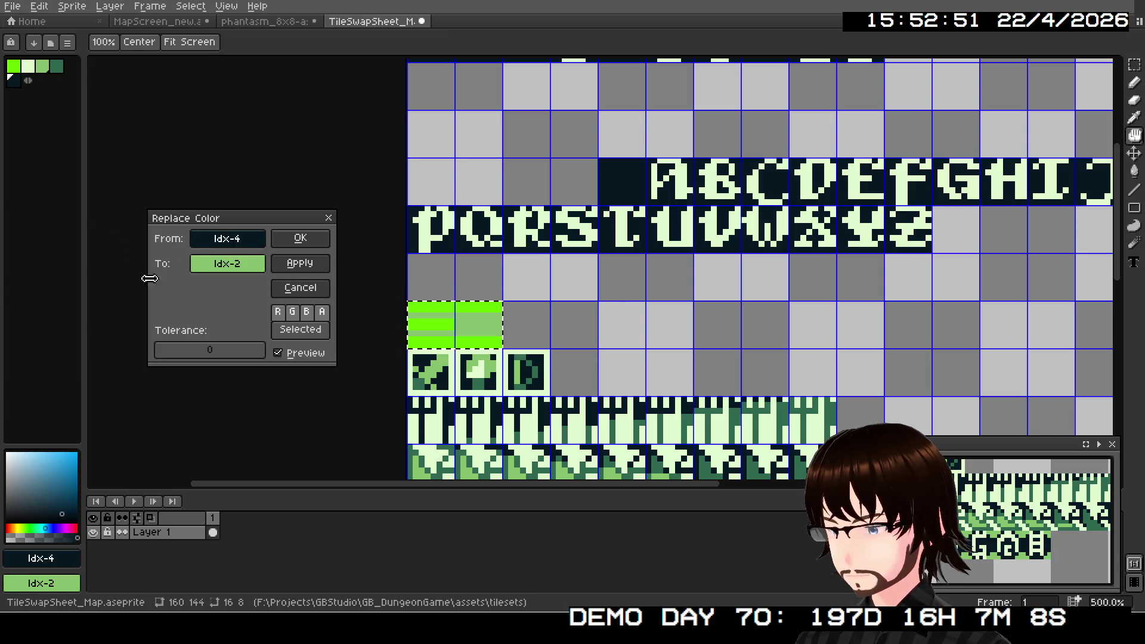
pyautogui.click(231, 264)
pyautogui.click(215, 316)
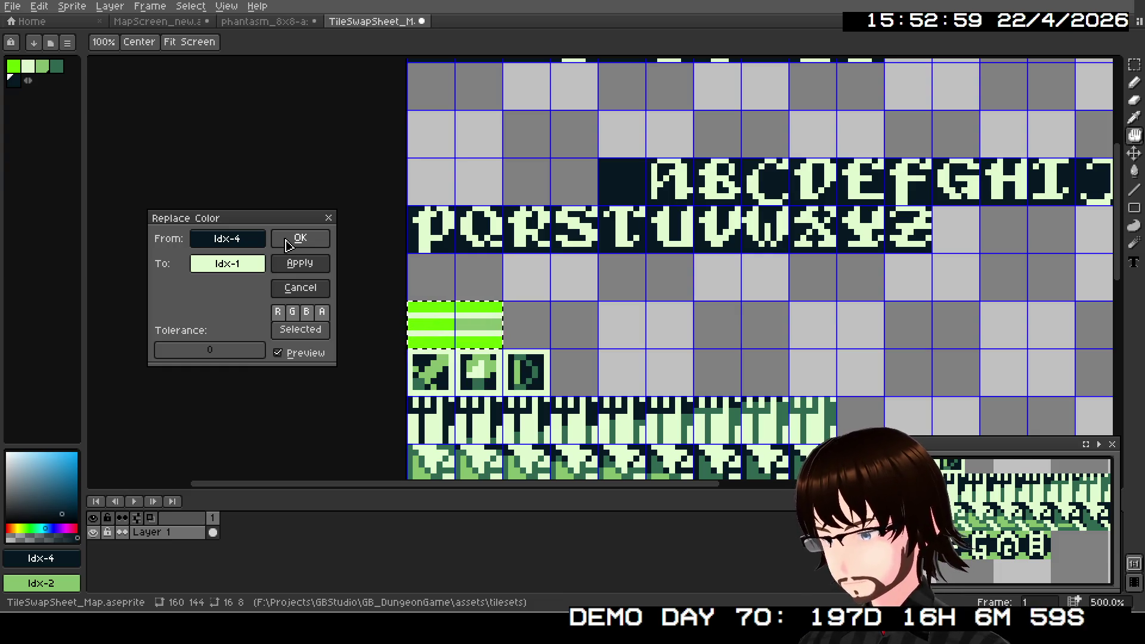
pyautogui.click(286, 245)
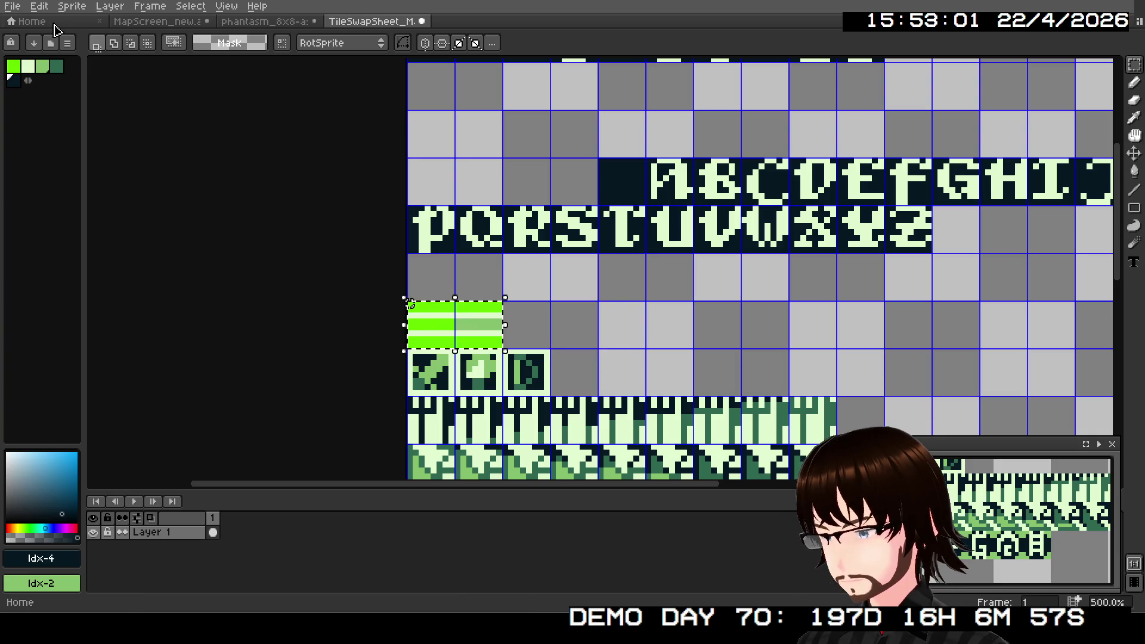
# - Replace bright green Idx-0 with dark Idx-4
pyautogui.click(40, 7)
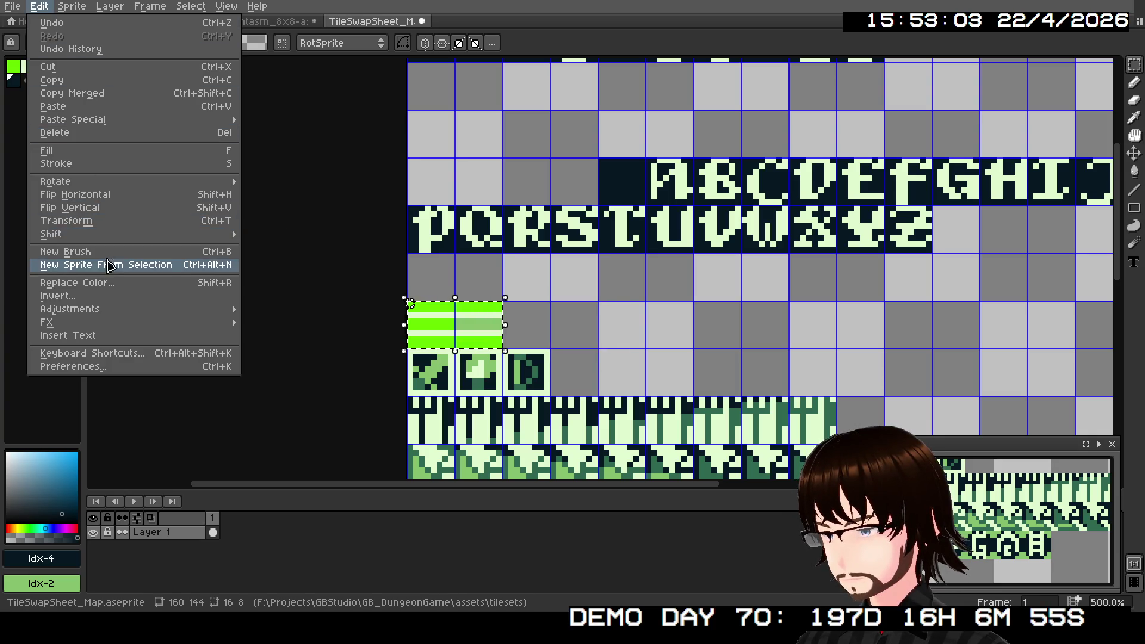
pyautogui.click(112, 288)
pyautogui.click(203, 263)
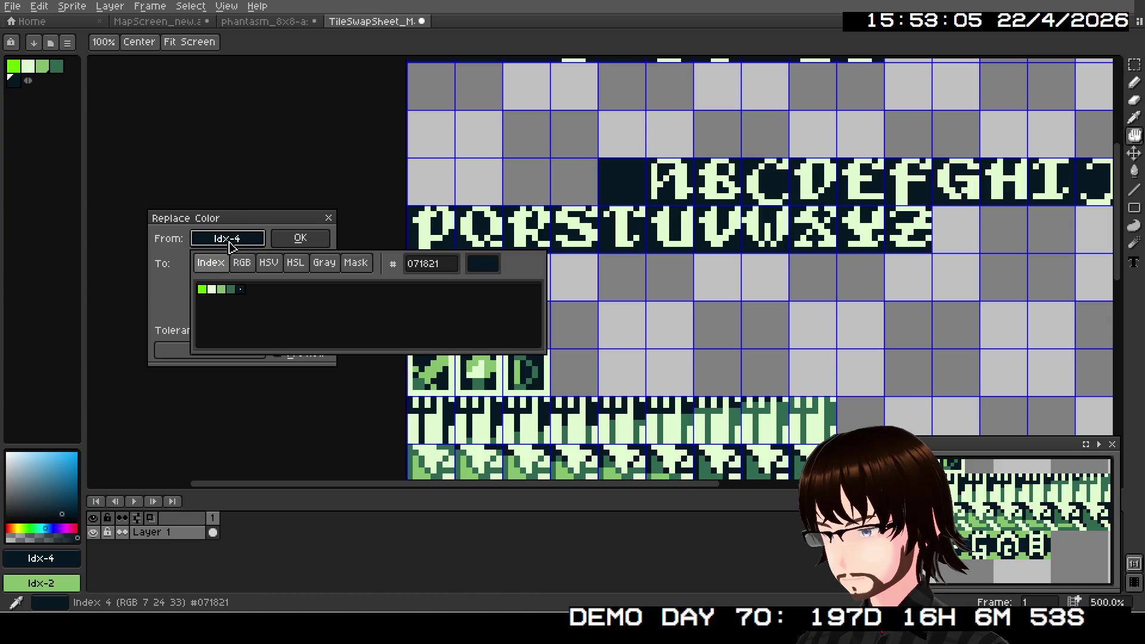
pyautogui.click(203, 290)
pyautogui.click(221, 269)
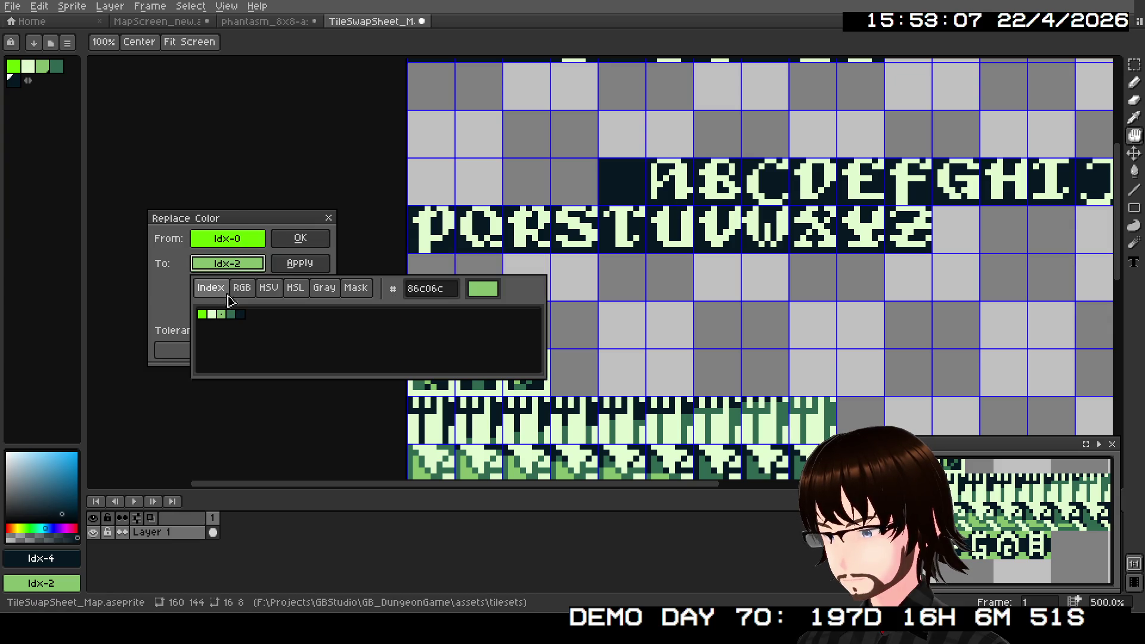
pyautogui.click(241, 315)
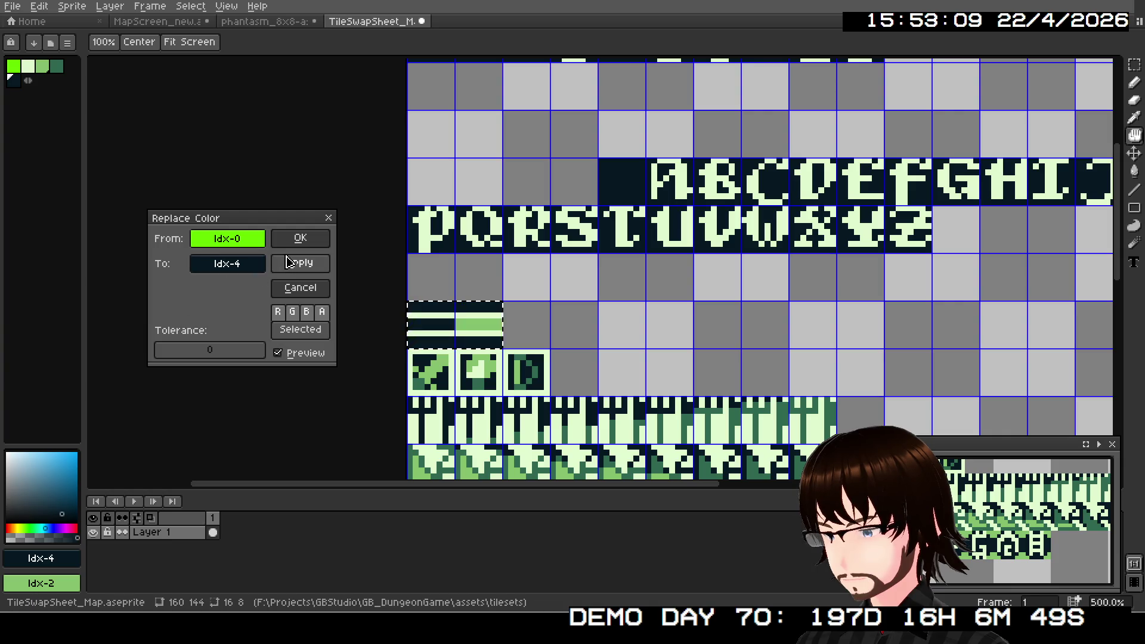
pyautogui.click(295, 238)
# - Switch to the MapScreen_new document
pyautogui.scroll(-1, 338, 250)
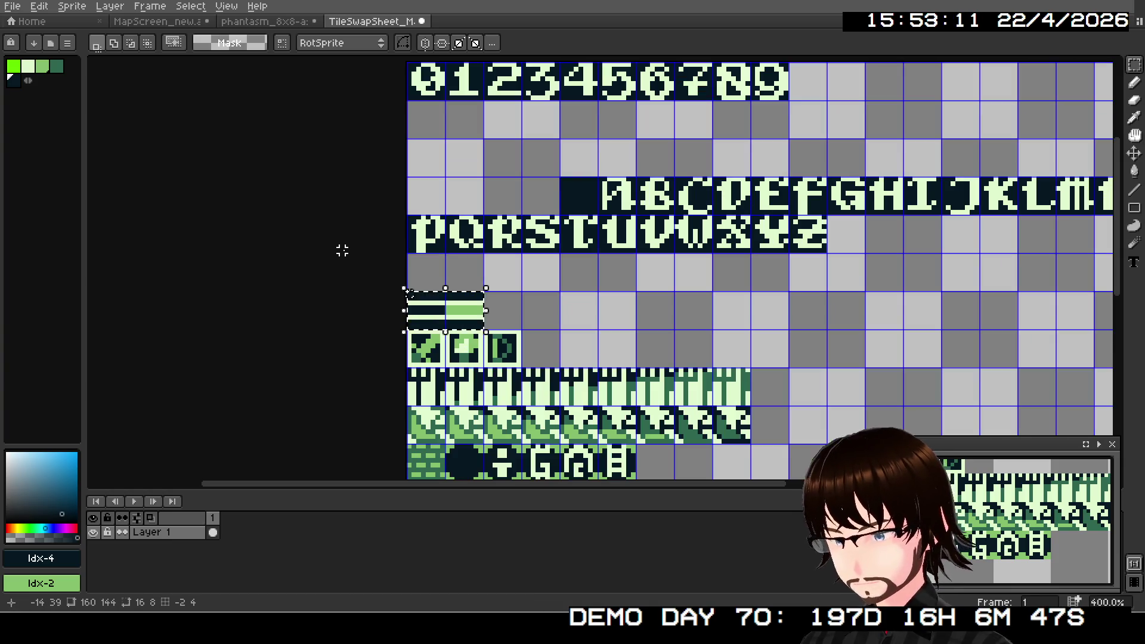
pyautogui.scroll(6, 440, 306)
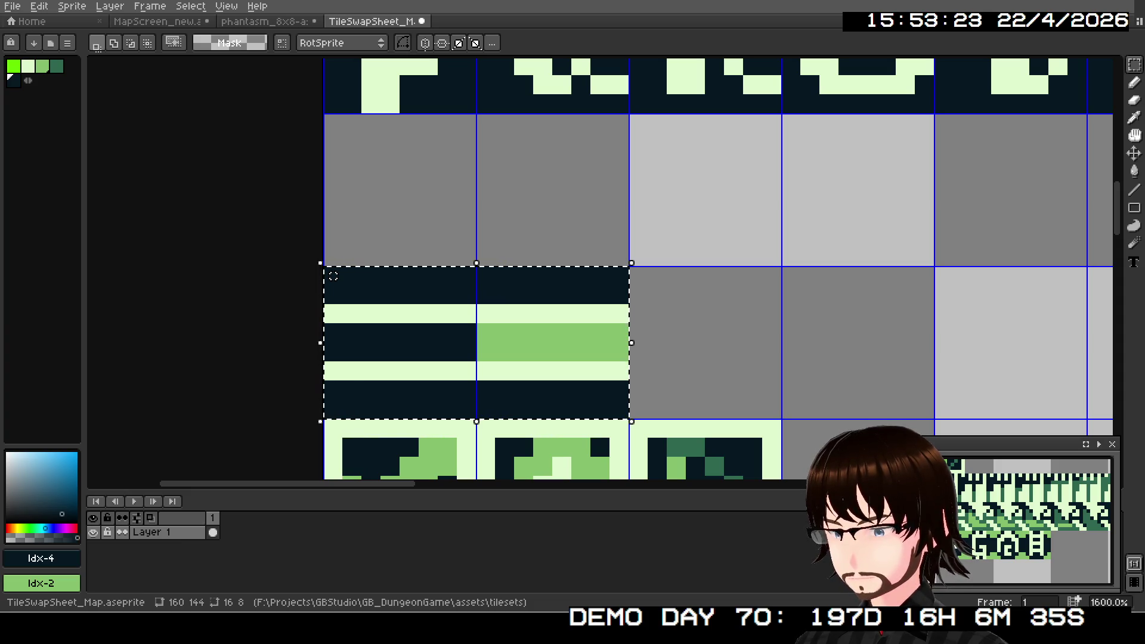
pyautogui.click(182, 22)
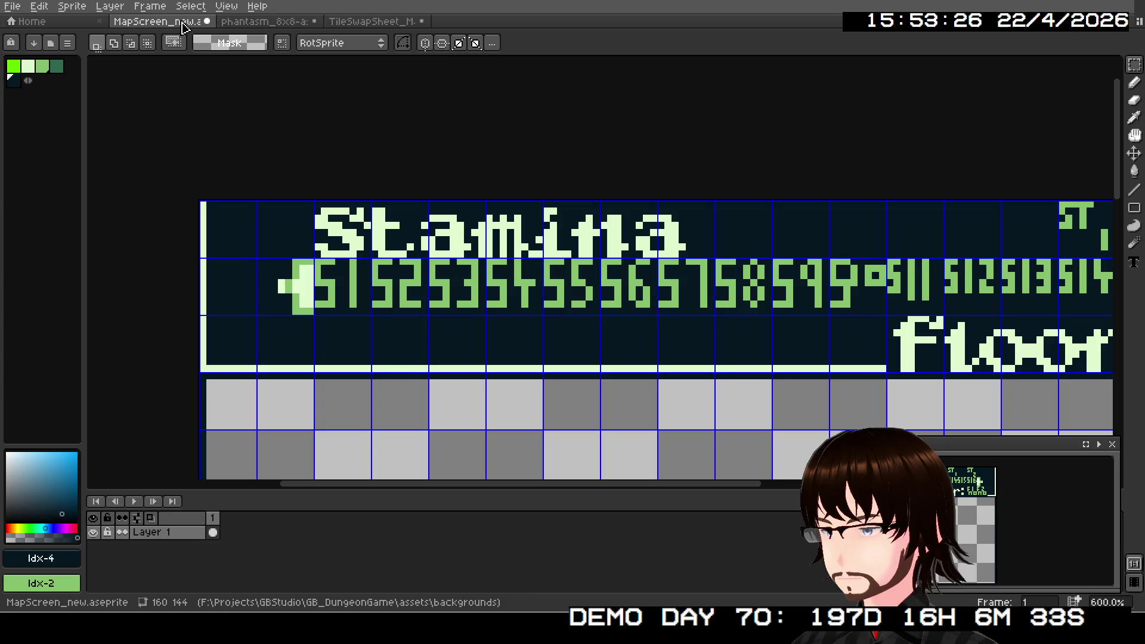
# - Zoom to 1600% on the light-green arrow to the right of S16
pyautogui.scroll(-4, 381, 224)
pyautogui.scroll(2, 382, 224)
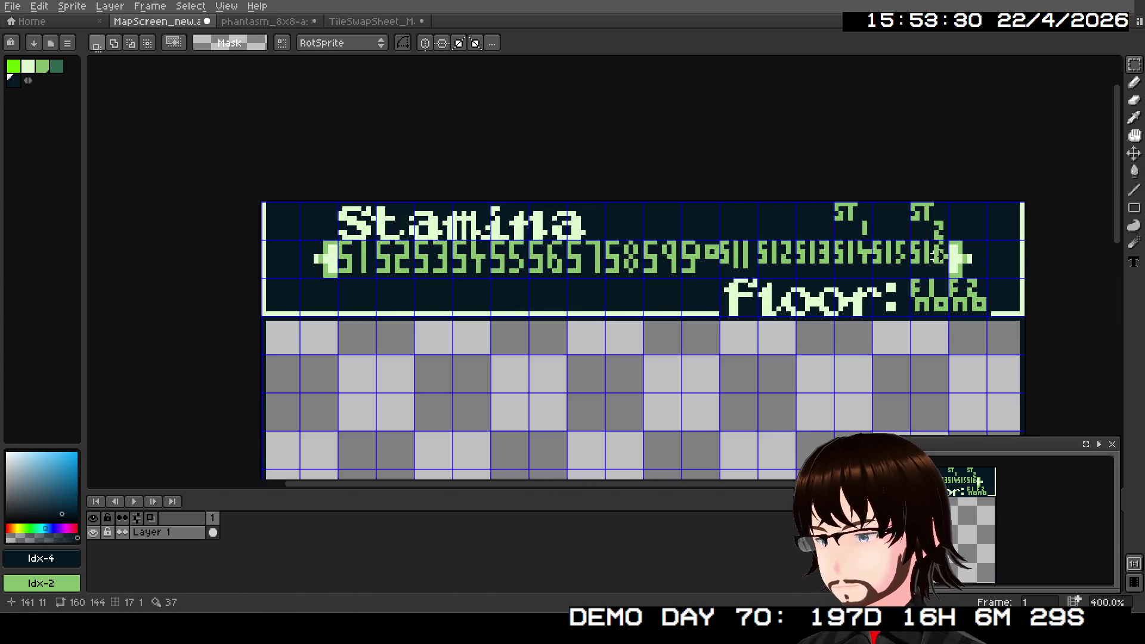
pyautogui.scroll(2, 882, 257)
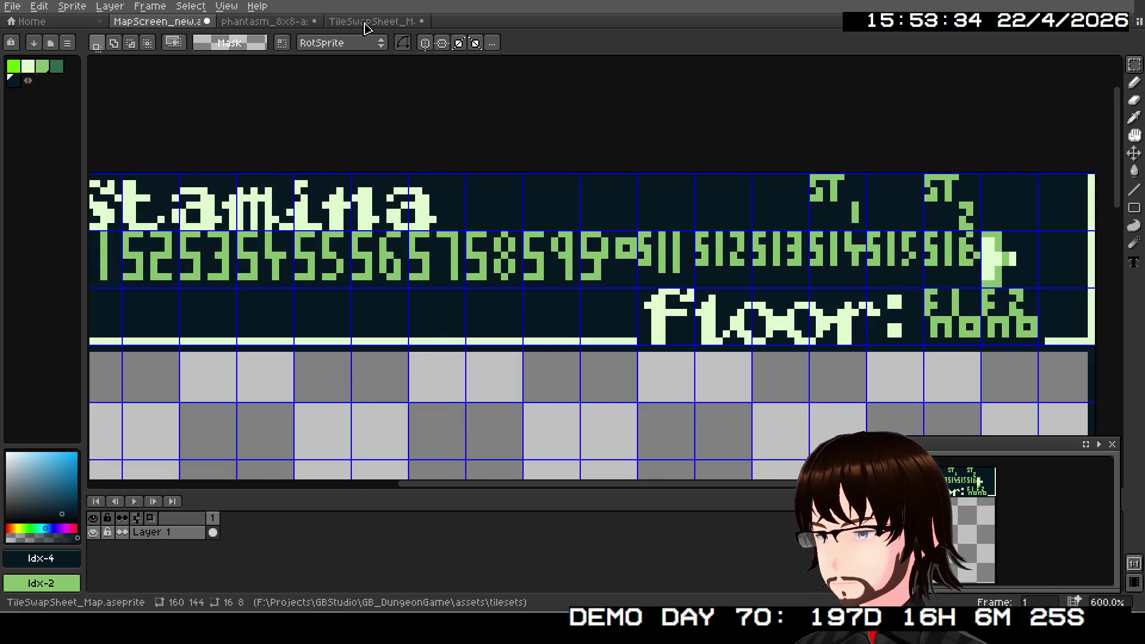
pyautogui.scroll(-2, 369, 224)
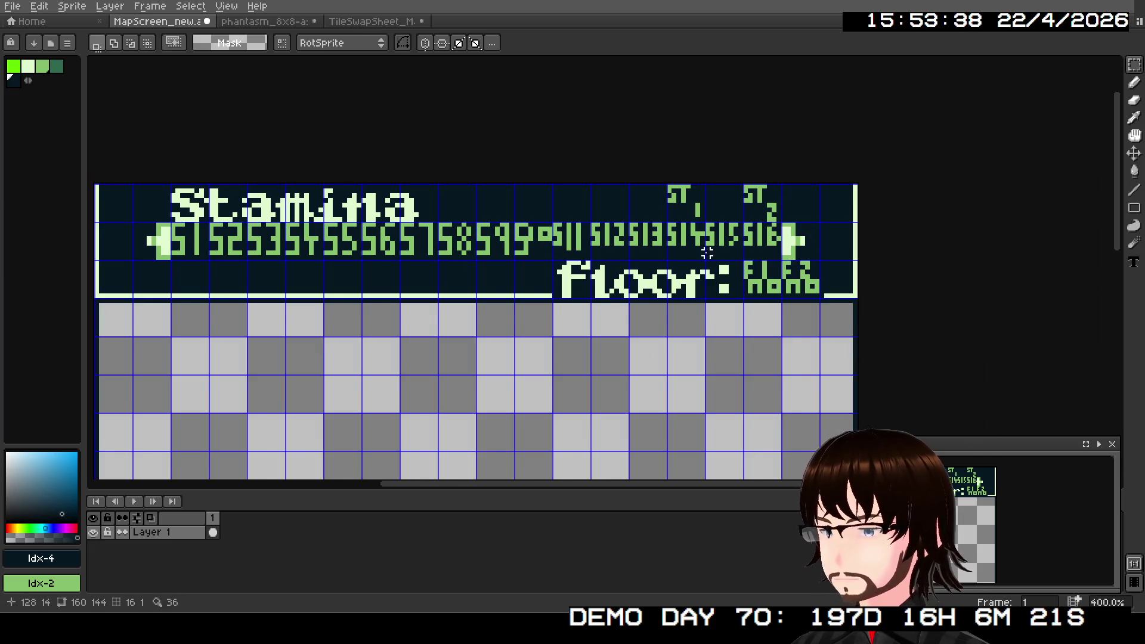
pyautogui.scroll(2, 732, 250)
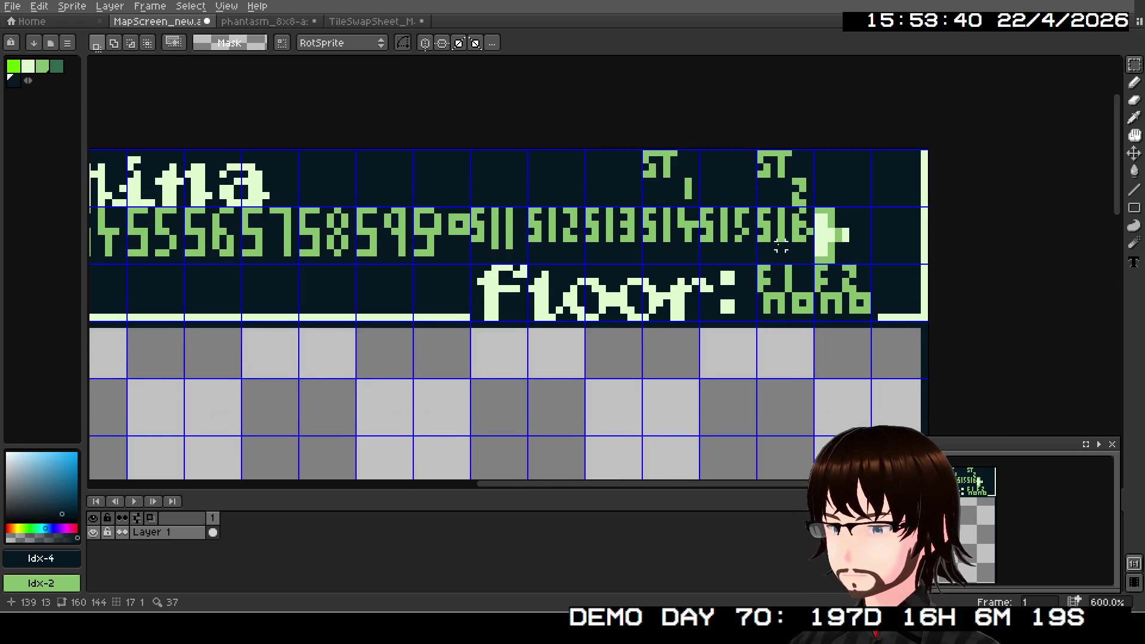
pyautogui.scroll(4, 732, 250)
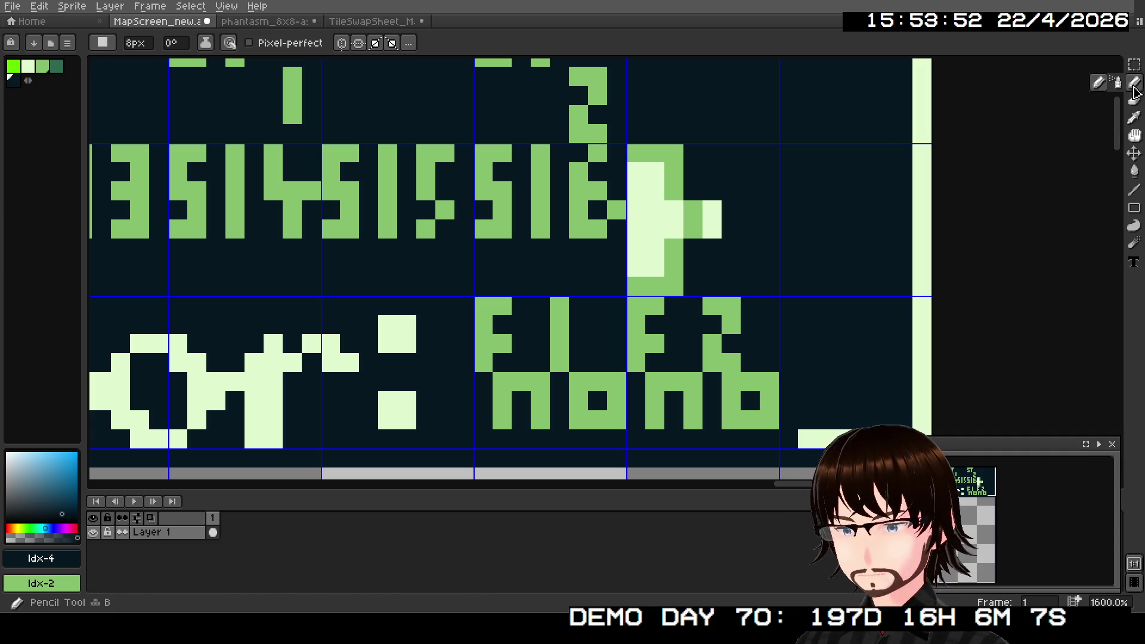
# - Commit the arrow and darken its light pixels with a 1px Pencil
pyautogui.press('Escape')
pyautogui.press('b')
pyautogui.hotkey('ctrl', 'v')
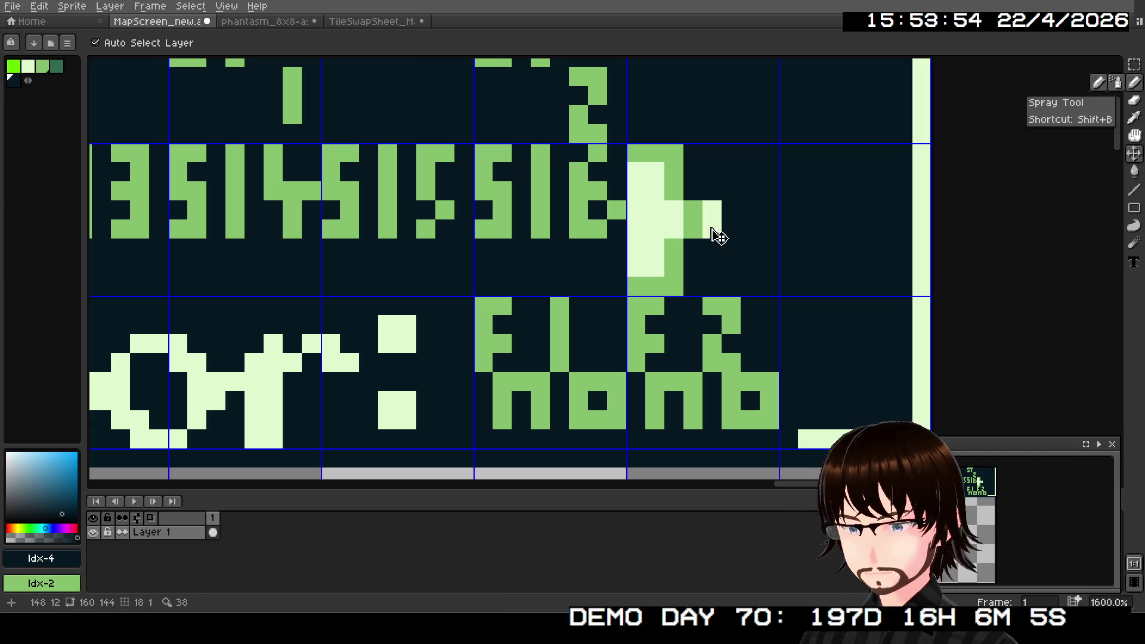
pyautogui.click(635, 227)
pyautogui.click(630, 180)
pyautogui.click(637, 190)
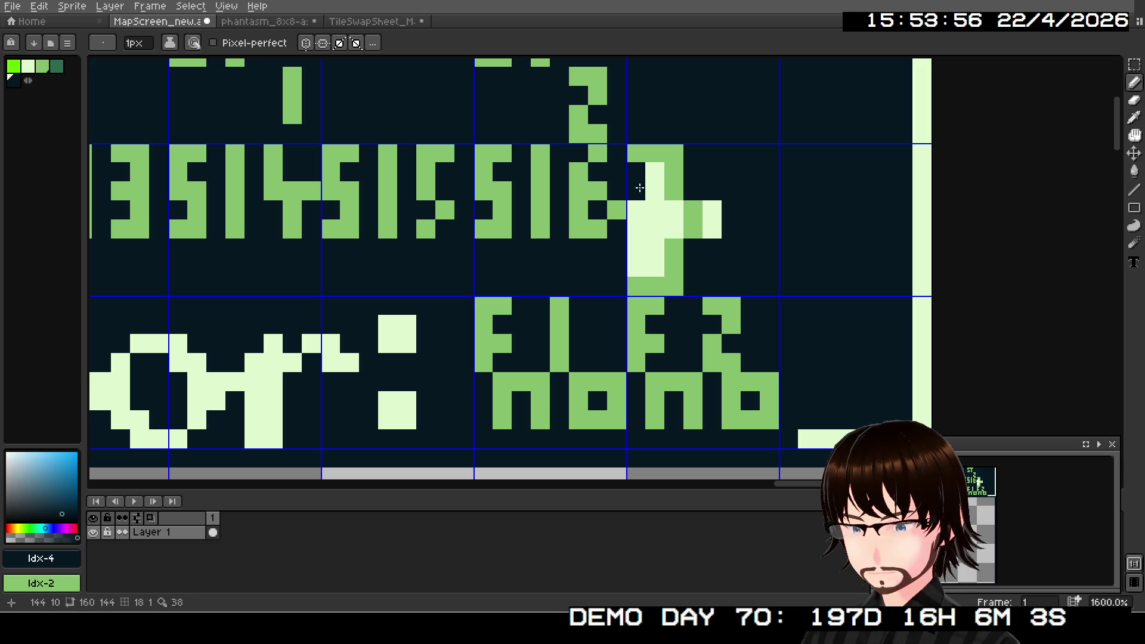
pyautogui.click(637, 210)
pyautogui.click(644, 245)
pyautogui.click(642, 231)
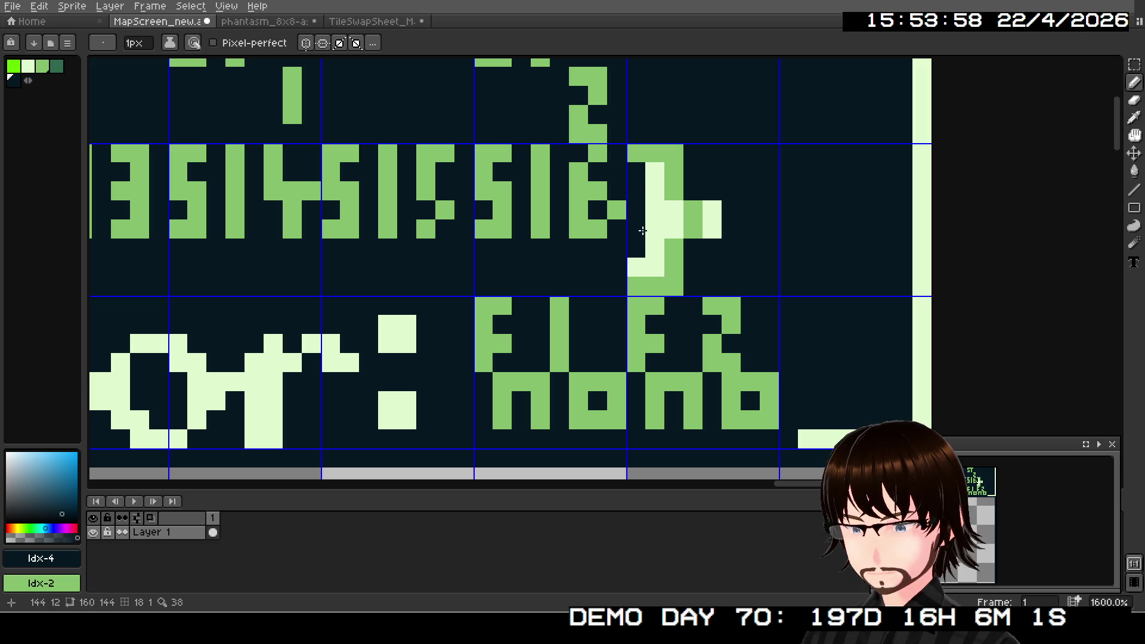
pyautogui.click(653, 268)
pyautogui.click(635, 267)
pyautogui.click(649, 232)
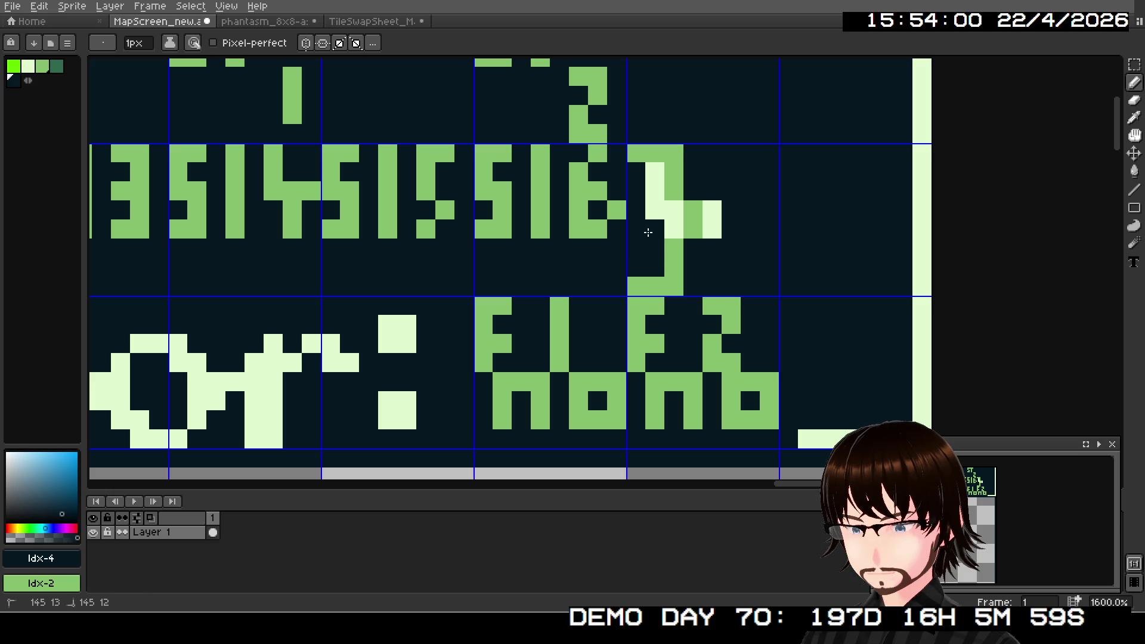
pyautogui.click(655, 172)
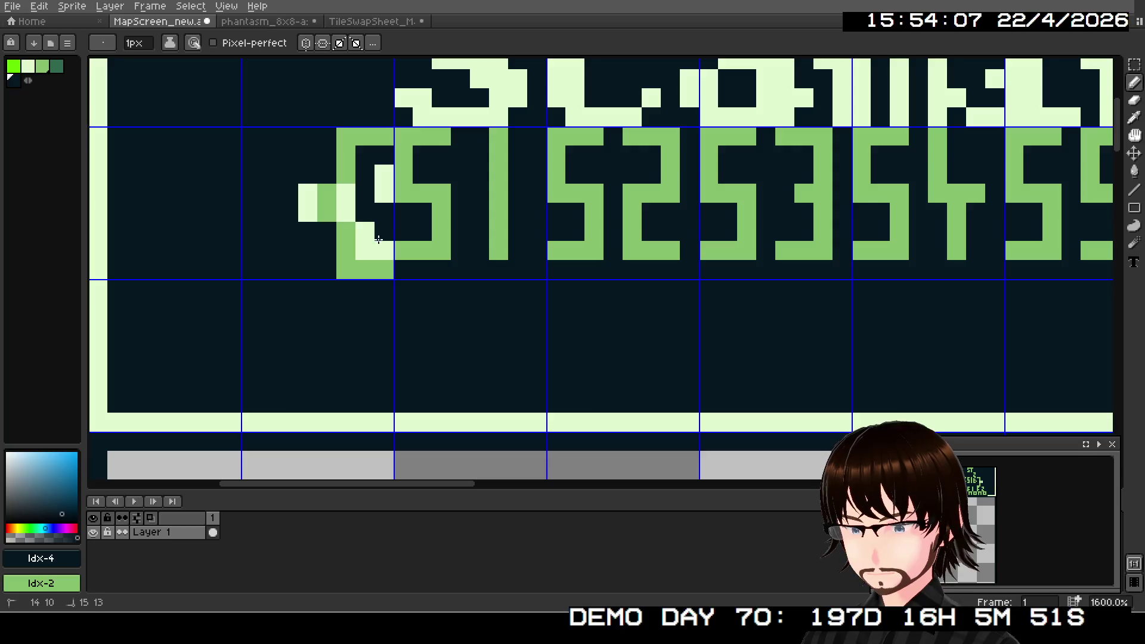
# - Darken the bracket's top pixel and pick the mid green Idx-2 colour
pyautogui.click(383, 174)
pyautogui.scroll(-3, 382, 179)
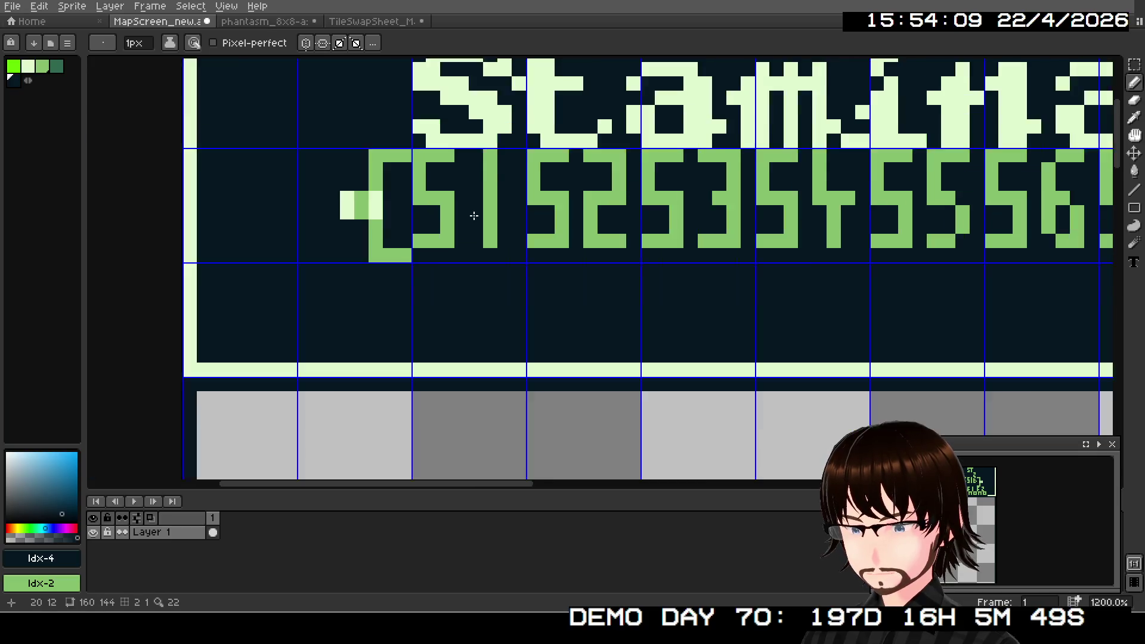
pyautogui.moveTo(600, 263); pyautogui.dragTo(205, 256)
pyautogui.scroll(-2, 364, 258)
pyautogui.scroll(1, 388, 263)
pyautogui.scroll(3, 978, 507)
pyautogui.scroll(-2, 978, 507)
pyautogui.moveTo(990, 508); pyautogui.dragTo(973, 508)
pyautogui.scroll(-2, 974, 508)
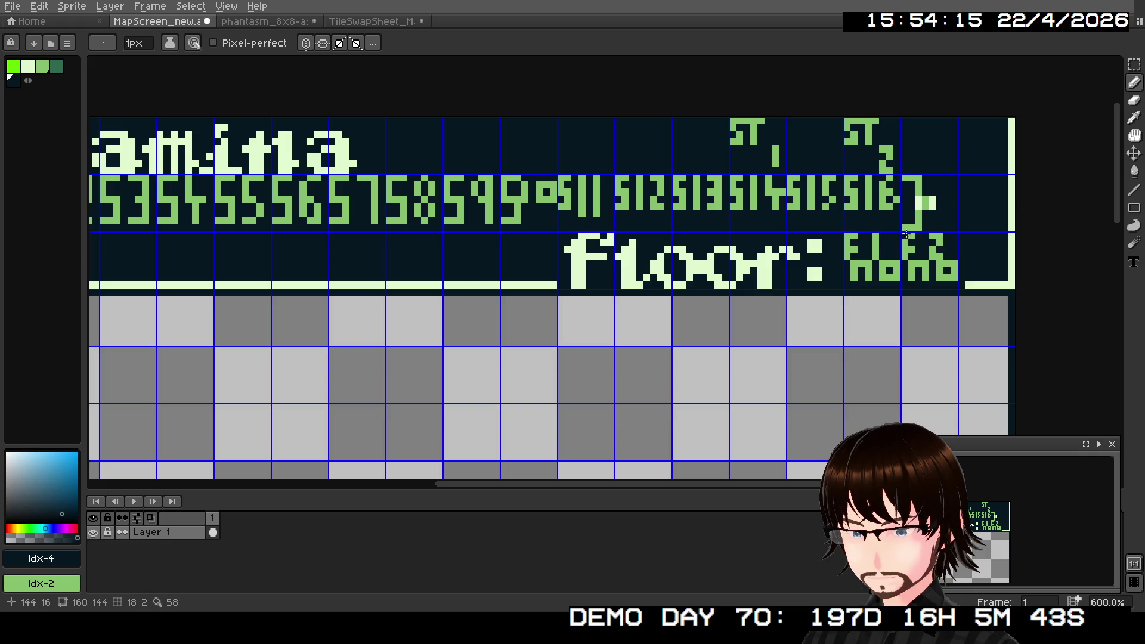
pyautogui.click(25, 66)
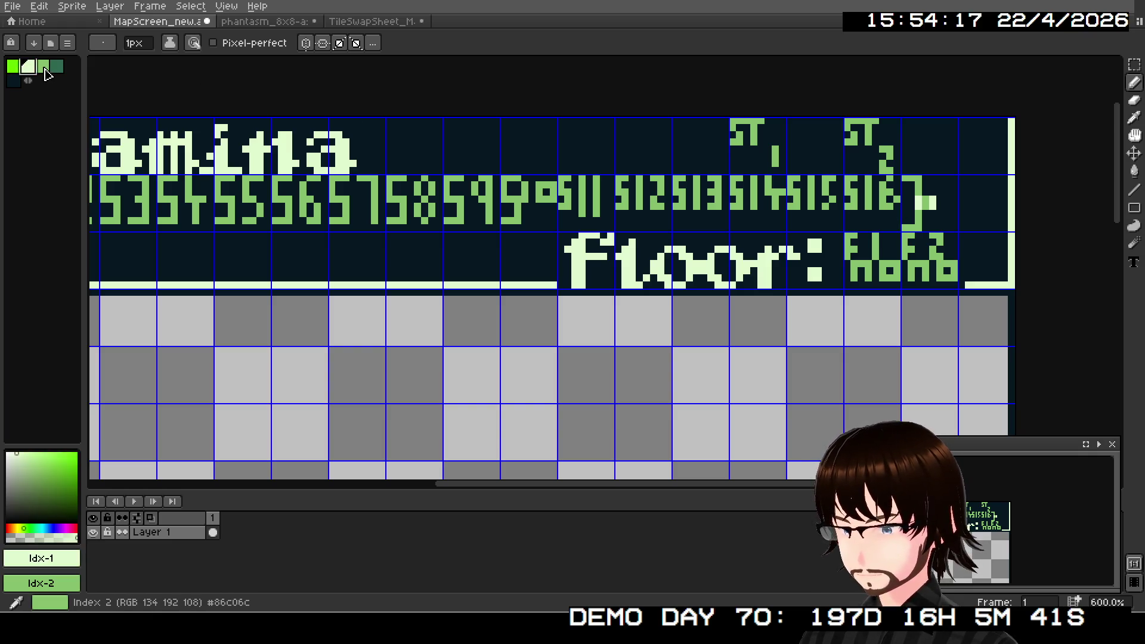
pyautogui.click(41, 66)
pyautogui.scroll(4, 914, 262)
pyautogui.scroll(3, 974, 192)
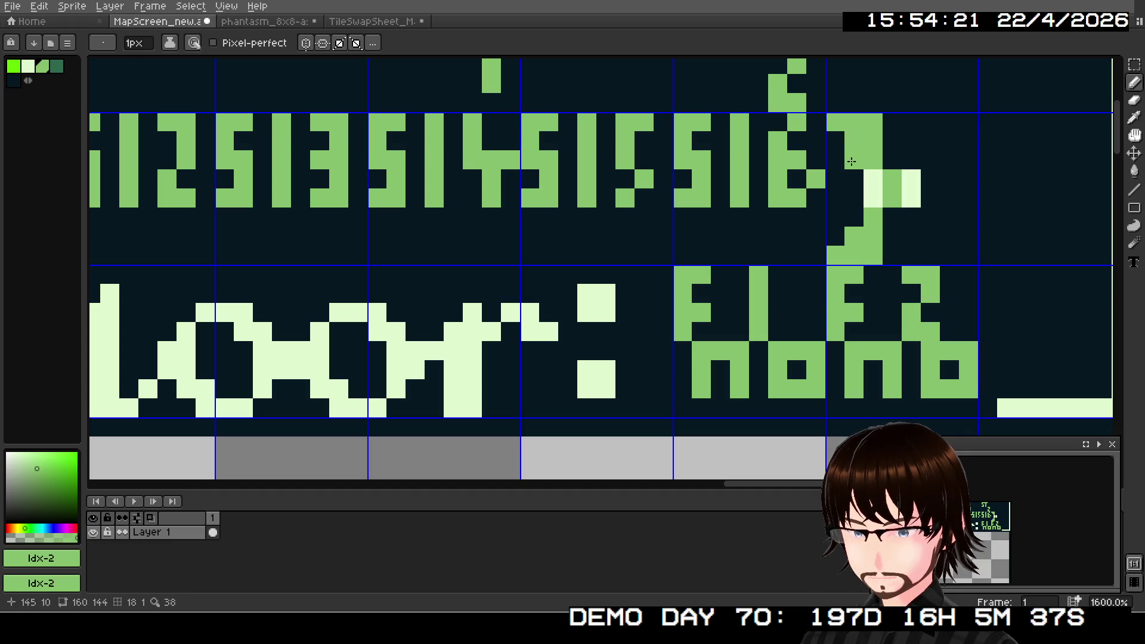
# - Fill the gaps in the right and left bracket caps with Idx-2 green
pyautogui.rightClick(854, 160)
pyautogui.click(843, 146)
pyautogui.click(854, 160)
pyautogui.click(855, 217)
pyautogui.click(835, 236)
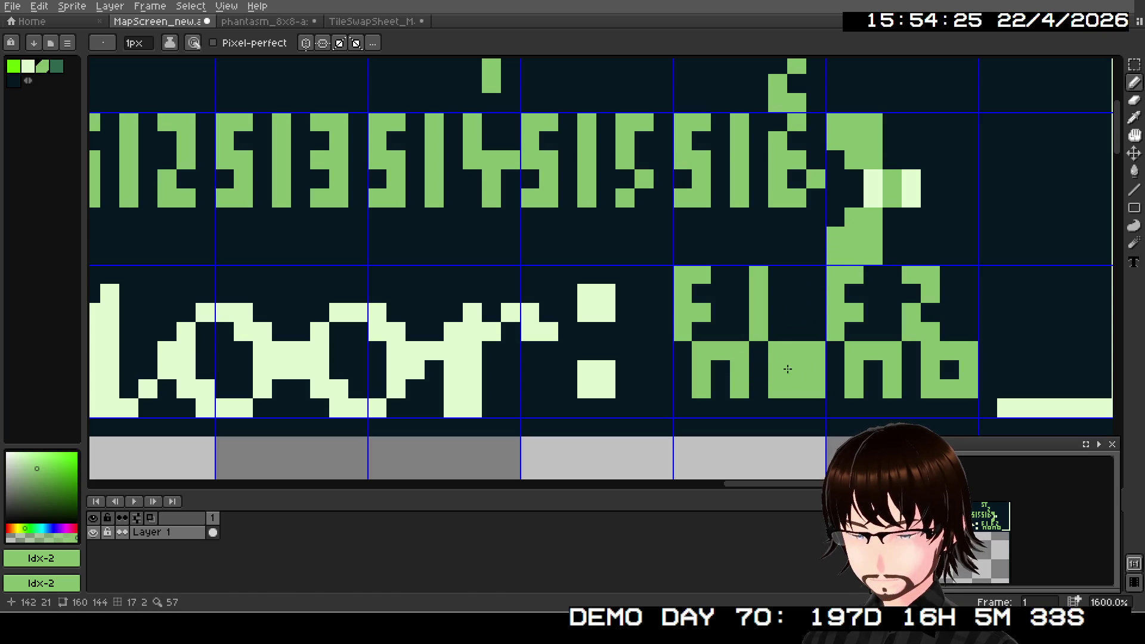
pyautogui.hscroll(-5, 346, 225)
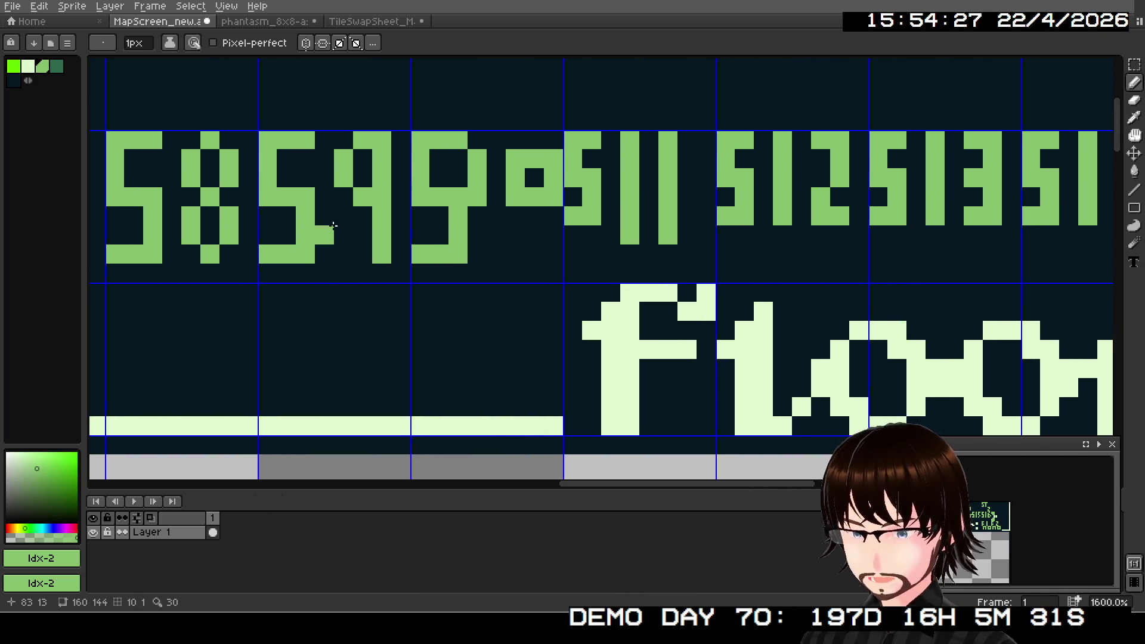
pyautogui.hscroll(-10, 346, 225)
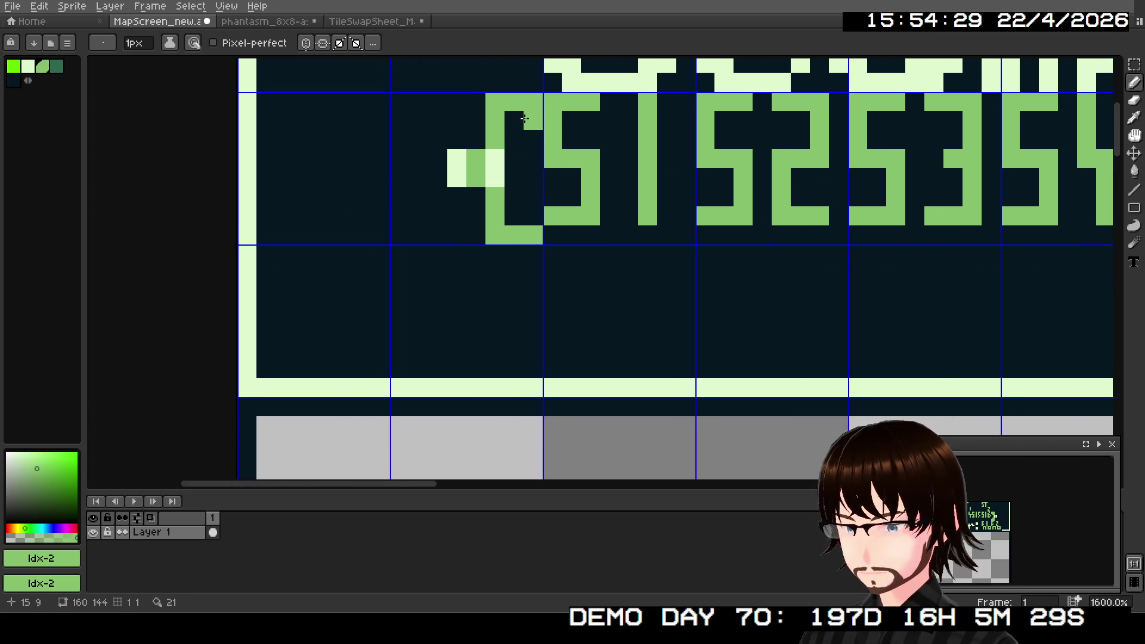
pyautogui.click(514, 197)
pyautogui.click(533, 216)
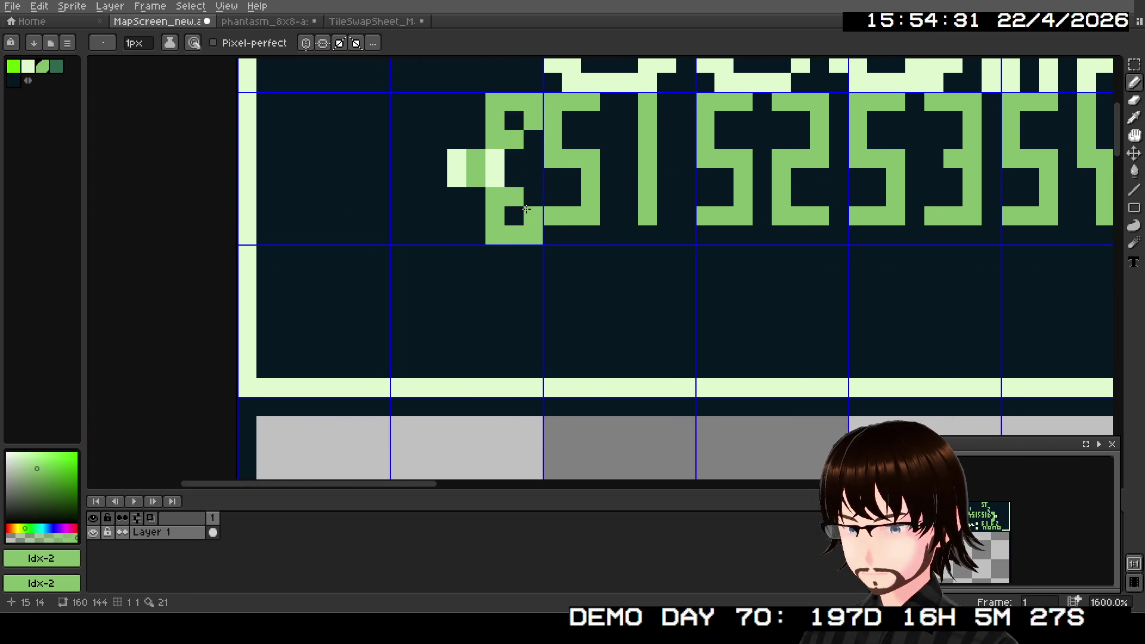
pyautogui.scroll(5, 1035, 551)
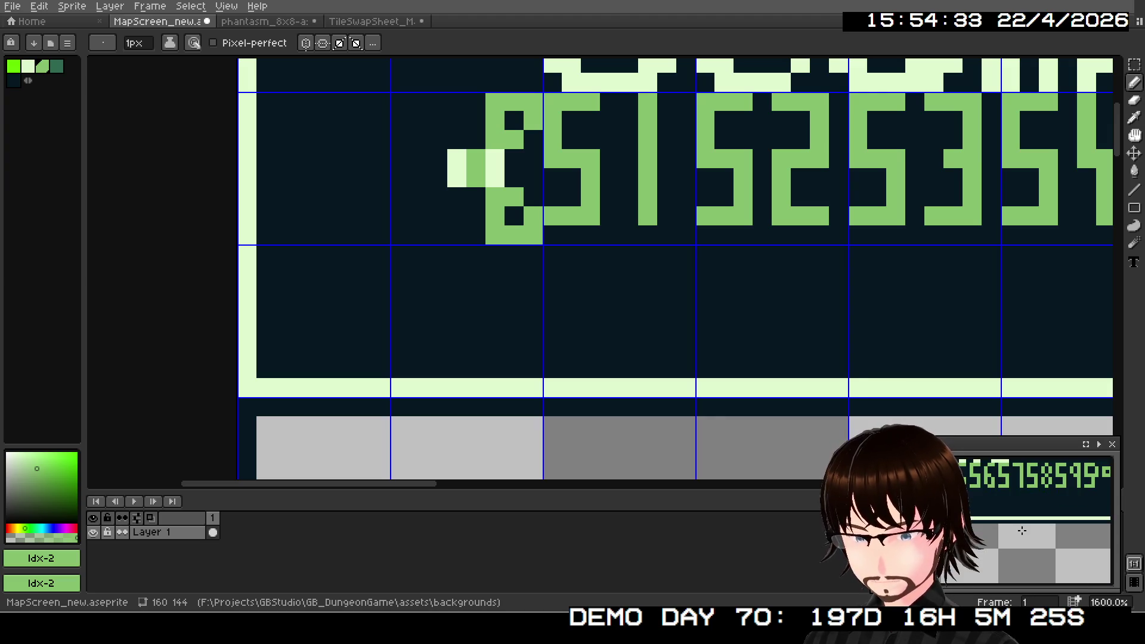
pyautogui.scroll(-5, 1035, 551)
pyautogui.click(514, 120)
# - Recentre the Stamina number row and pick the pale green Idx-1 colour
pyautogui.moveTo(1074, 555); pyautogui.dragTo(1038, 546)
pyautogui.scroll(5, 1047, 534)
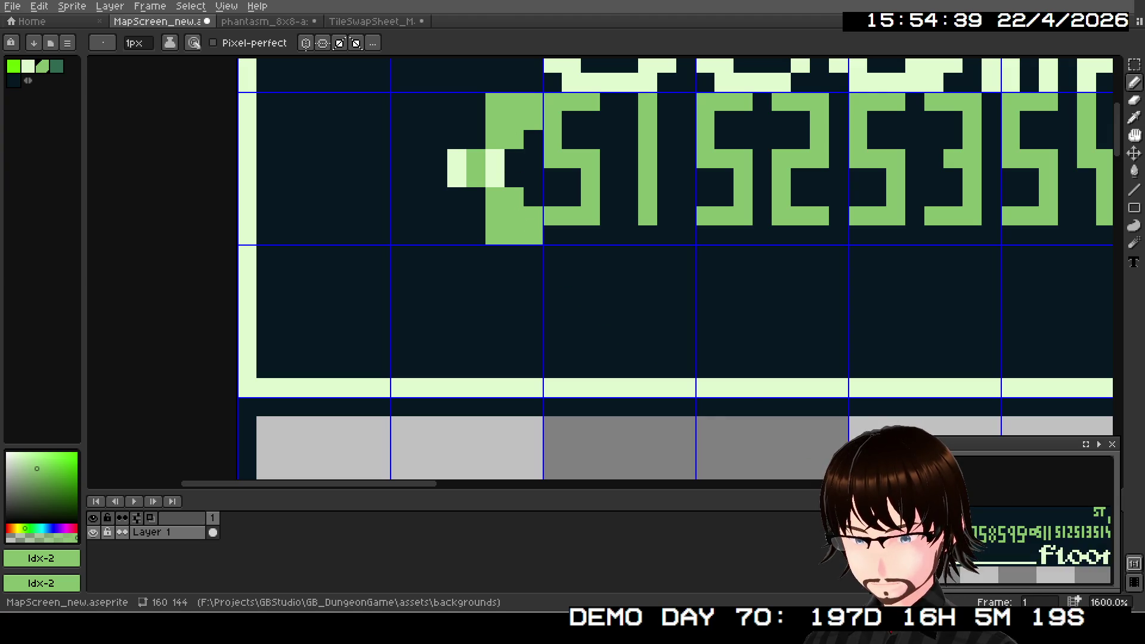
pyautogui.scroll(-4, 762, 289)
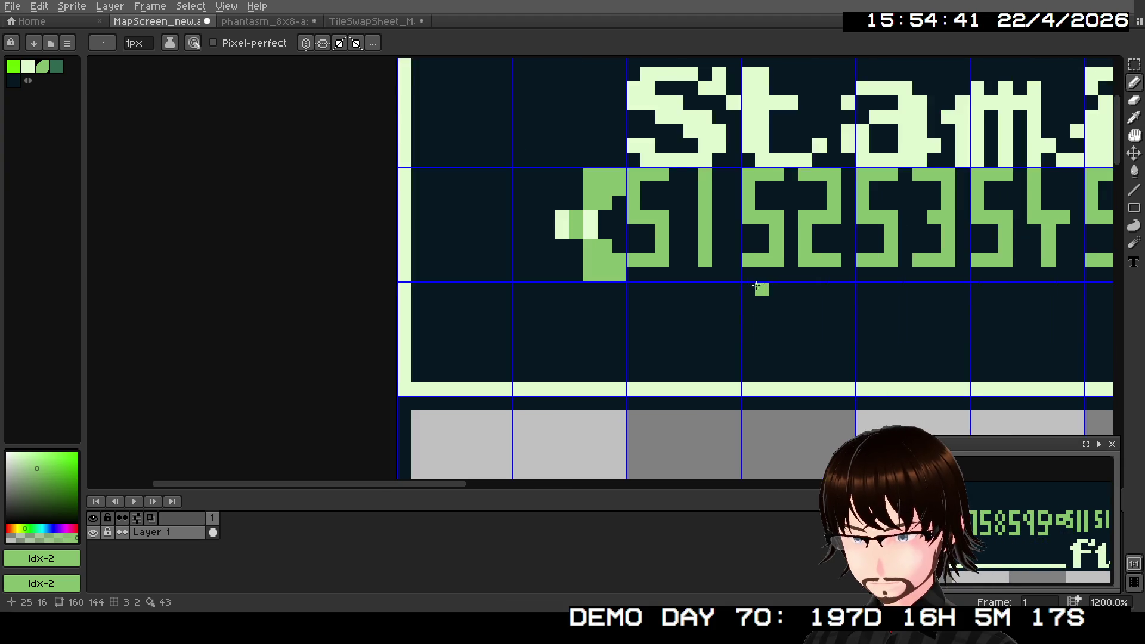
pyautogui.moveTo(775, 289); pyautogui.dragTo(353, 285)
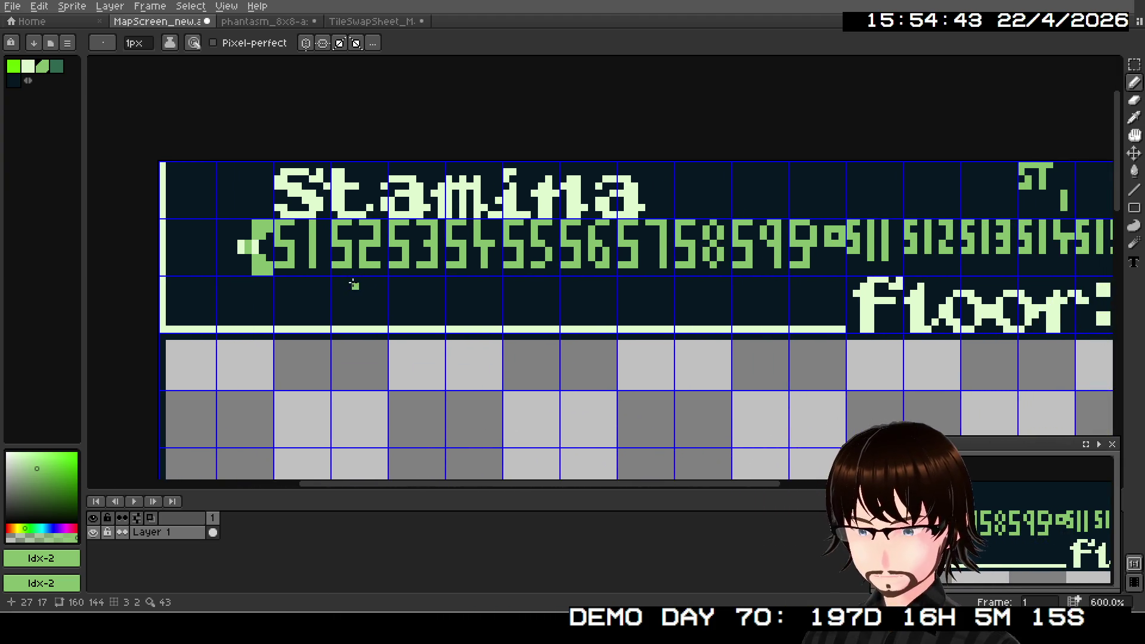
pyautogui.moveTo(577, 327); pyautogui.dragTo(249, 330)
pyautogui.scroll(1, 893, 268)
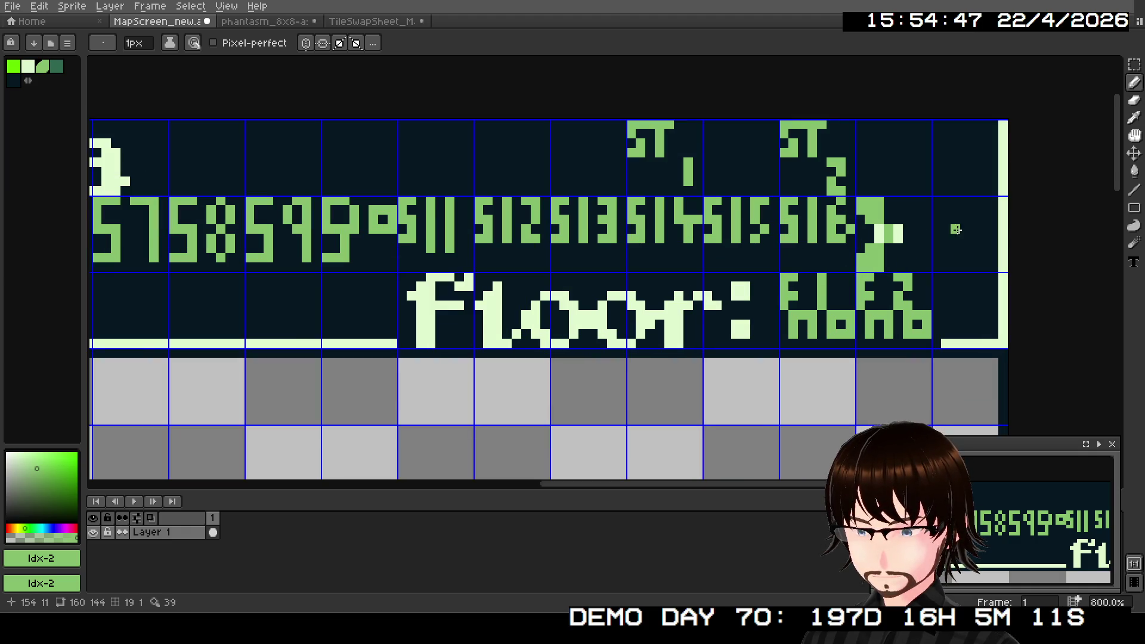
pyautogui.keyDown('alt'); pyautogui.click(877, 234); pyautogui.keyUp('alt')
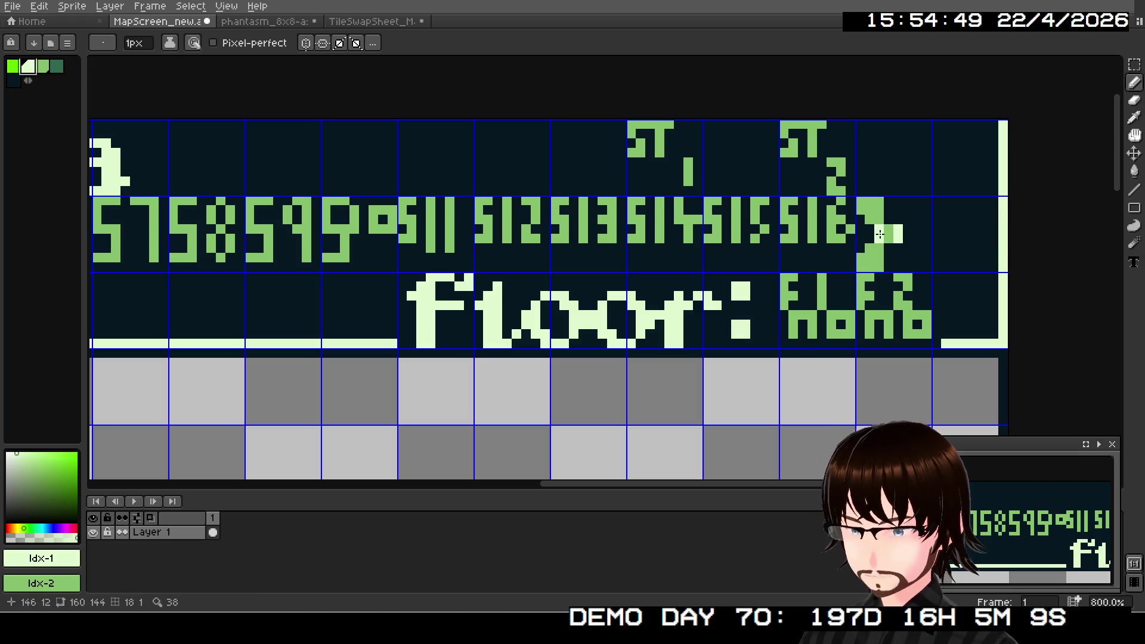
pyautogui.press('l')
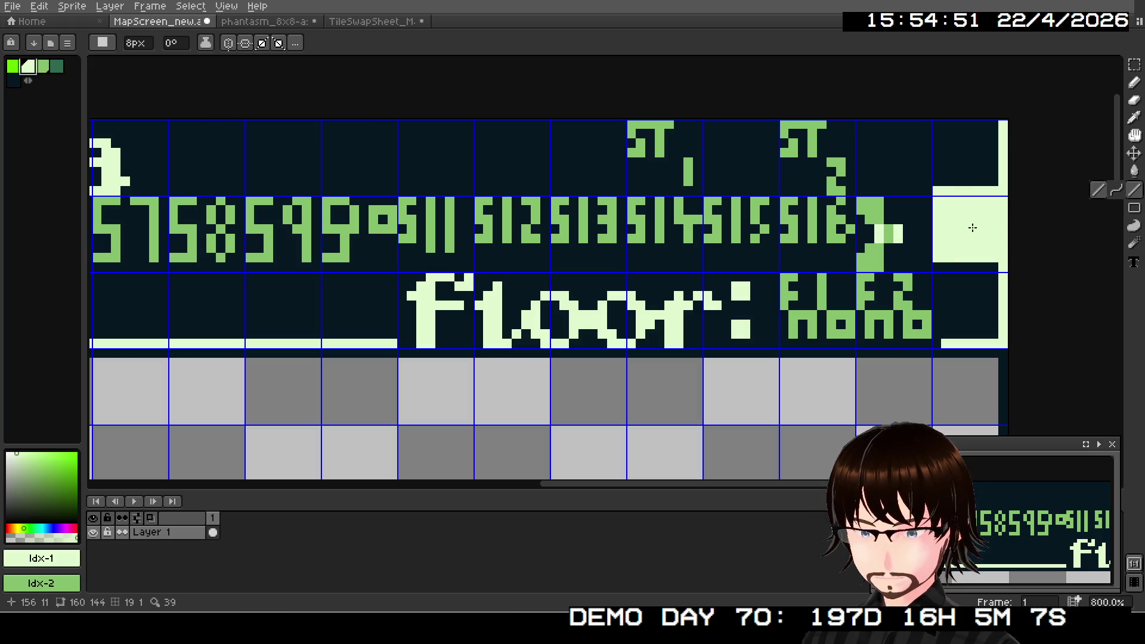
pyautogui.press('b')
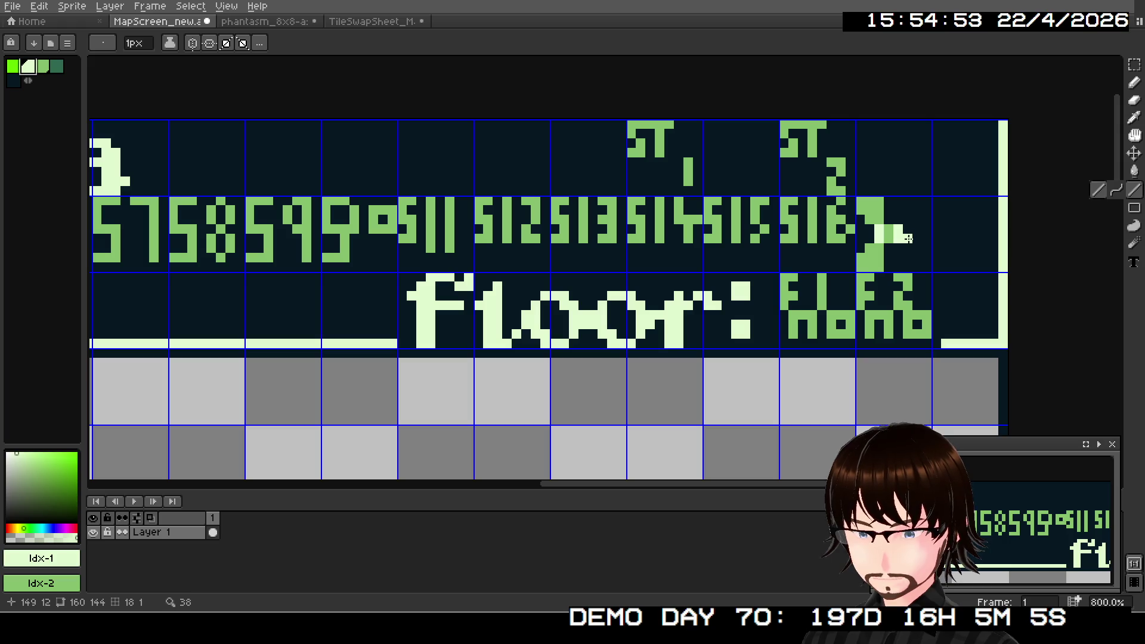
pyautogui.press('l')
pyautogui.moveTo(917, 239); pyautogui.dragTo(994, 239)
pyautogui.moveTo(409, 294)
pyautogui.mouseDown()
pyautogui.moveTo(751, 293)
pyautogui.moveTo(837, 315)
pyautogui.mouseUp()
pyautogui.moveTo(626, 258); pyautogui.dragTo(545, 260)
pyautogui.scroll(-4, 1012, 542)
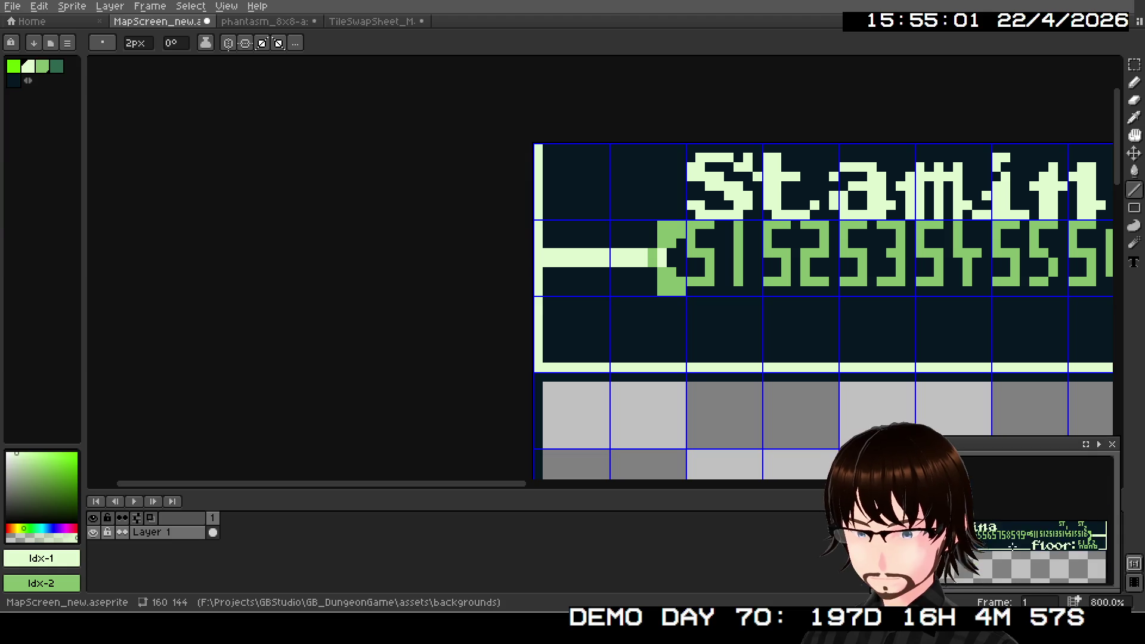
pyautogui.scroll(4, 1013, 542)
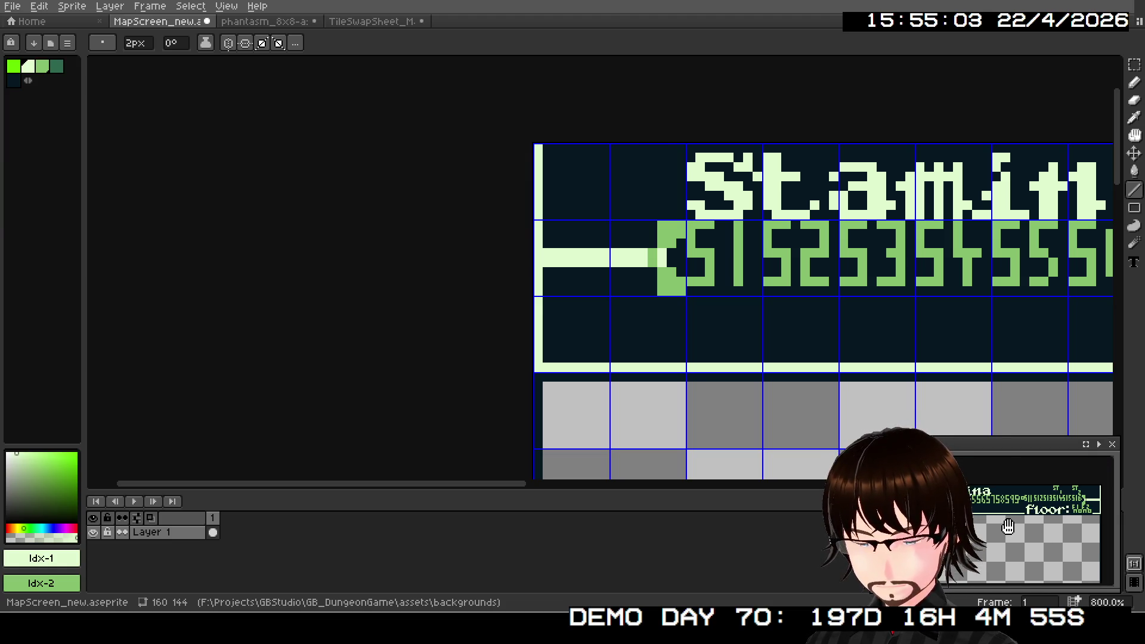
pyautogui.scroll(2, 1009, 548)
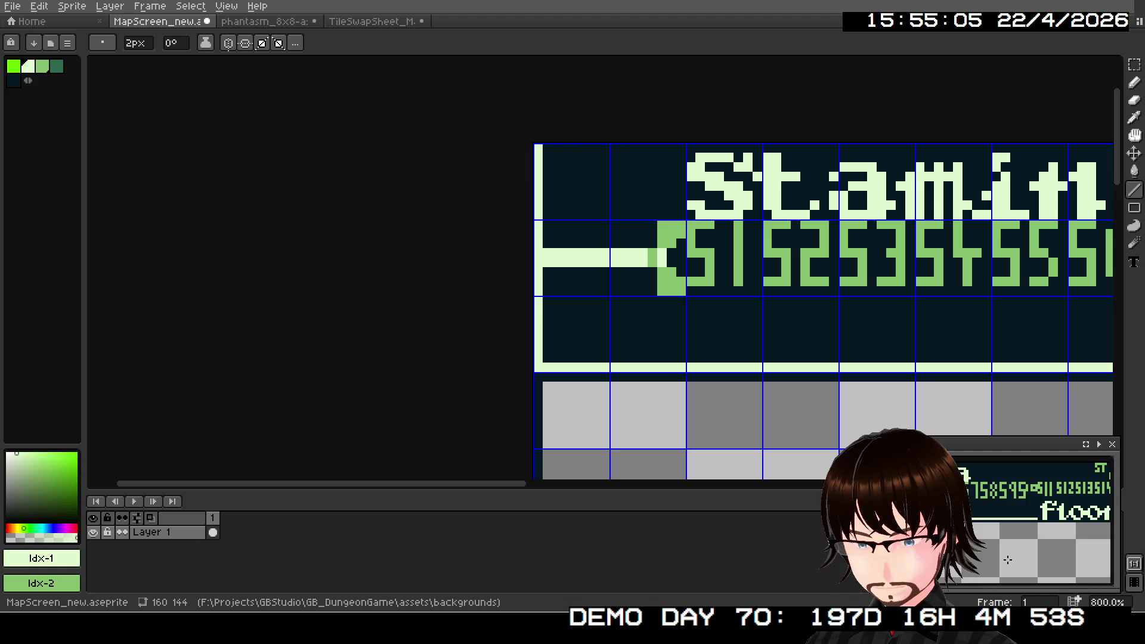
pyautogui.moveTo(1009, 530)
pyautogui.mouseDown()
pyautogui.moveTo(982, 565)
pyautogui.moveTo(985, 537)
pyautogui.mouseUp()
pyautogui.scroll(-4, 984, 532)
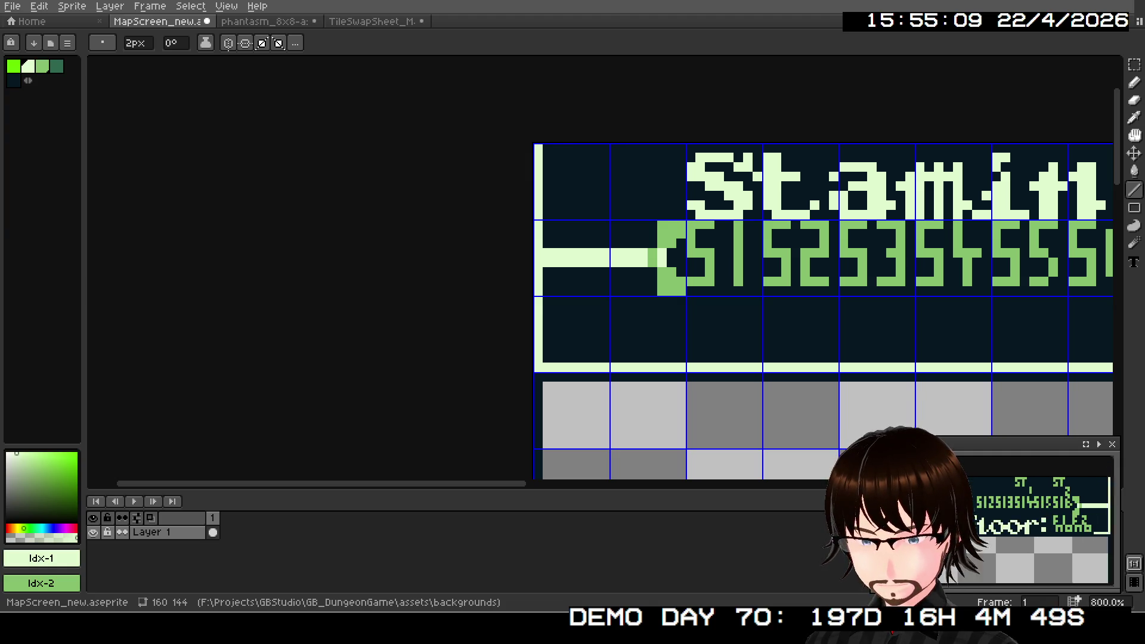
pyautogui.scroll(2, 984, 532)
pyautogui.scroll(-2, 726, 332)
pyautogui.moveTo(909, 307); pyautogui.dragTo(487, 313)
pyautogui.scroll(-1, 590, 318)
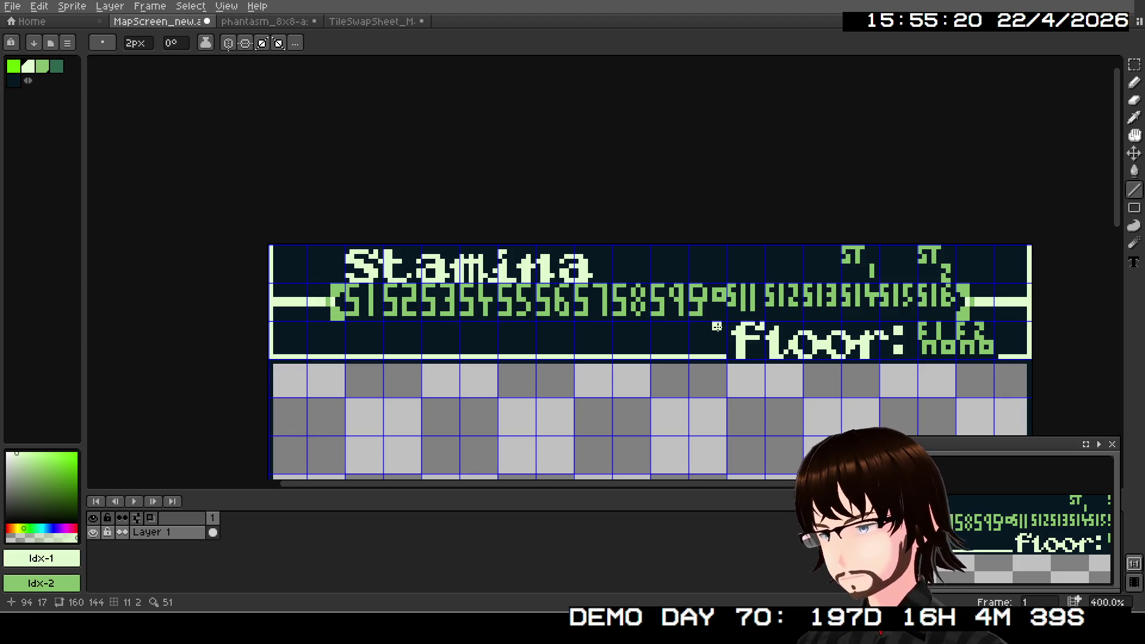
pyautogui.scroll(-2, 716, 326)
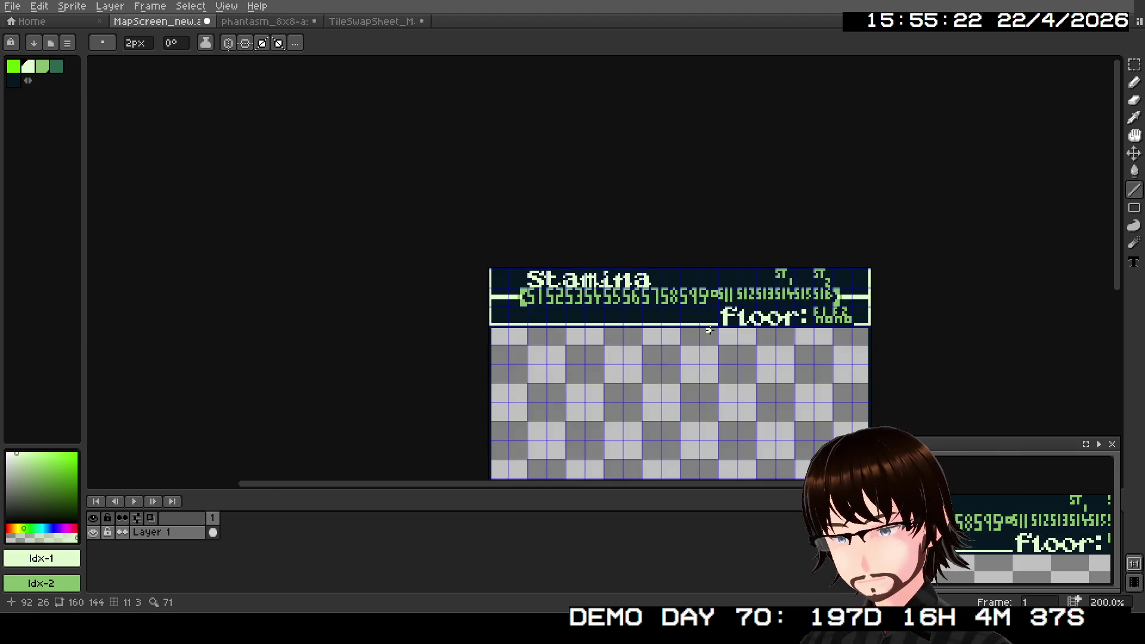
pyautogui.scroll(-1, 710, 330)
pyautogui.scroll(2, 707, 328)
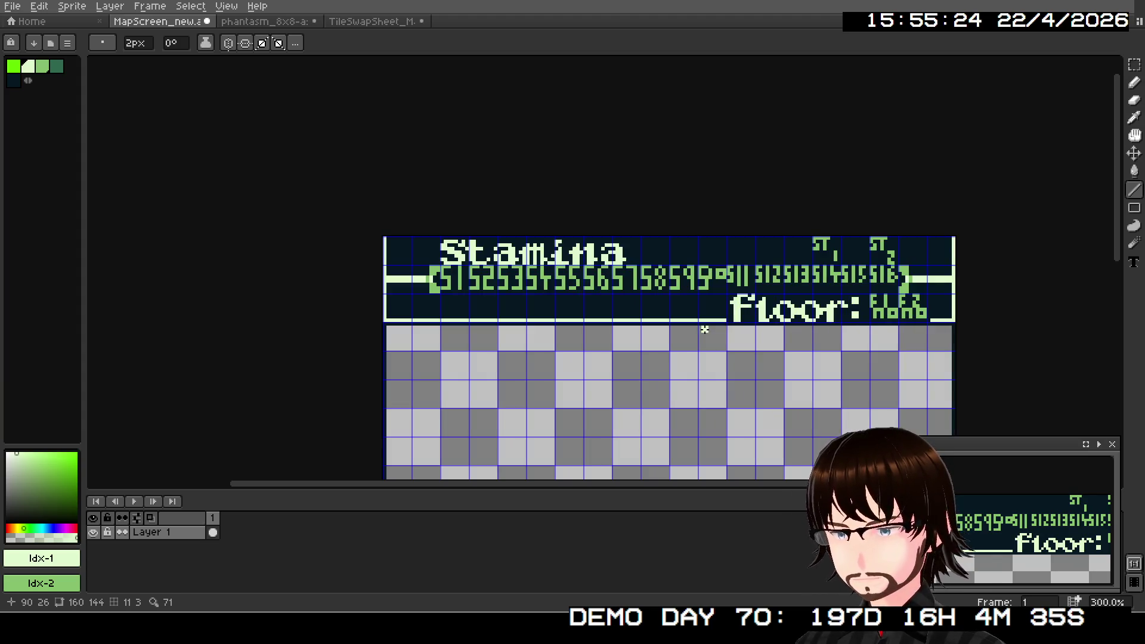
pyautogui.scroll(1, 663, 380)
pyautogui.moveTo(670, 335)
pyautogui.mouseDown()
pyautogui.moveTo(652, 409)
pyautogui.moveTo(639, 411)
pyautogui.mouseUp()
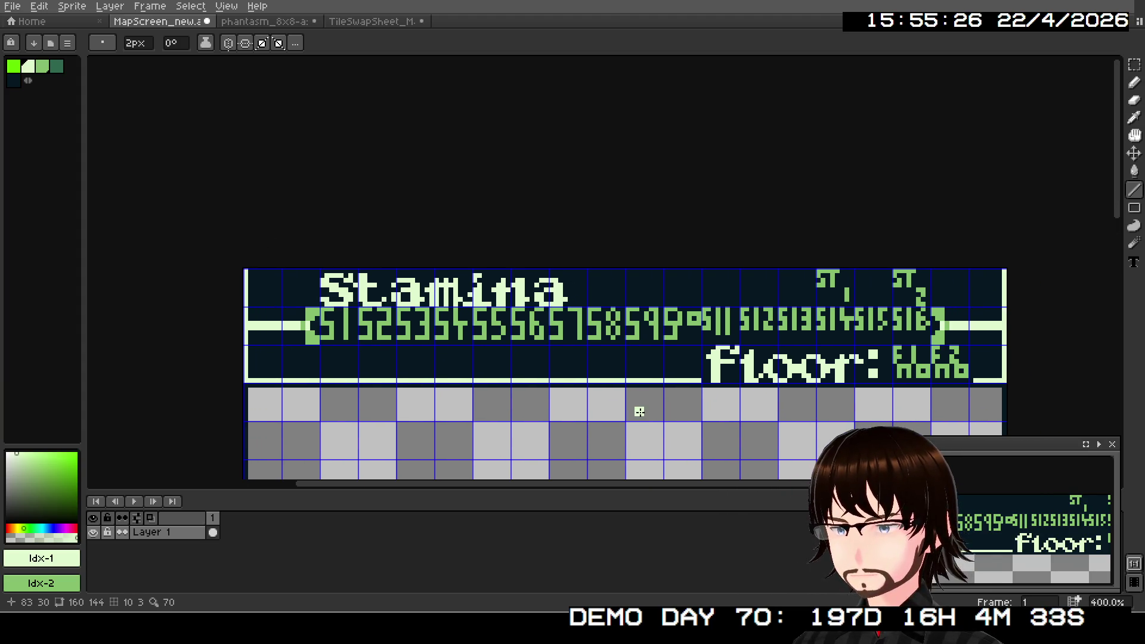
pyautogui.scroll(1, 639, 368)
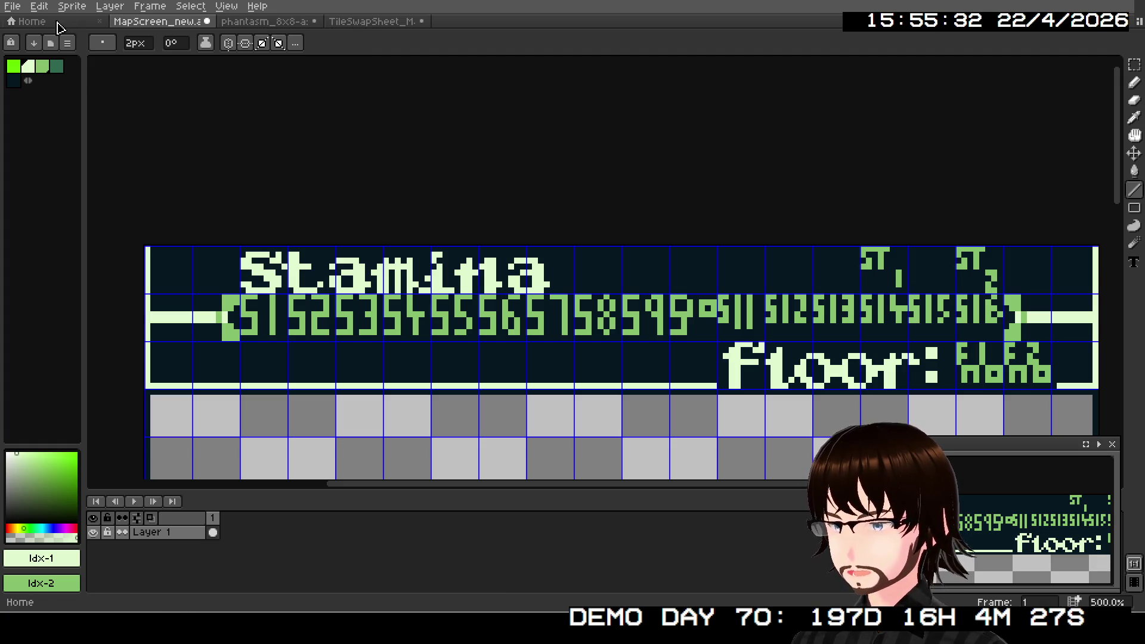
# - Save the MapScreen_new file and switch to the TileSwapSheet_Map document
pyautogui.click(12, 5)
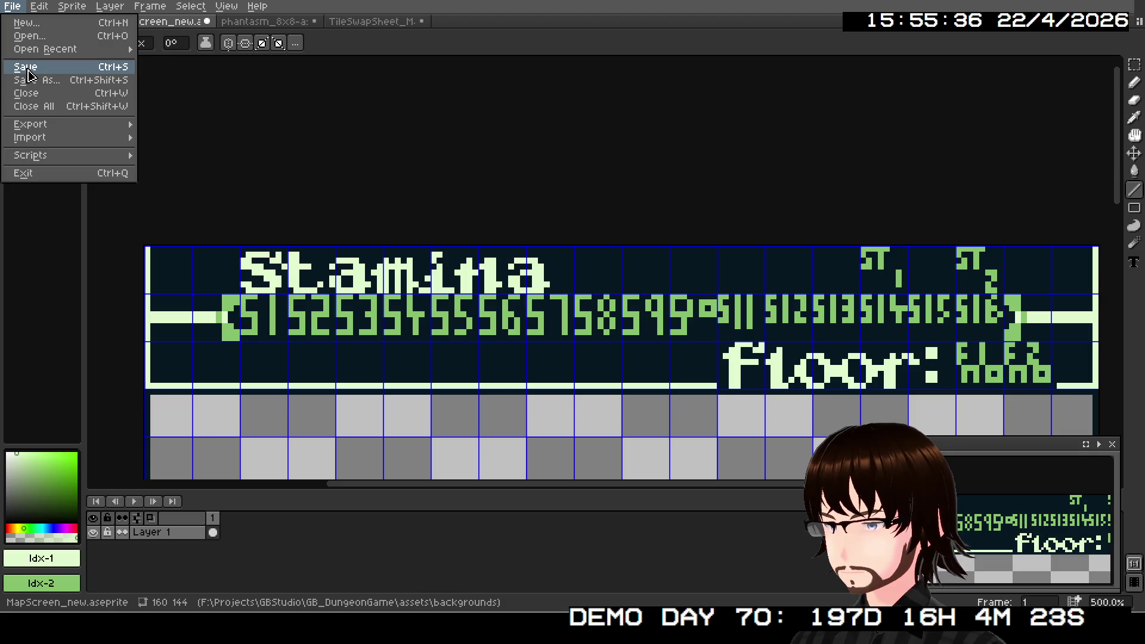
pyautogui.click(28, 71)
pyautogui.click(364, 21)
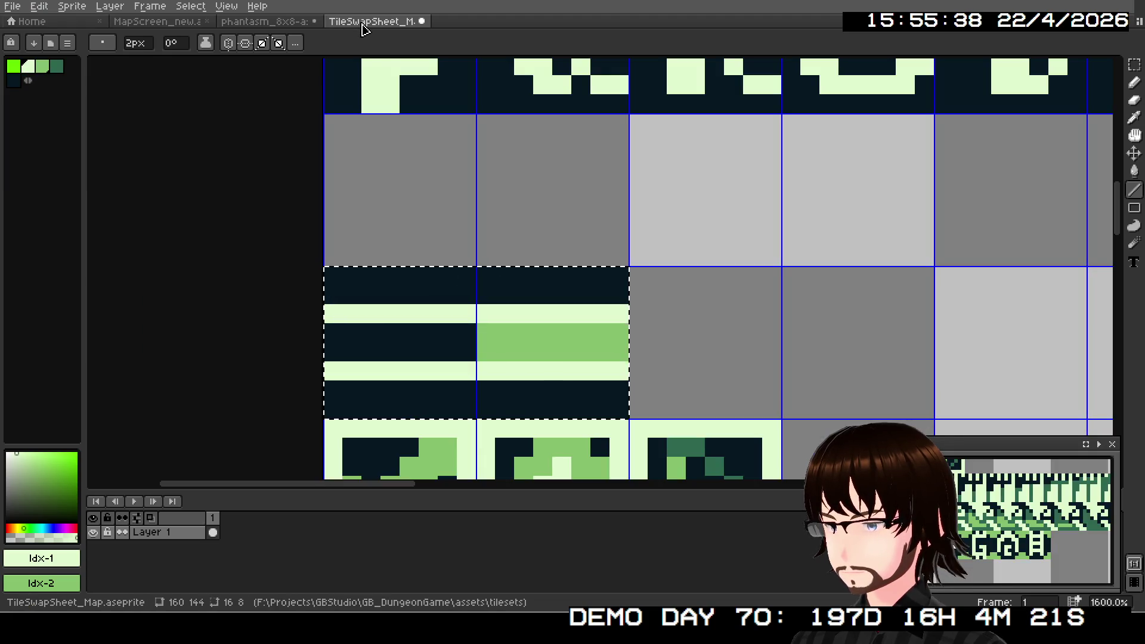
# - Zoom to 1600% and pencil a 2px light block into the right striped slope tile
pyautogui.scroll(-1, 507, 263)
pyautogui.scroll(2, 519, 274)
pyautogui.scroll(2, 537, 286)
pyautogui.scroll(-2, 538, 290)
pyautogui.scroll(1, 539, 322)
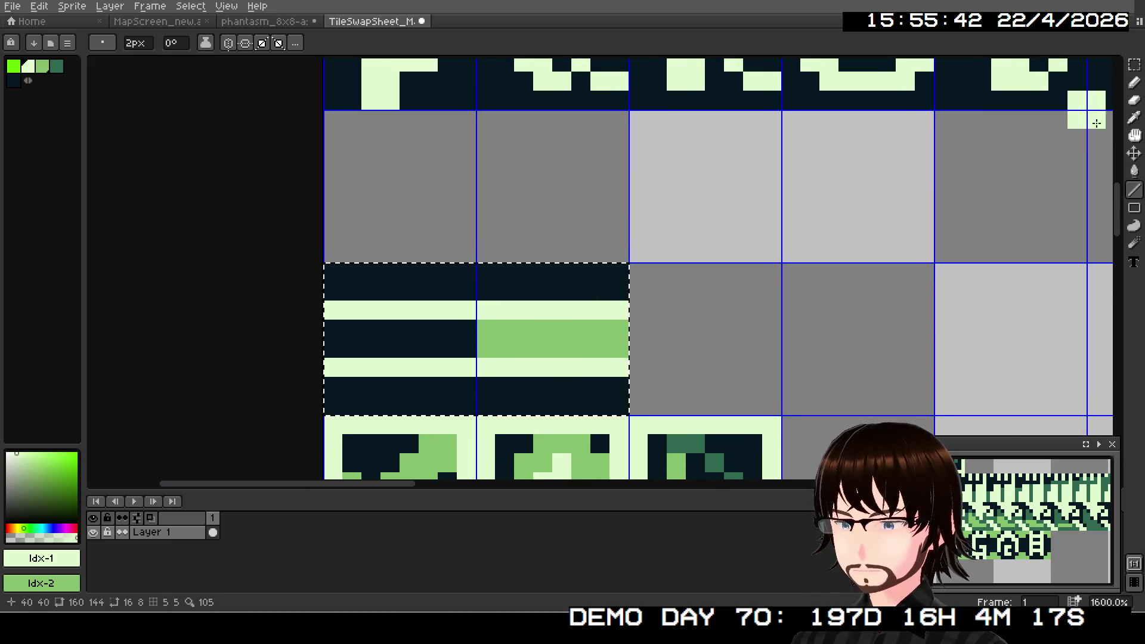
pyautogui.click(548, 310)
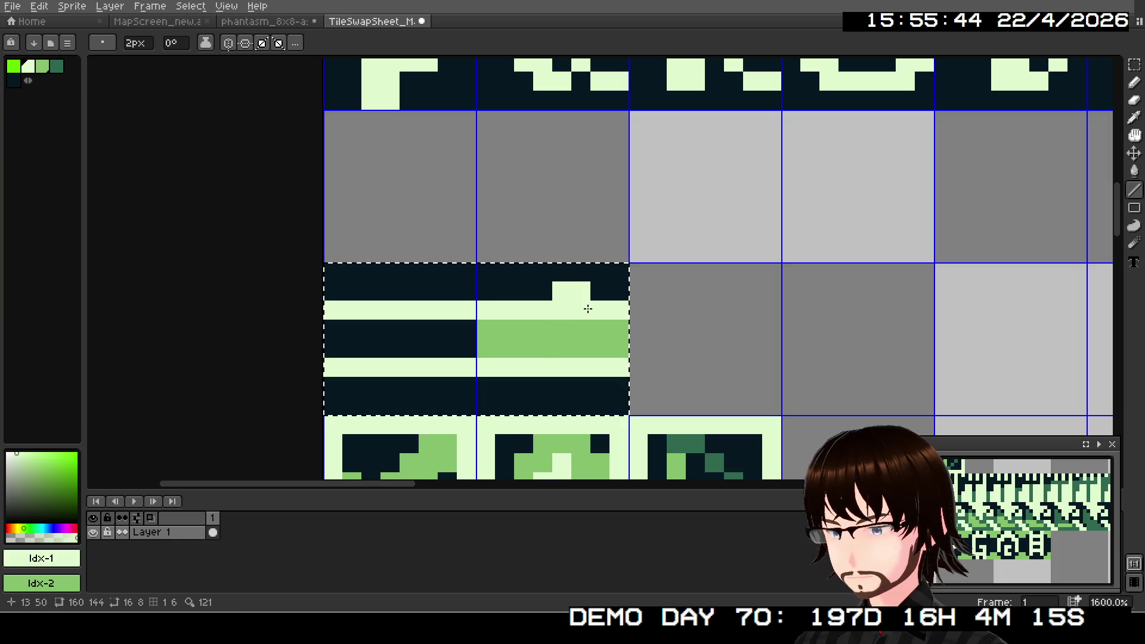
# - Undo the stray light block, shrink the brush to 1px, and return to TileSwapSheet_Map
pyautogui.hotkey('ctrl', 'z')
pyautogui.press('-')
pyautogui.click(543, 291)
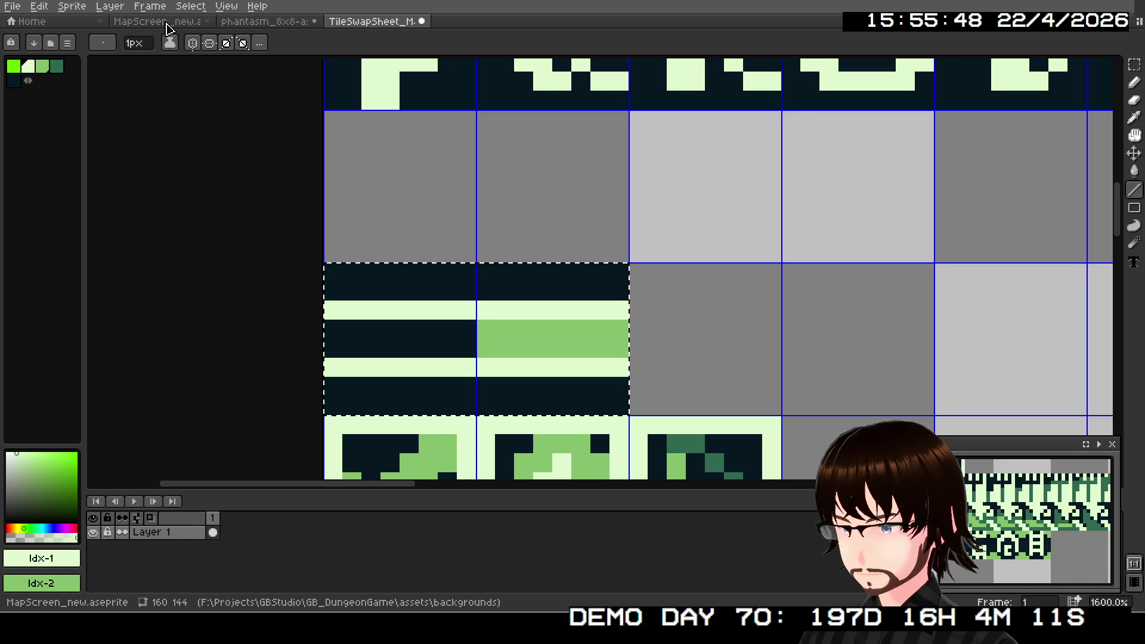
pyautogui.click(266, 24)
pyautogui.click(182, 24)
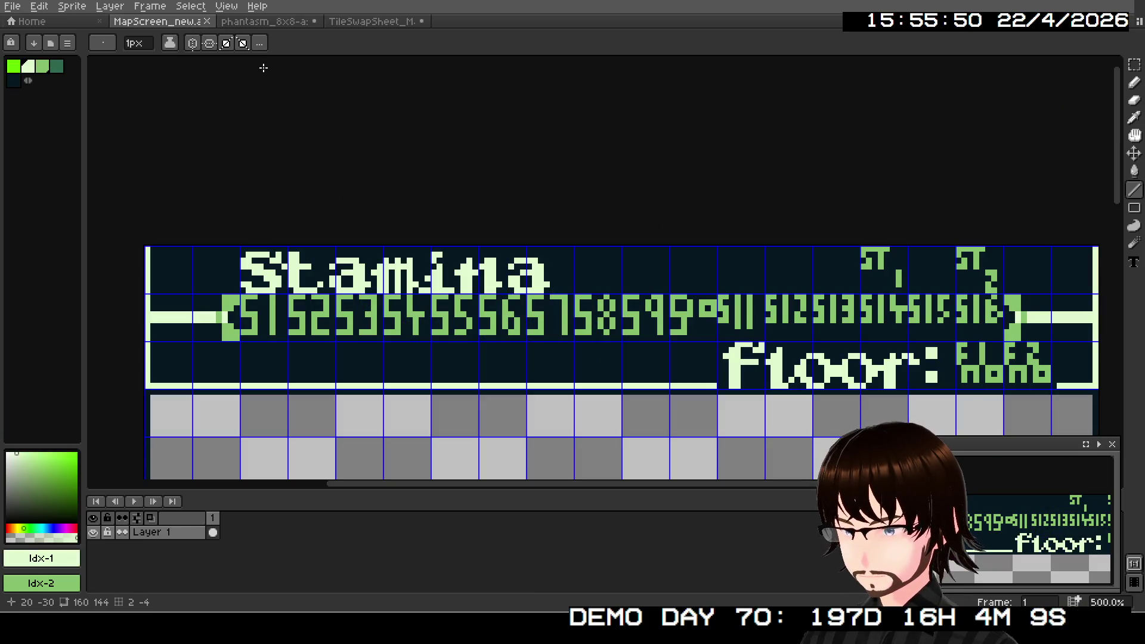
pyautogui.click(370, 21)
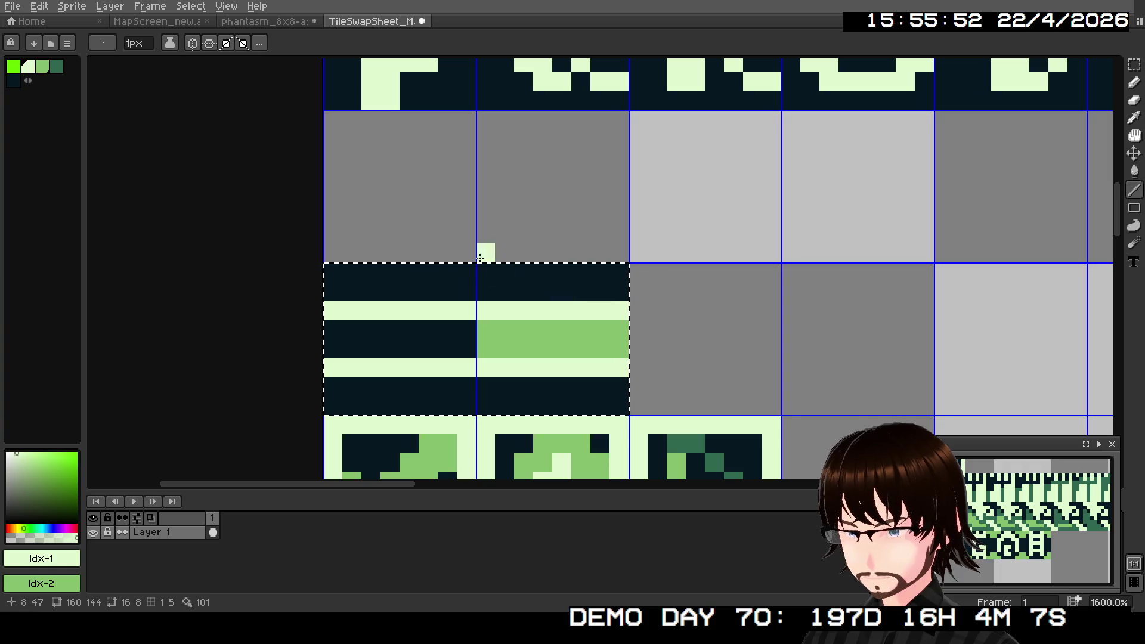
# - Draw green Idx-2 lines along the top and bottom rows of both slope tiles
pyautogui.click(43, 66)
pyautogui.click(343, 180)
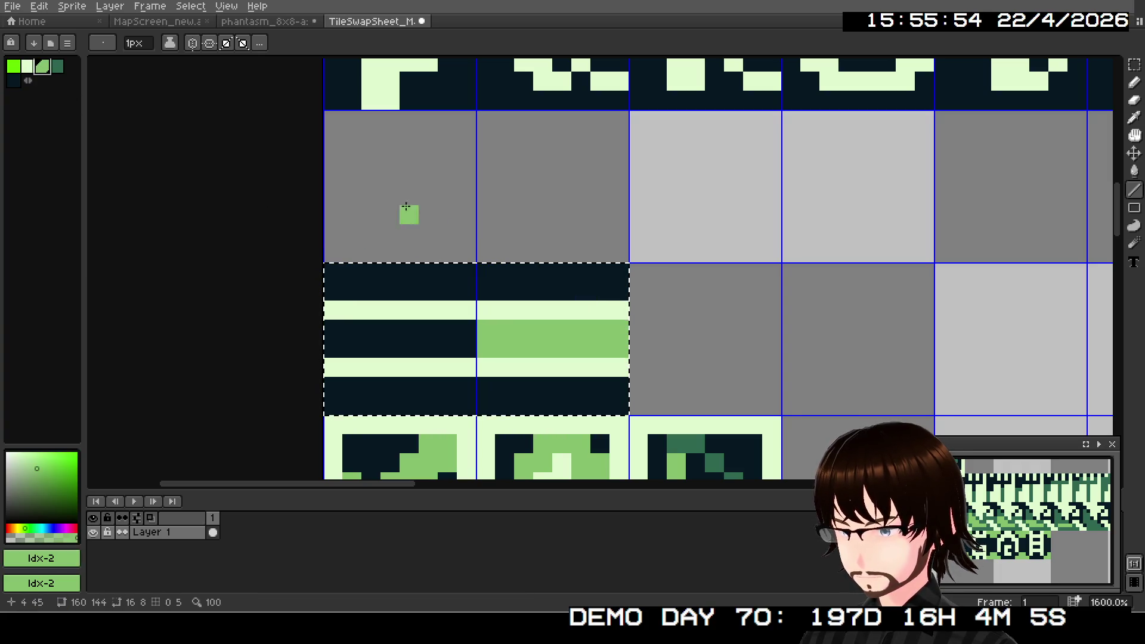
pyautogui.moveTo(615, 278); pyautogui.dragTo(561, 269)
pyautogui.moveTo(471, 269); pyautogui.dragTo(330, 272)
pyautogui.moveTo(347, 397); pyautogui.dragTo(346, 403)
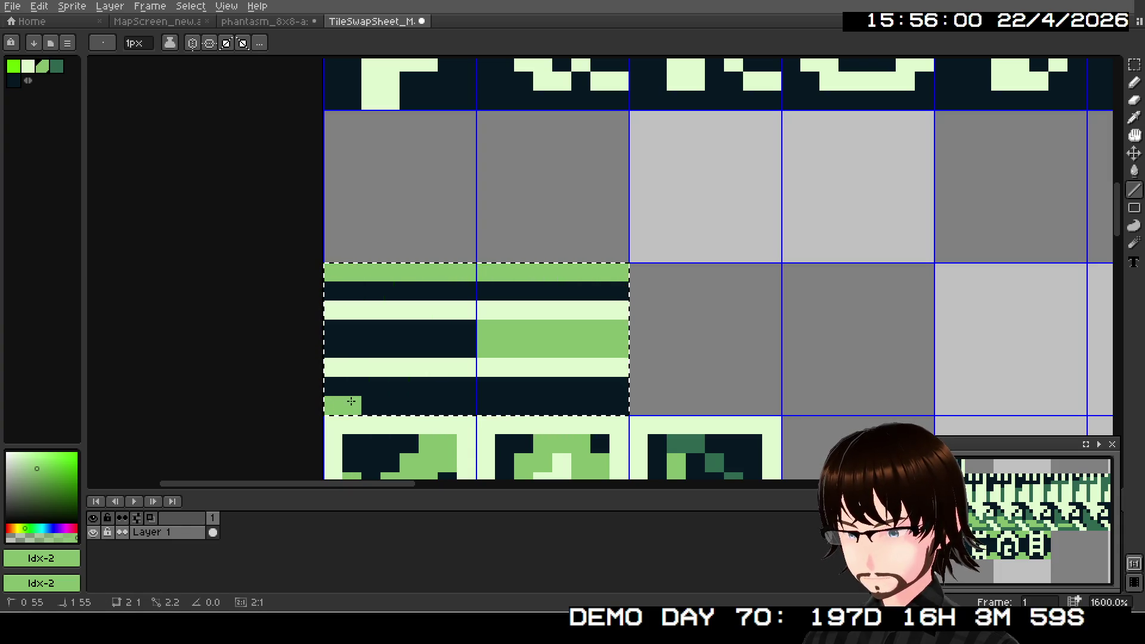
pyautogui.moveTo(608, 411); pyautogui.dragTo(623, 411)
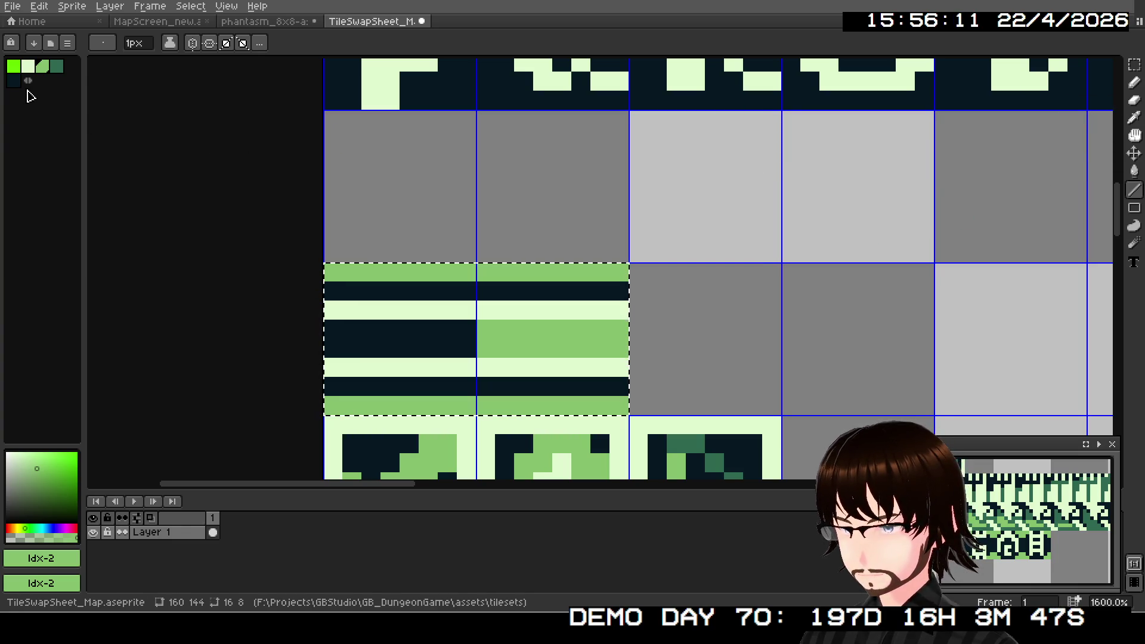
# - Paint the left tile's two light stripes dark with Idx-4, then dot light Idx-1 in the right tile
pyautogui.click(13, 80)
pyautogui.click(324, 307)
pyautogui.moveTo(324, 307); pyautogui.dragTo(395, 315)
pyautogui.moveTo(469, 312); pyautogui.dragTo(469, 312)
pyautogui.moveTo(333, 367); pyautogui.dragTo(465, 370)
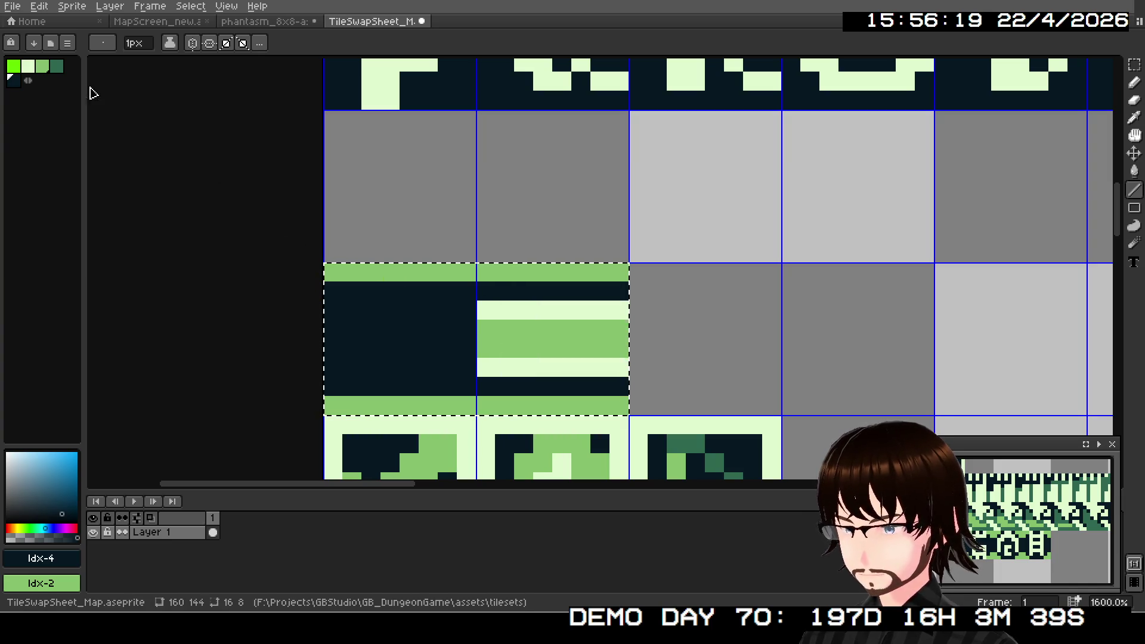
pyautogui.click(28, 66)
pyautogui.click(494, 322)
# - Draw light Idx-1 lines over the right slope tile's upper and lower dark bands
pyautogui.moveTo(492, 290); pyautogui.dragTo(619, 292)
pyautogui.click(570, 353)
pyautogui.moveTo(490, 385); pyautogui.dragTo(619, 387)
pyautogui.click(394, 375)
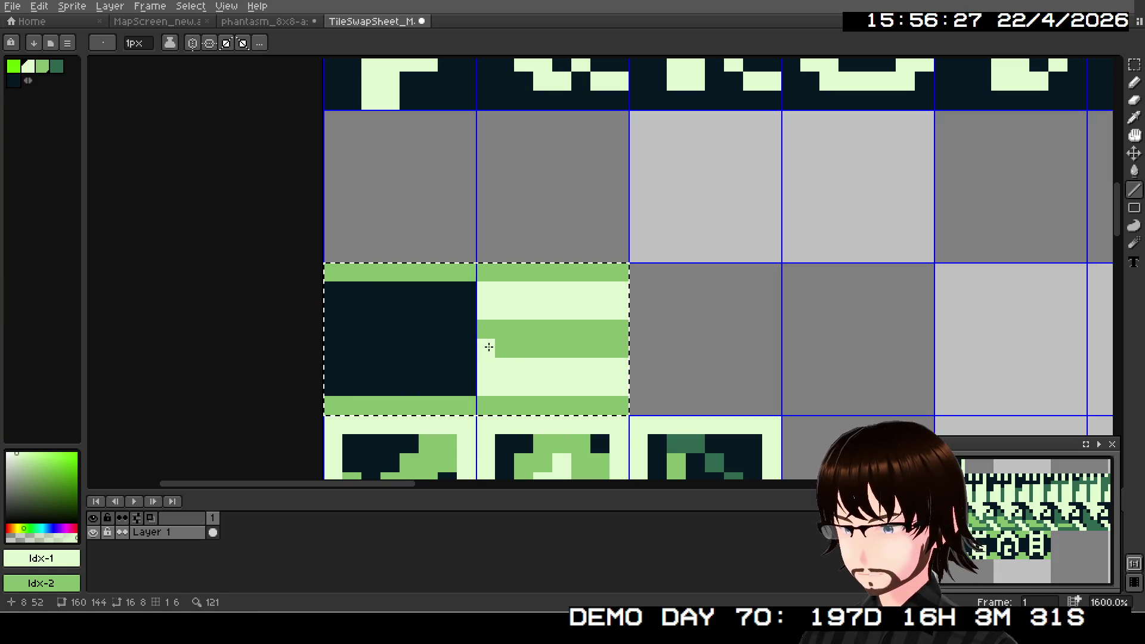
# - Checker the right tile's green middle band with alternating light pixels
pyautogui.click(505, 348)
pyautogui.click(525, 330)
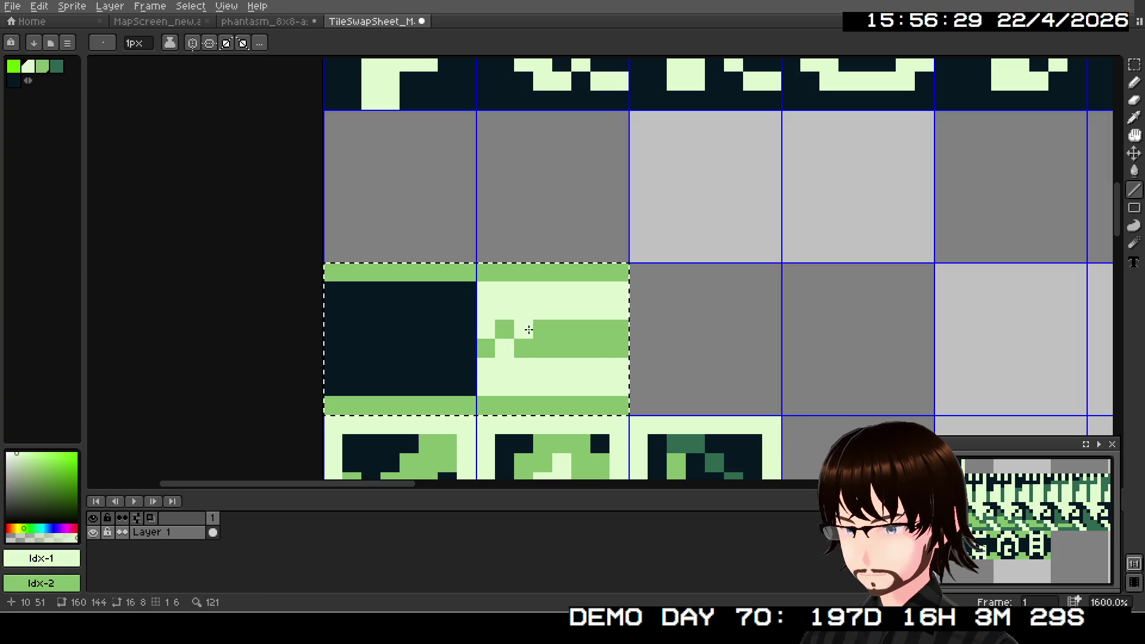
pyautogui.click(564, 339)
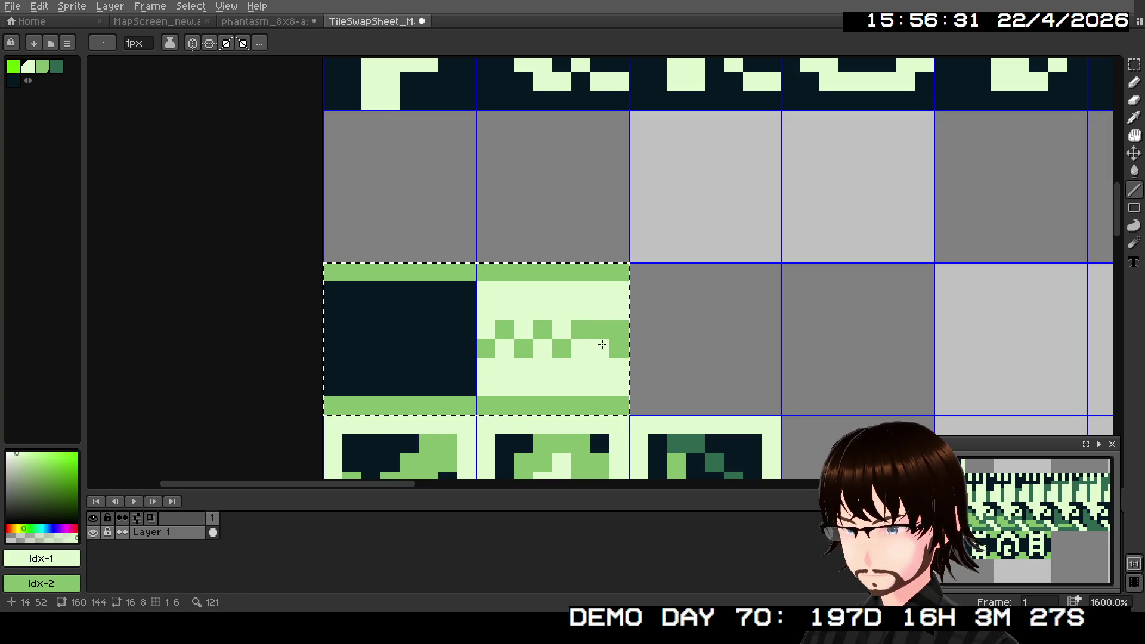
pyautogui.click(612, 347)
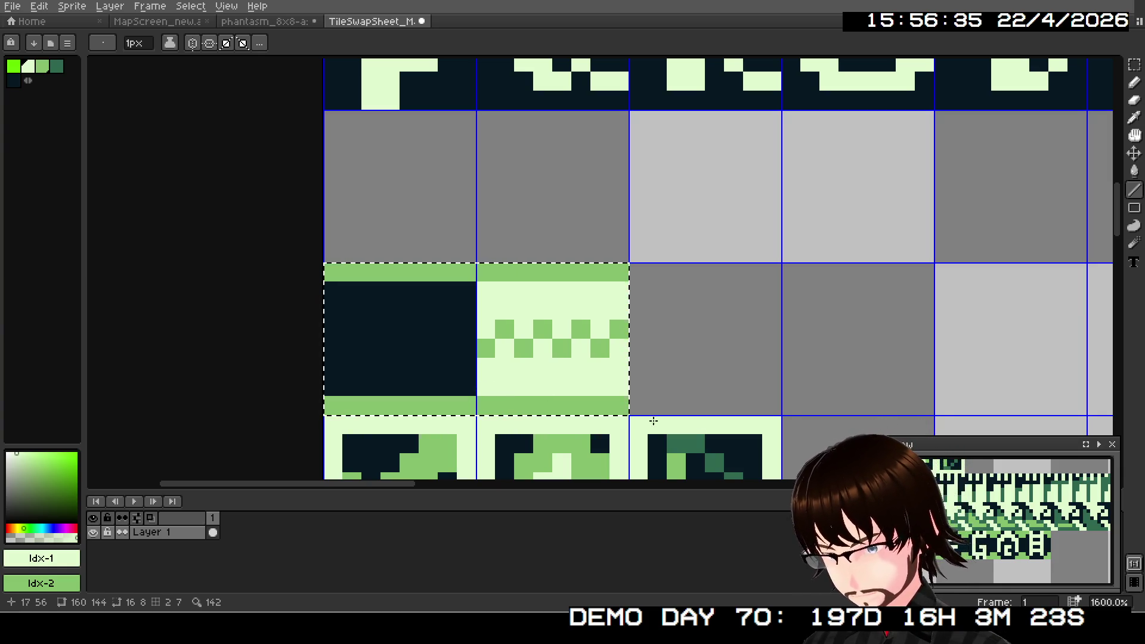
# - Zoom out to 800% and reposition the preview to review the edited tiles
pyautogui.moveTo(980, 516); pyautogui.dragTo(990, 548)
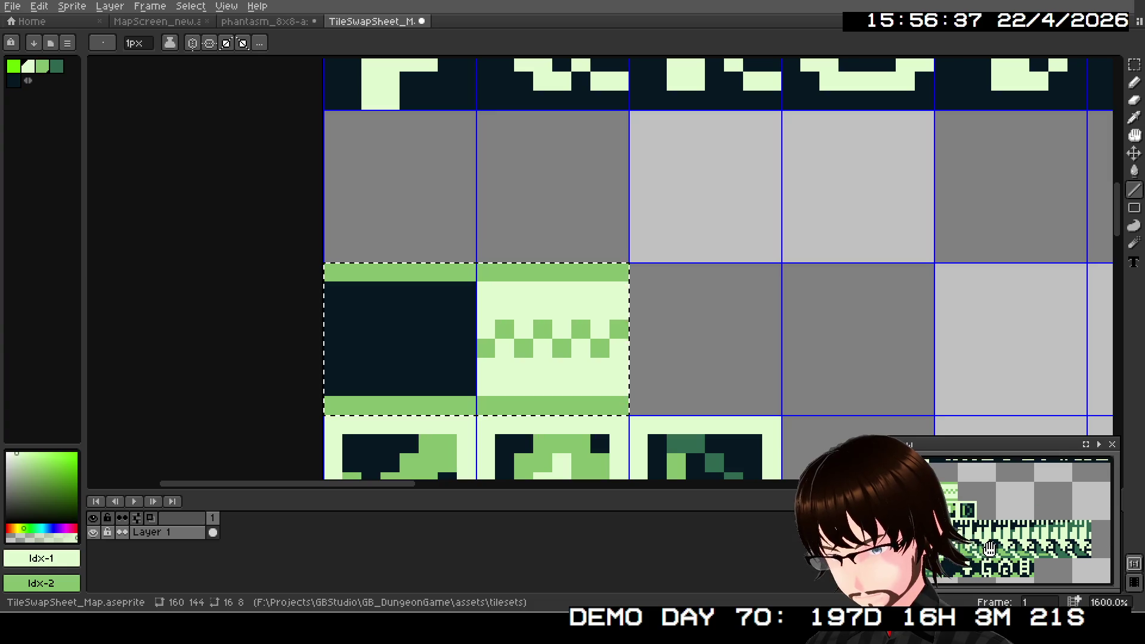
pyautogui.scroll(2, 962, 512)
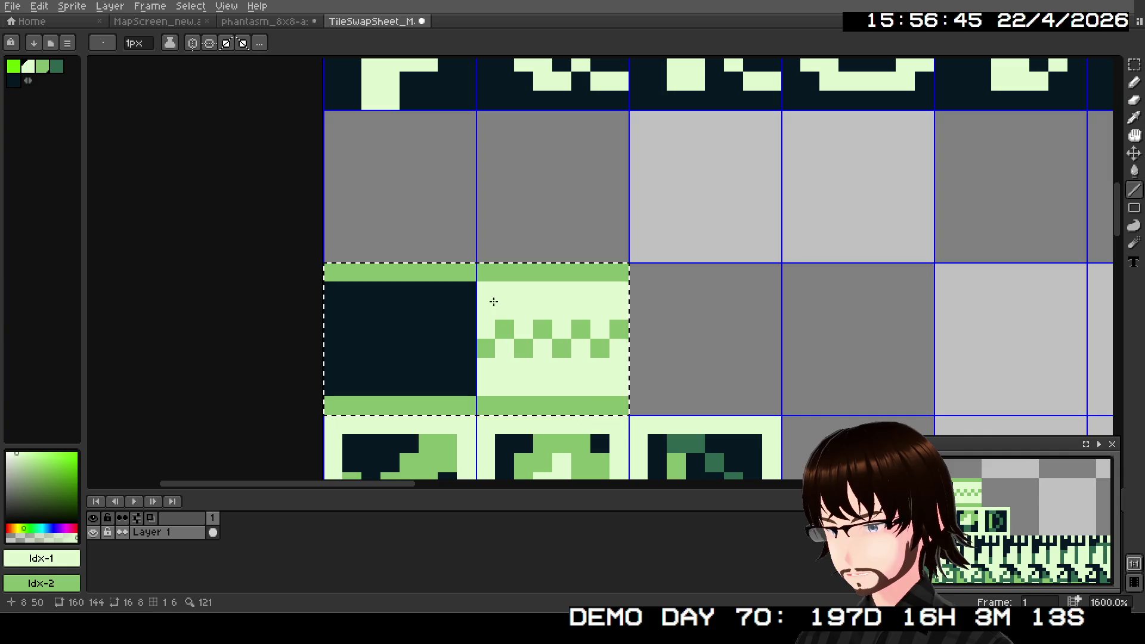
pyautogui.scroll(-3, 470, 272)
pyautogui.scroll(-1, 470, 271)
pyautogui.scroll(1, 483, 292)
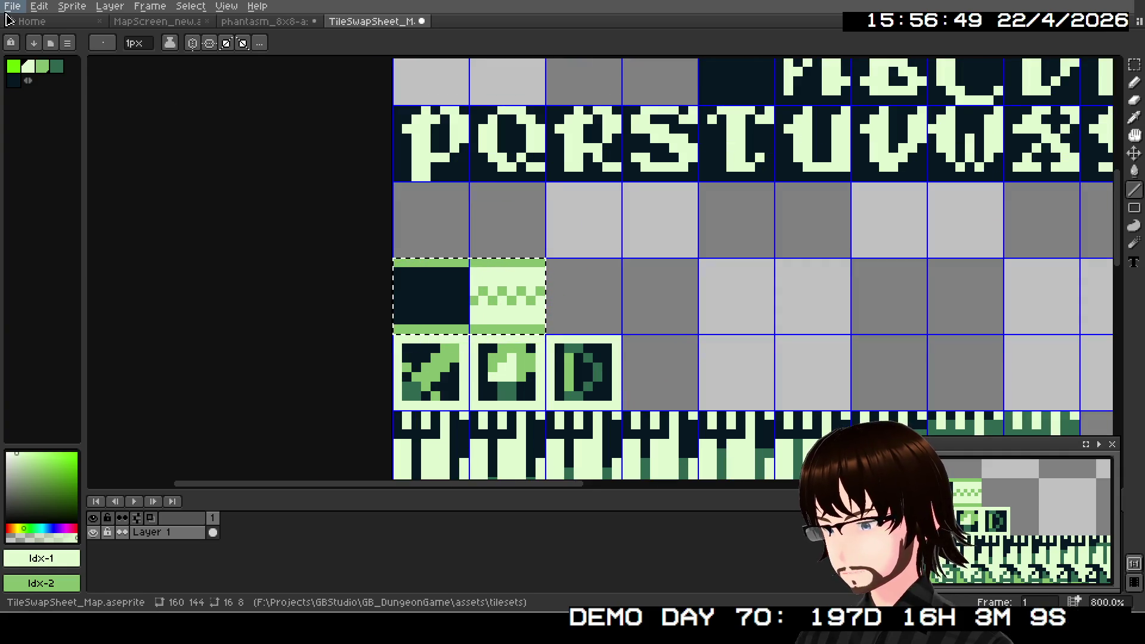
pyautogui.click(12, 8)
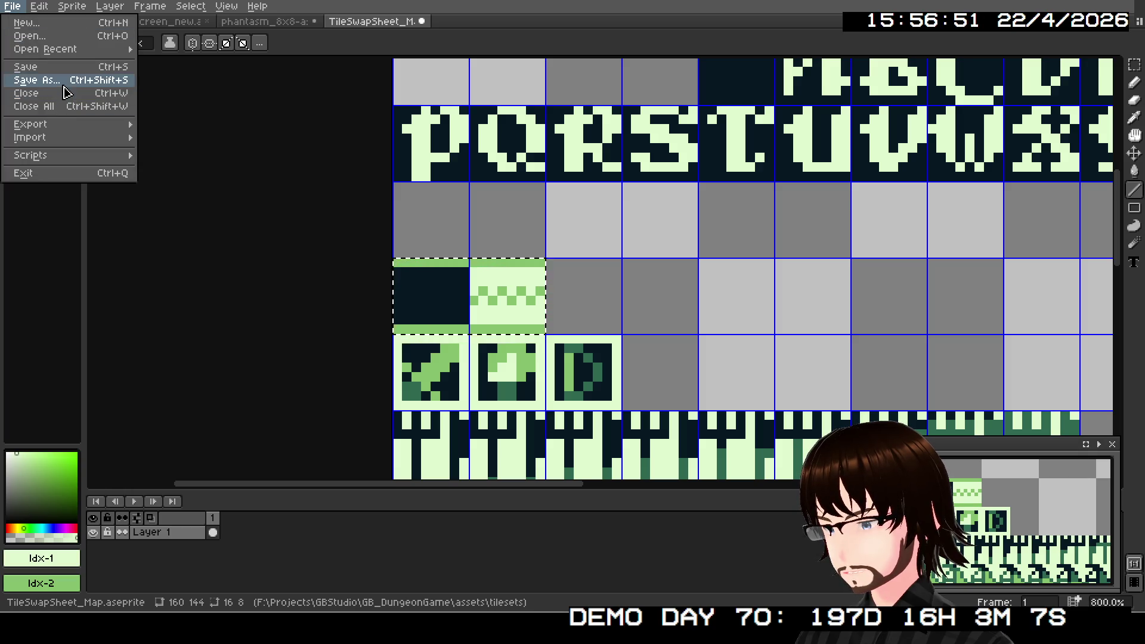
# - Save As TileSwapSheet_Map_Dark.aseprite by inserting '_Dark' after 'Map' in the name
pyautogui.click(64, 83)
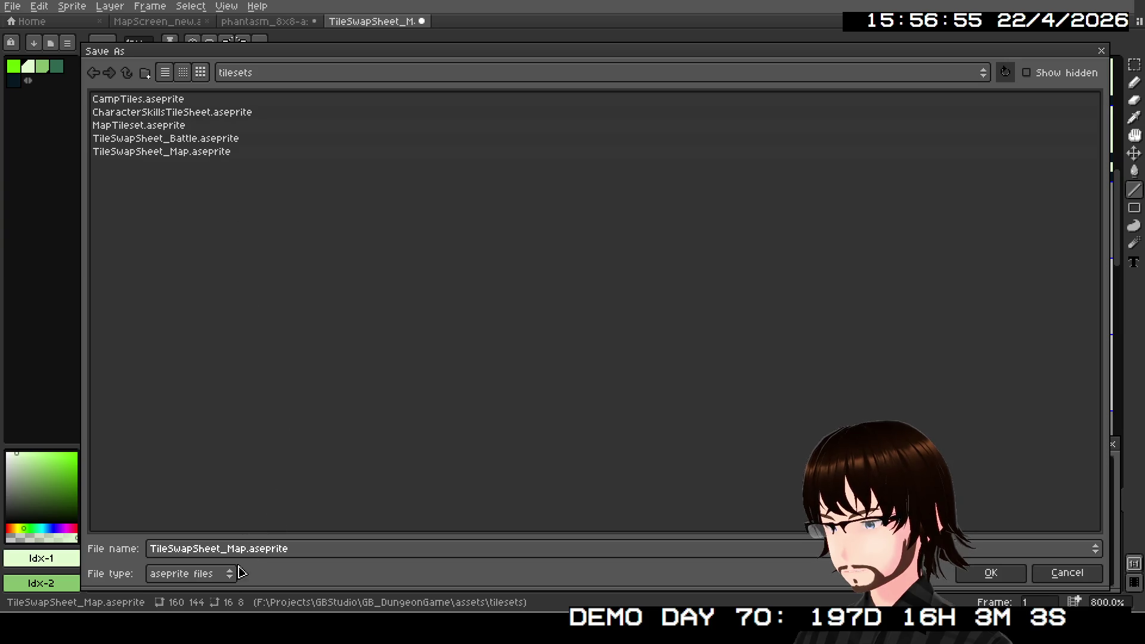
pyautogui.click(245, 549)
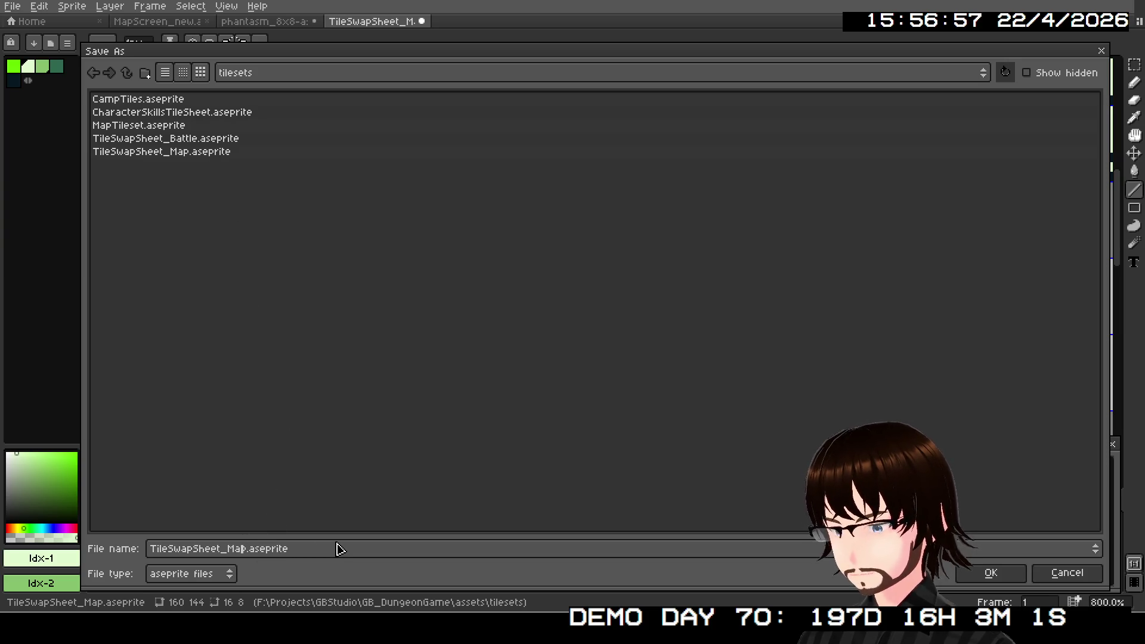
pyautogui.write('_Dark')
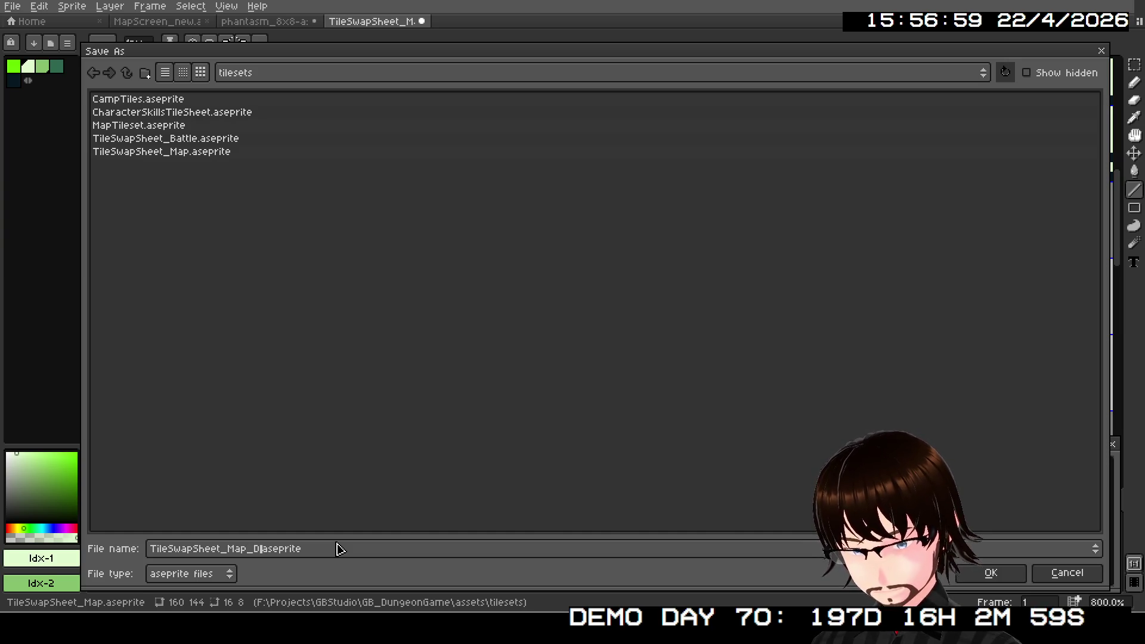
pyautogui.press('Return')
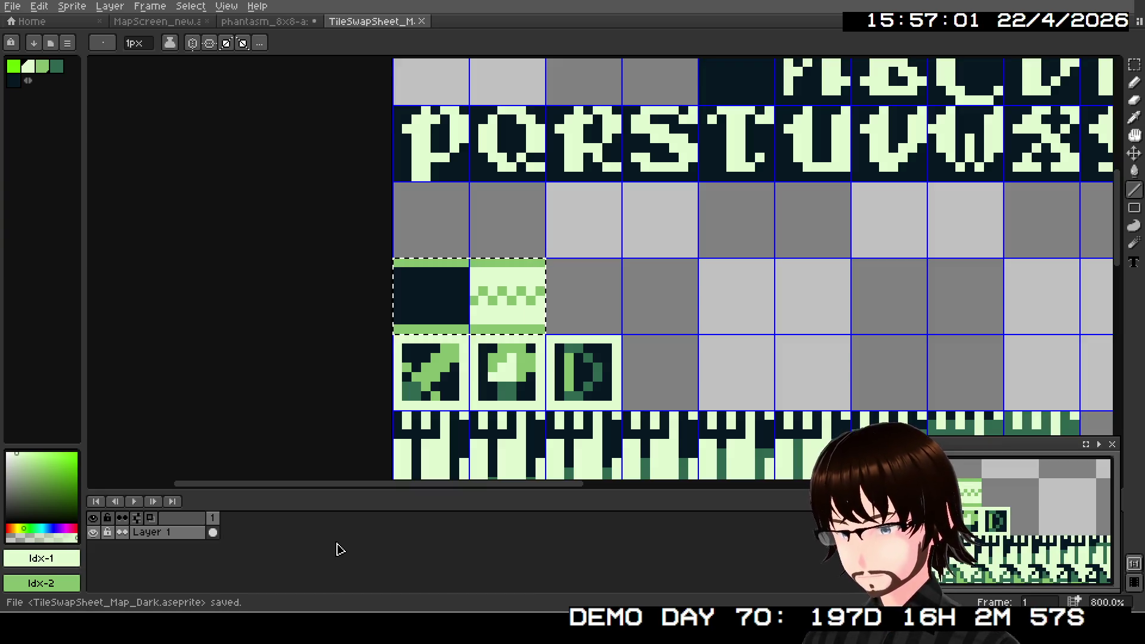
# - Zoom and pan around the tile sheet to inspect the redrawn slope tiles and rows below
pyautogui.moveTo(589, 321); pyautogui.dragTo(652, 256)
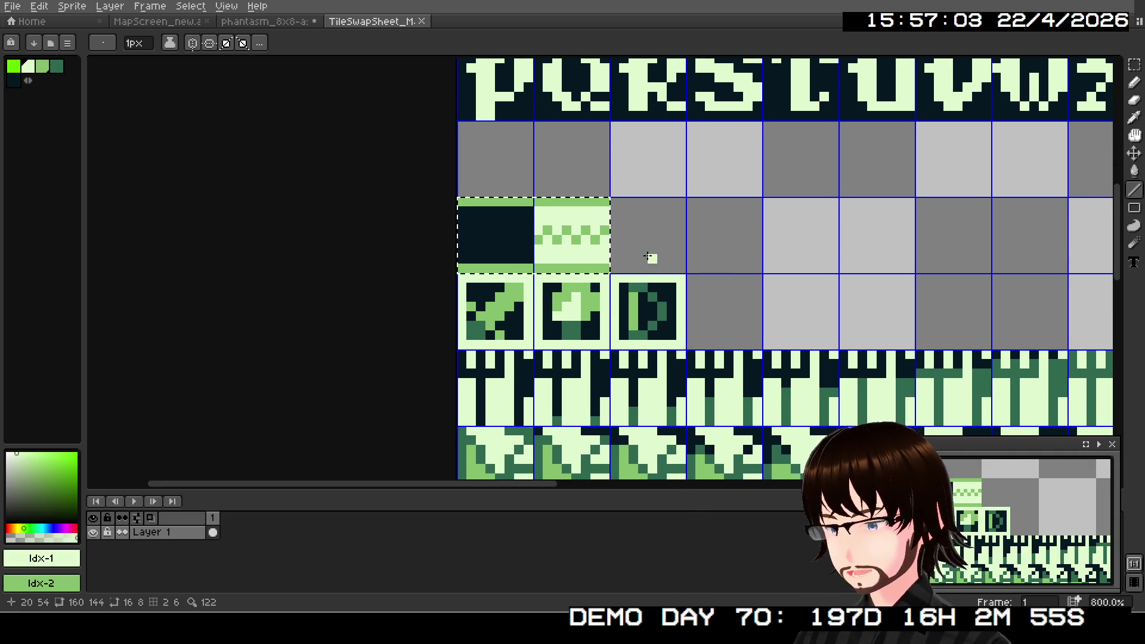
pyautogui.scroll(2, 652, 256)
pyautogui.moveTo(496, 338)
pyautogui.mouseDown()
pyautogui.moveTo(583, 256)
pyautogui.moveTo(563, 332)
pyautogui.mouseUp()
pyautogui.scroll(1, 584, 256)
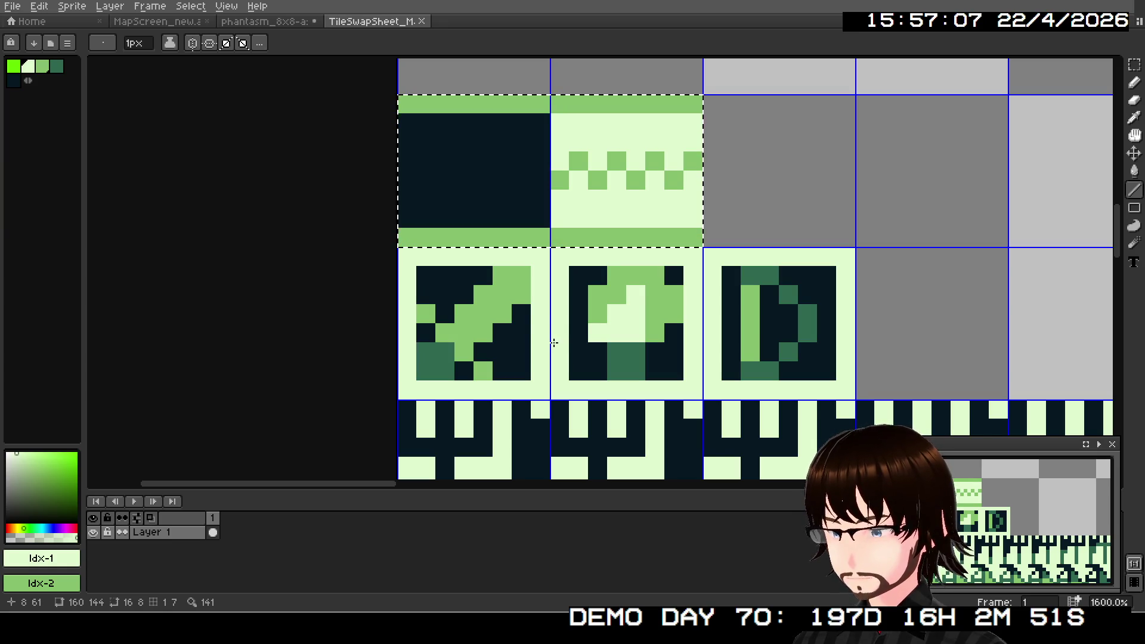
pyautogui.scroll(1, 532, 288)
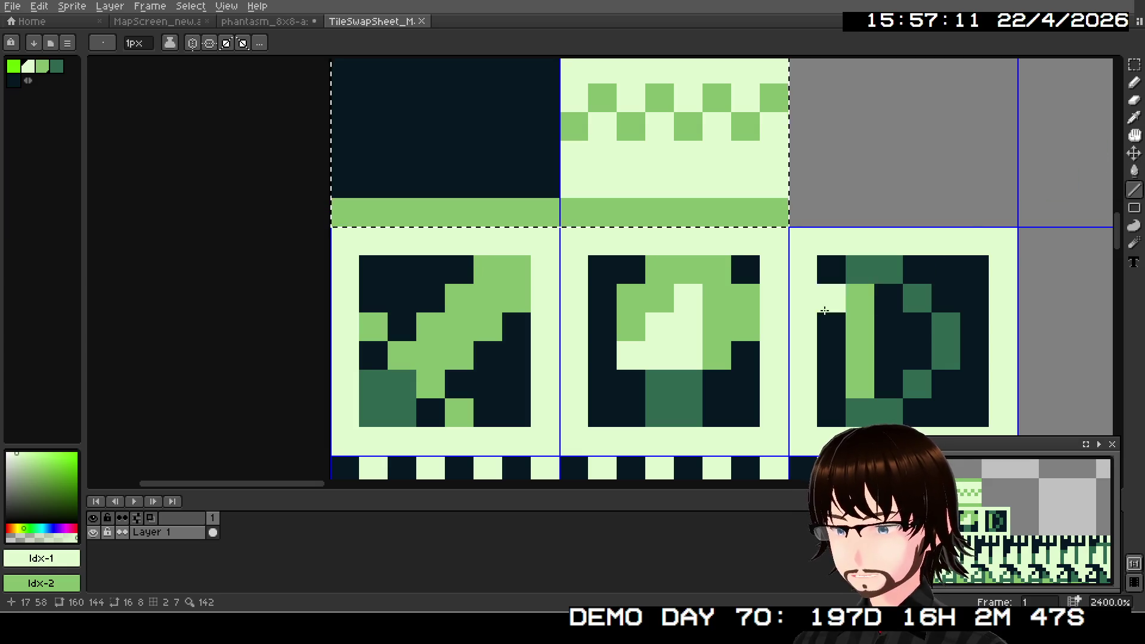
pyautogui.scroll(-3, 826, 299)
pyautogui.moveTo(734, 396)
pyautogui.mouseDown()
pyautogui.moveTo(609, 255)
pyautogui.moveTo(406, 297)
pyautogui.moveTo(281, 288)
pyautogui.moveTo(833, 215)
pyautogui.moveTo(588, 199)
pyautogui.moveTo(398, 204)
pyautogui.mouseUp()
pyautogui.scroll(-1, 398, 204)
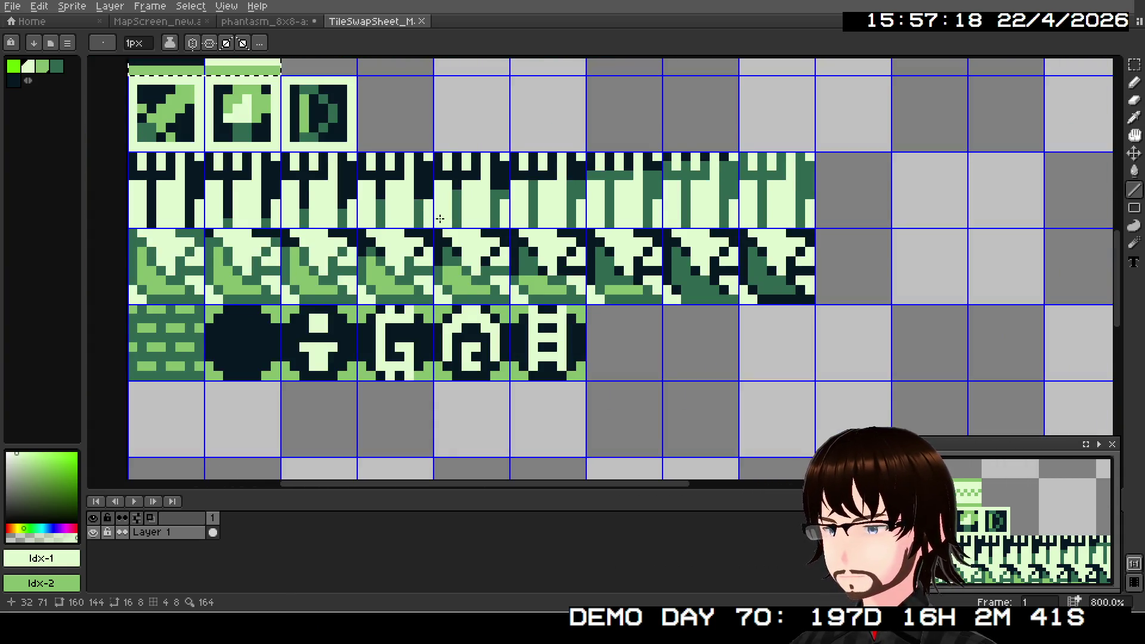
pyautogui.moveTo(460, 243); pyautogui.dragTo(621, 320)
pyautogui.scroll(1, 621, 320)
pyautogui.scroll(-1, 618, 299)
# - Marquee-select the whole third tile row of tree tiles, dropping the top-two-tile selection
pyautogui.click(1134, 65)
pyautogui.click(205, 242)
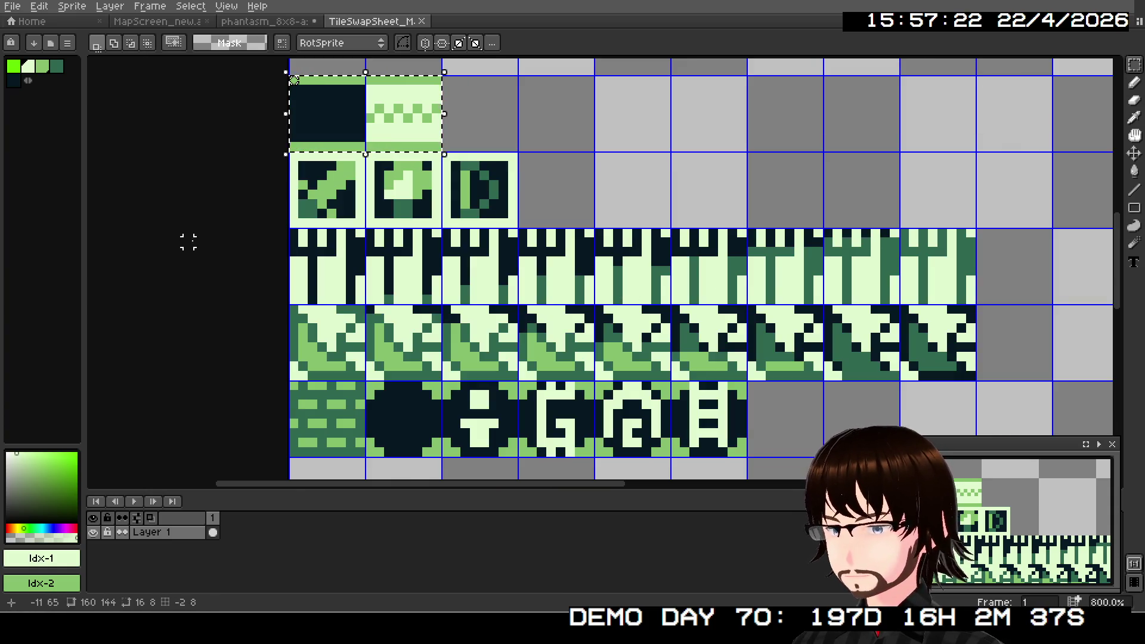
pyautogui.moveTo(289, 233)
pyautogui.mouseDown()
pyautogui.moveTo(428, 265)
pyautogui.moveTo(819, 287)
pyautogui.mouseUp()
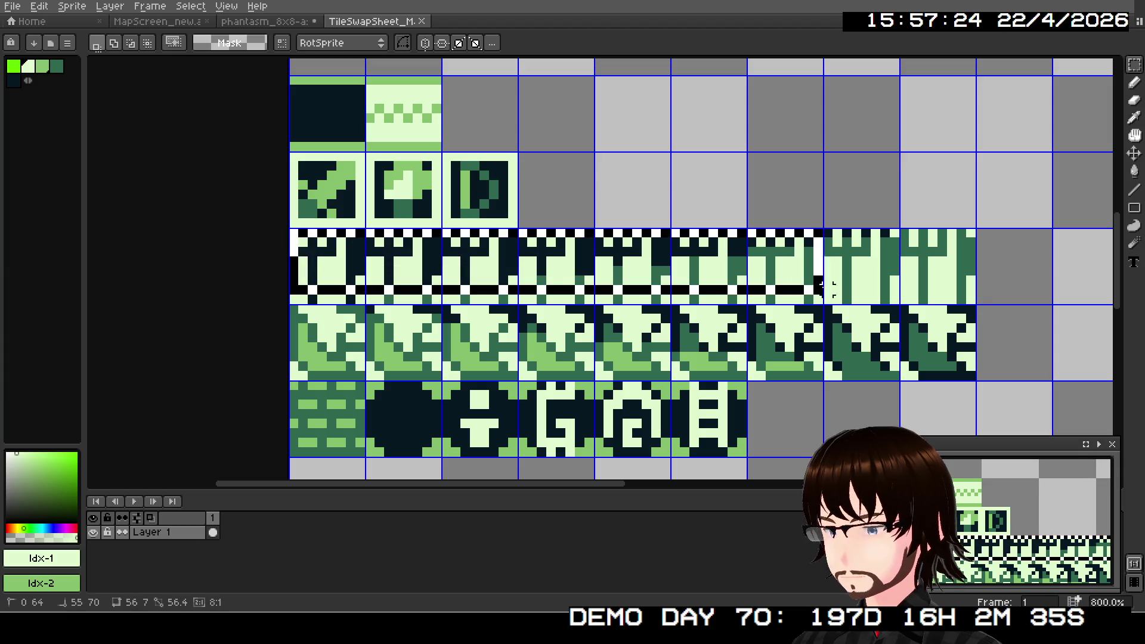
pyautogui.moveTo(952, 291); pyautogui.dragTo(977, 306)
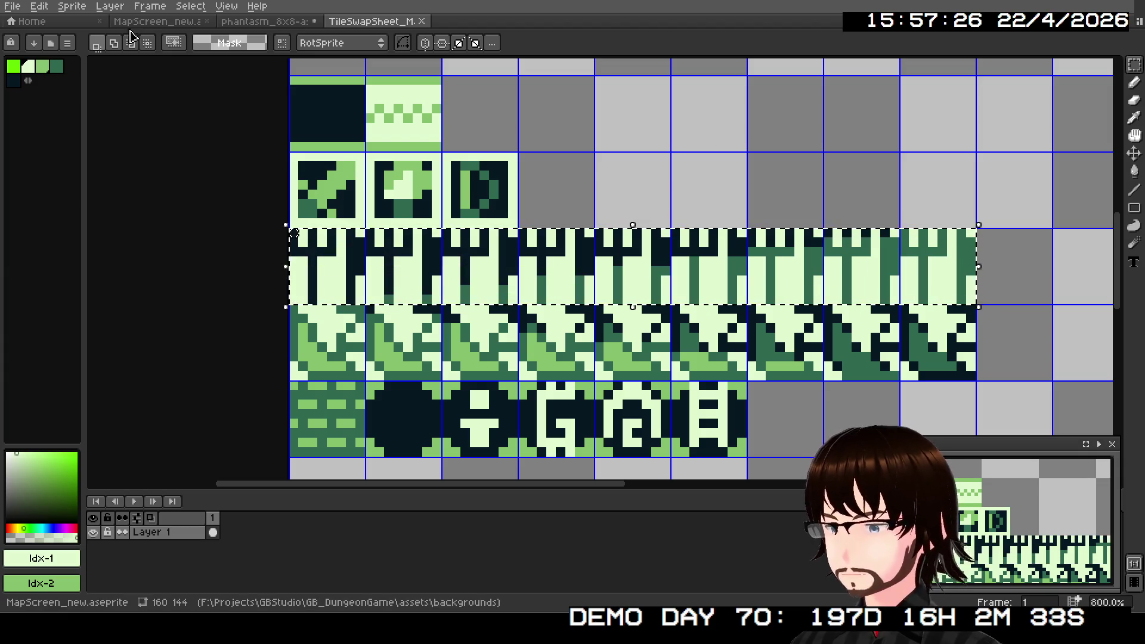
# - Replace Color in the tree row from darkest Idx-4 to bright green Idx-0
pyautogui.click(39, 6)
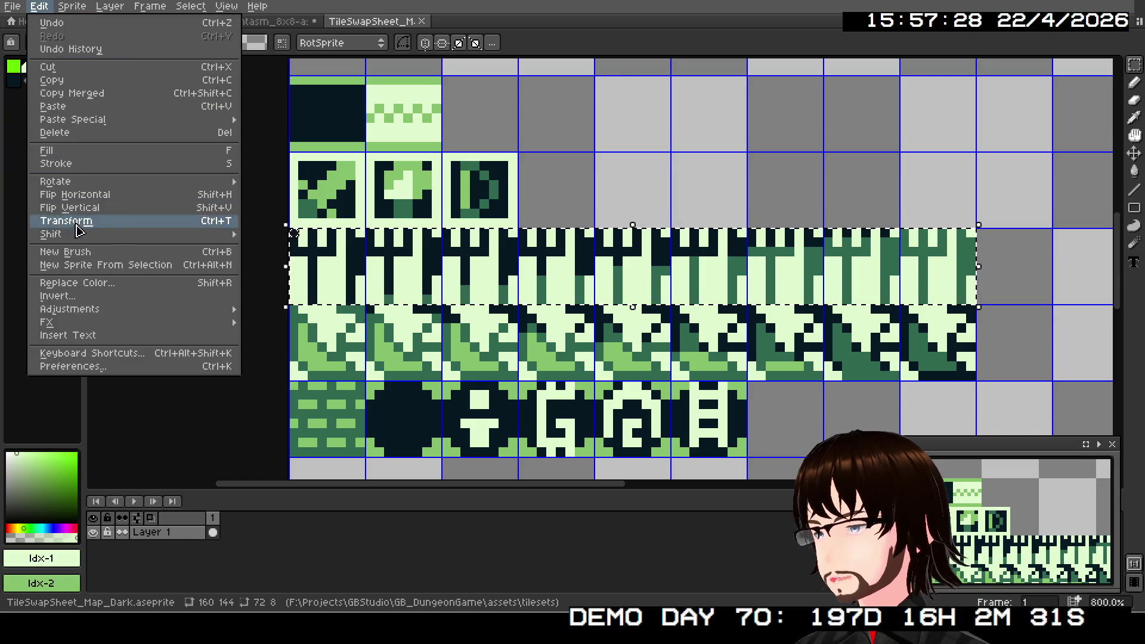
pyautogui.click(133, 290)
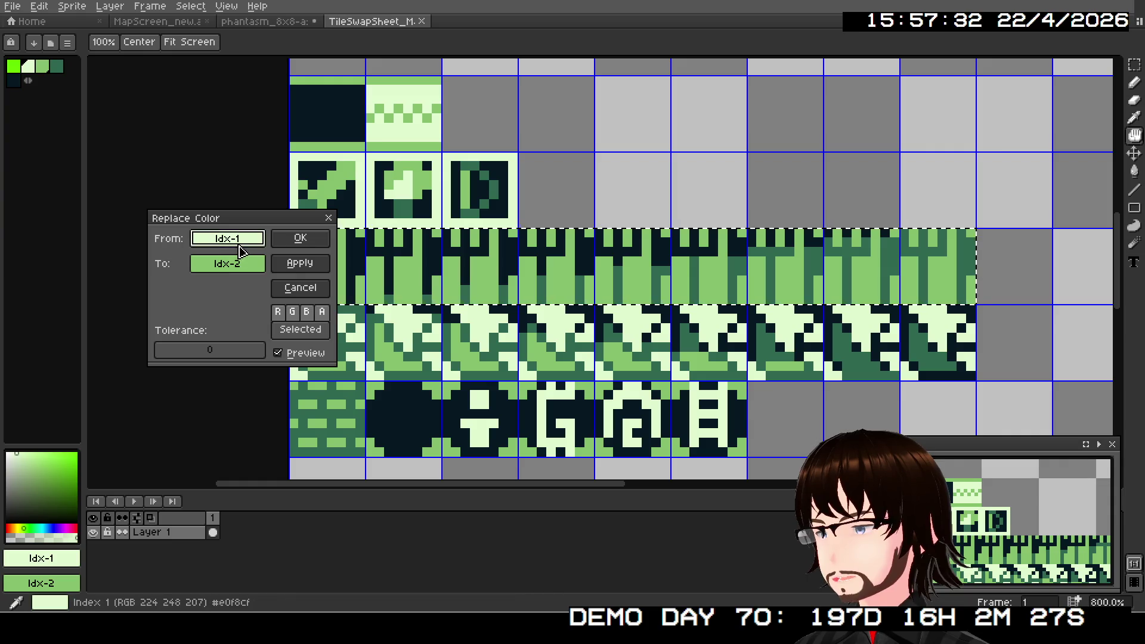
pyautogui.click(245, 262)
pyautogui.click(240, 290)
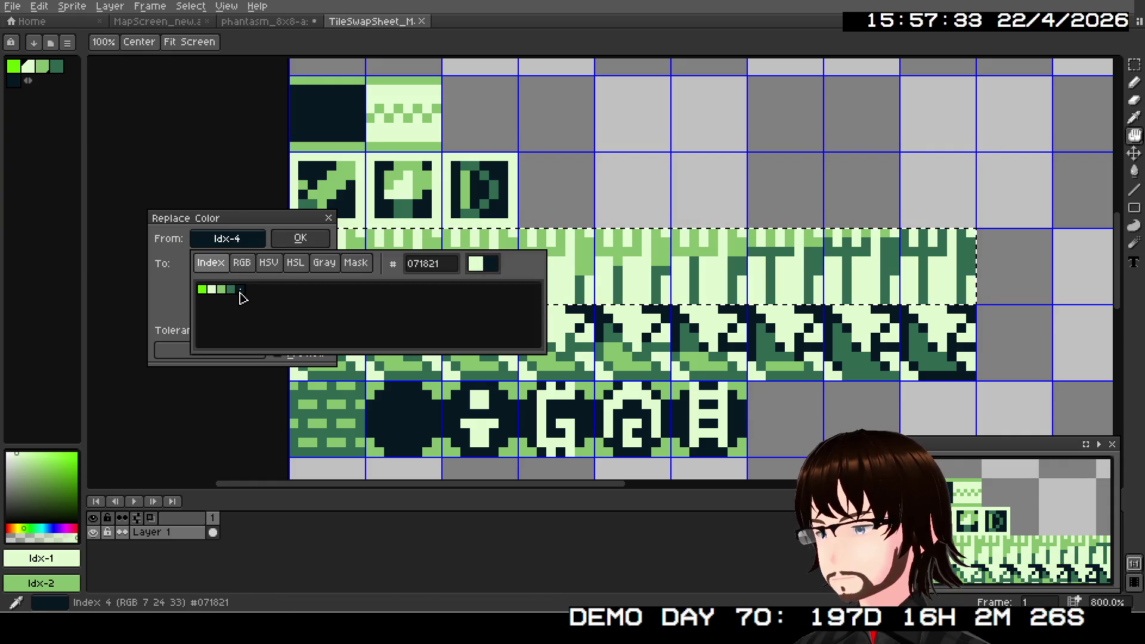
pyautogui.click(182, 295)
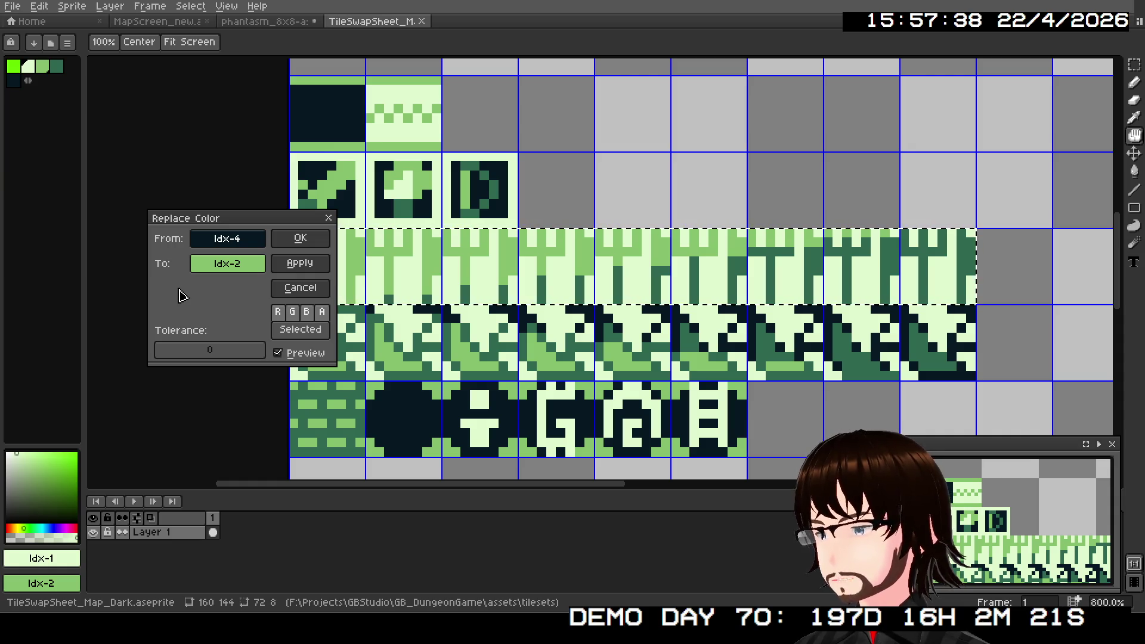
pyautogui.click(225, 273)
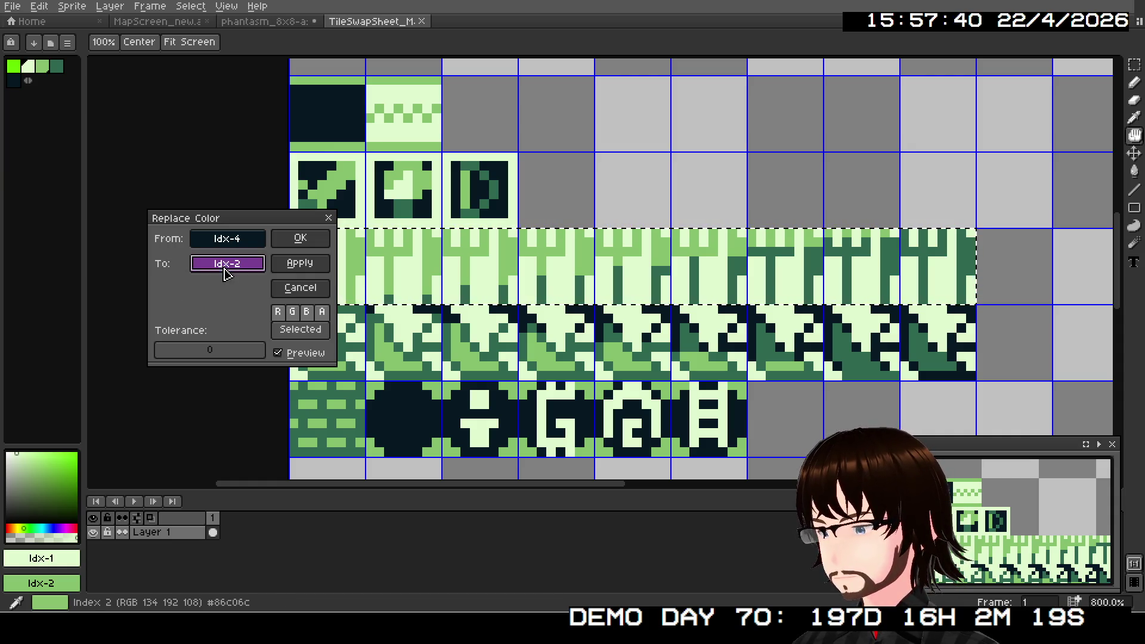
pyautogui.click(203, 315)
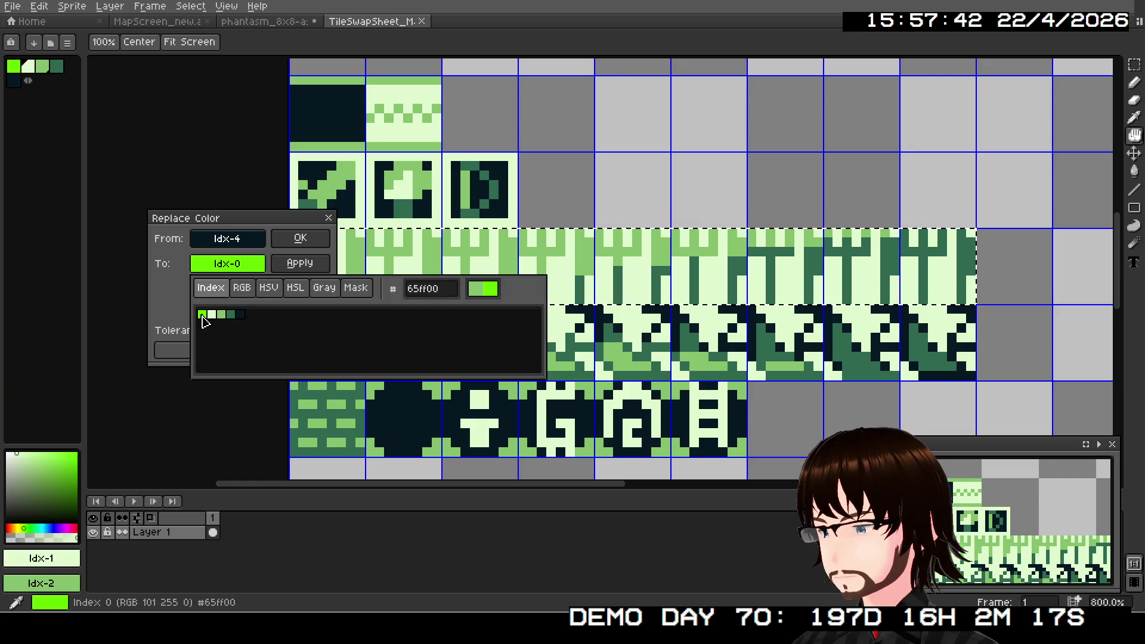
pyautogui.click(178, 300)
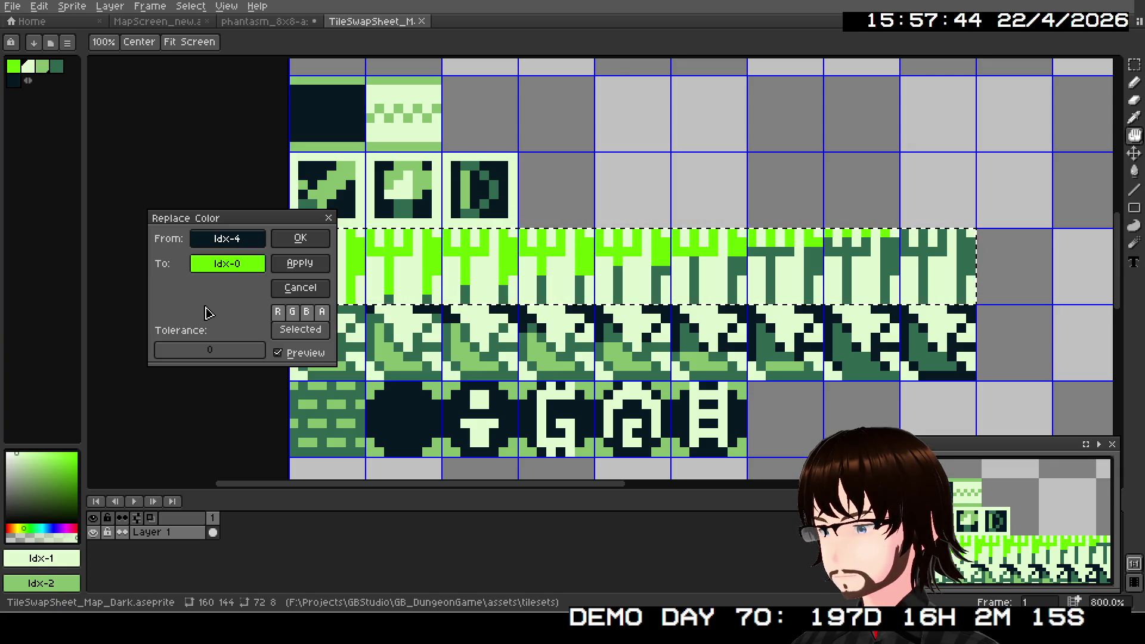
pyautogui.click(300, 238)
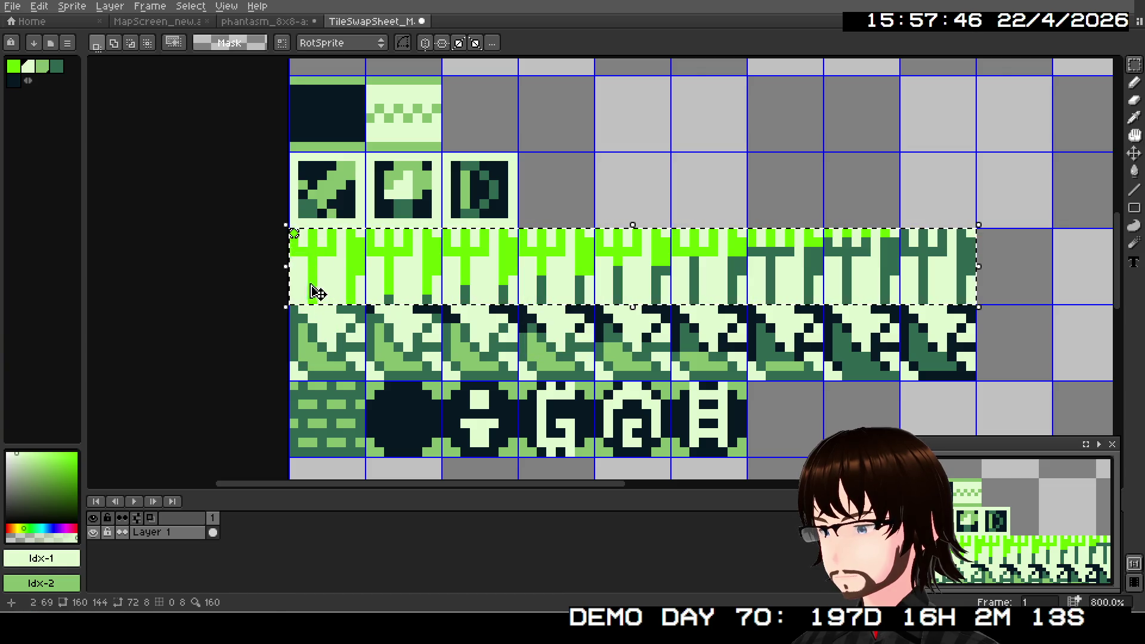
# - Replace Color in the tree row from pale Idx-1 to darkest Idx-4
pyautogui.click(40, 6)
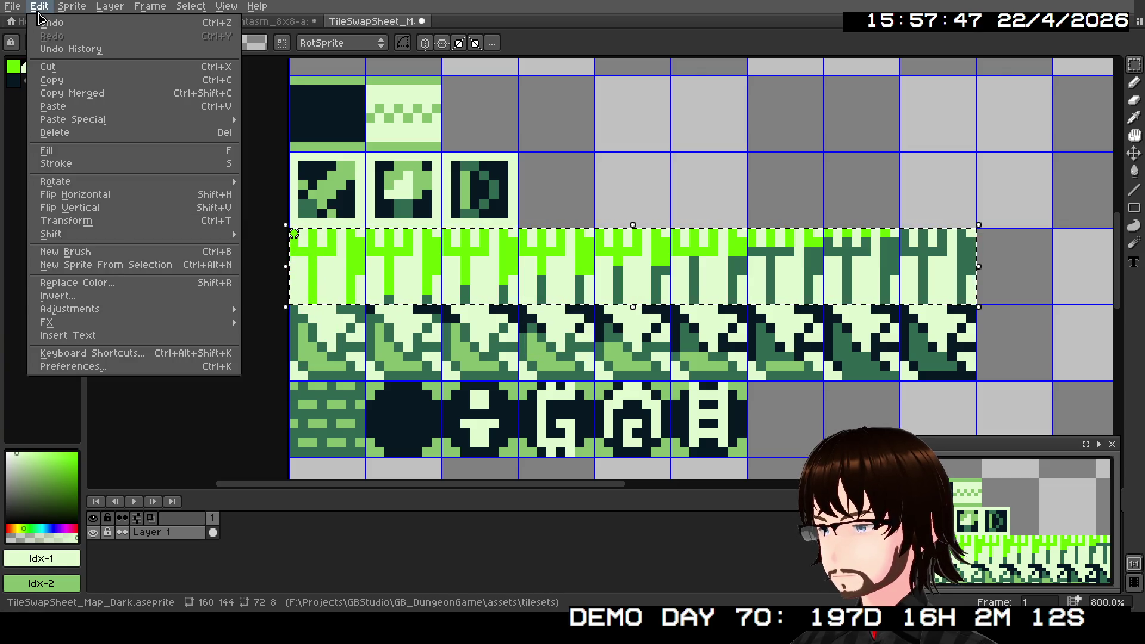
pyautogui.click(114, 284)
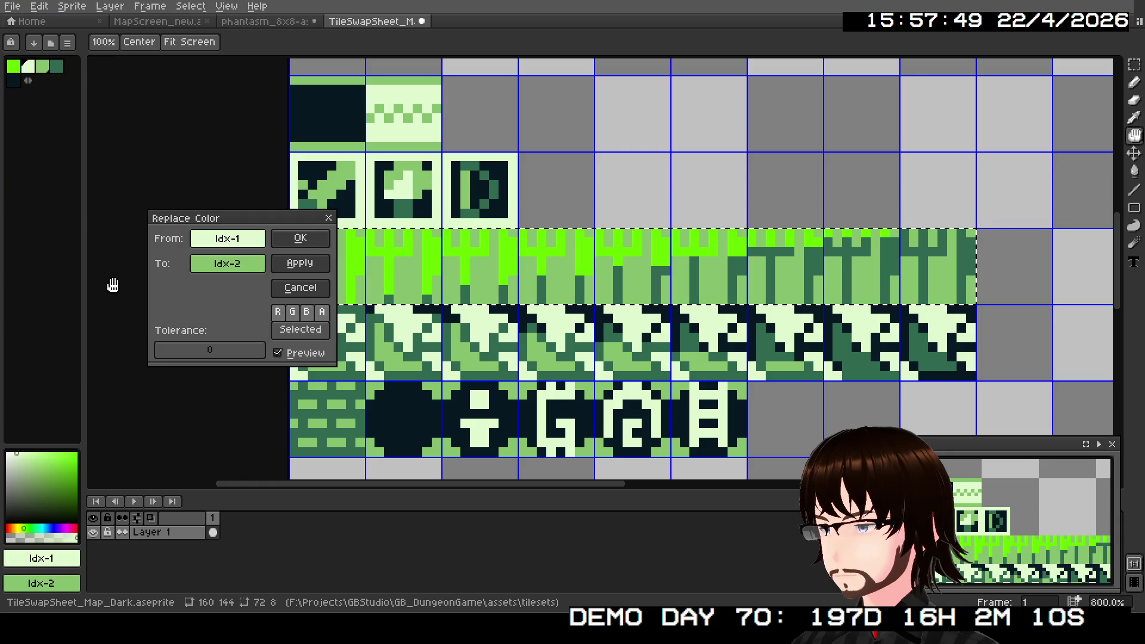
pyautogui.click(237, 263)
pyautogui.click(241, 316)
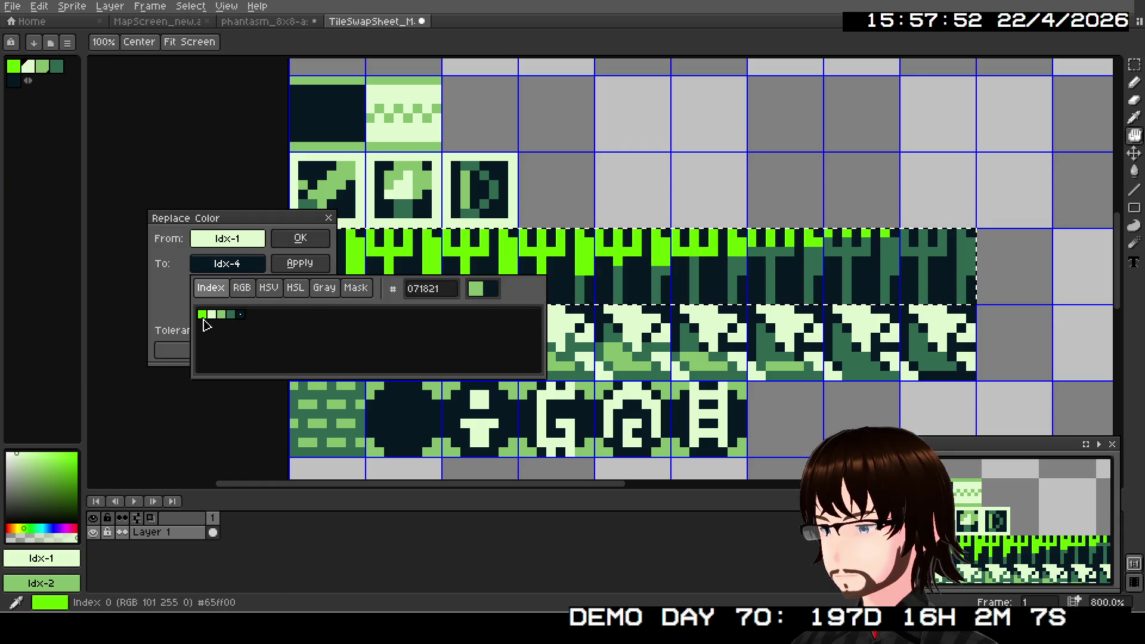
pyautogui.click(171, 312)
pyautogui.click(300, 239)
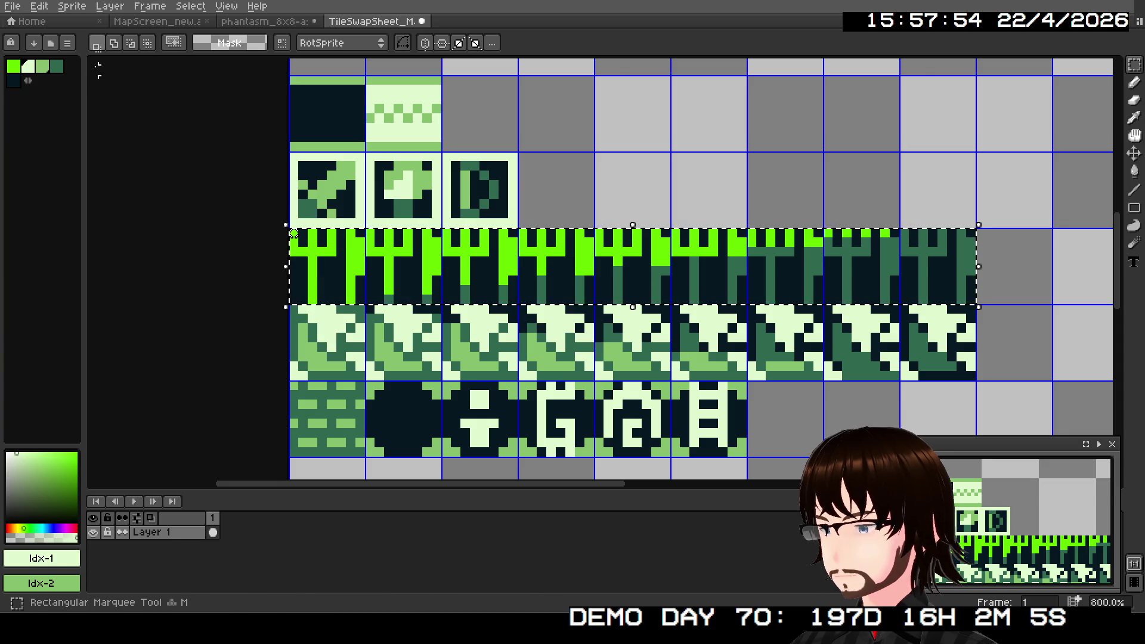
pyautogui.click(18, 7)
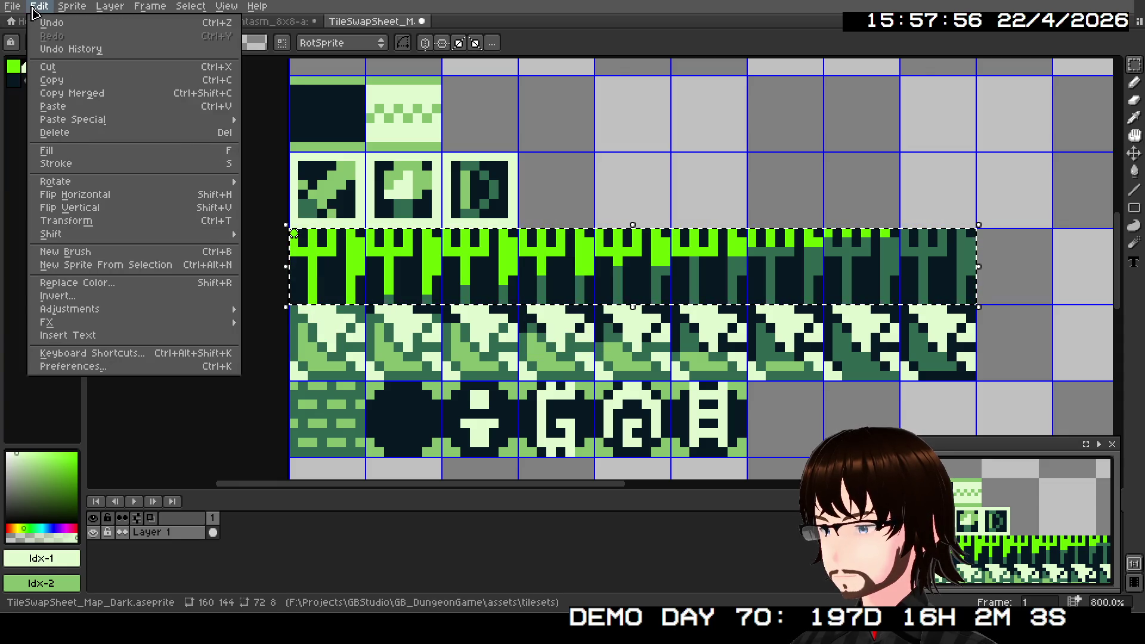
# - Replace the tree row's dark green Idx-3 with mid green Idx-2
pyautogui.moveTo(33, 9)
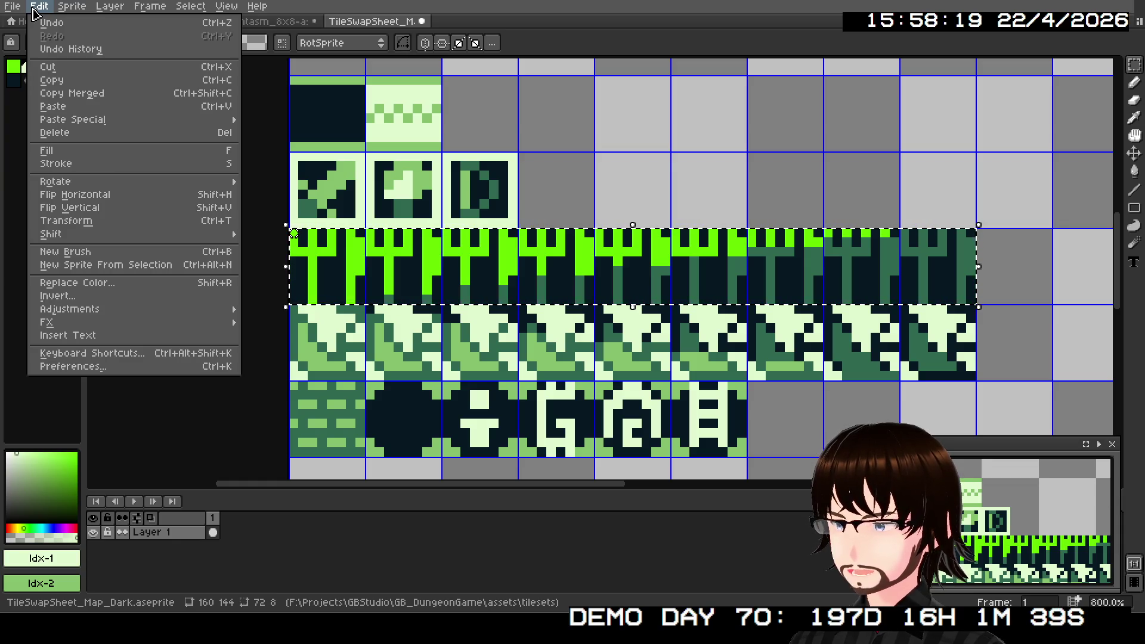
pyautogui.click(123, 283)
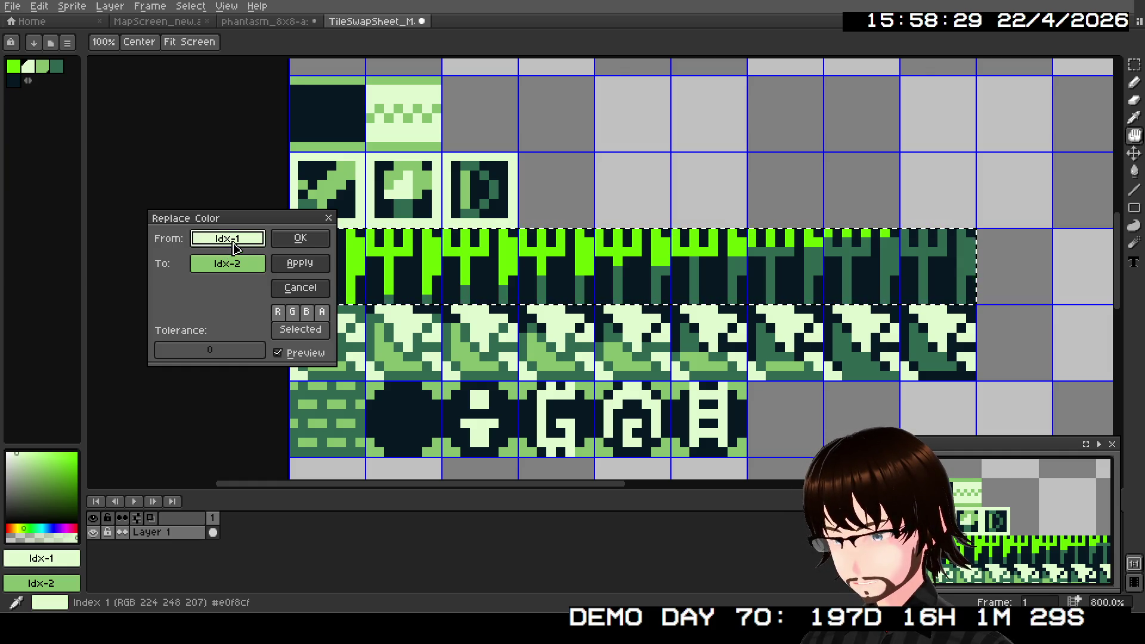
pyautogui.click(227, 264)
pyautogui.click(233, 300)
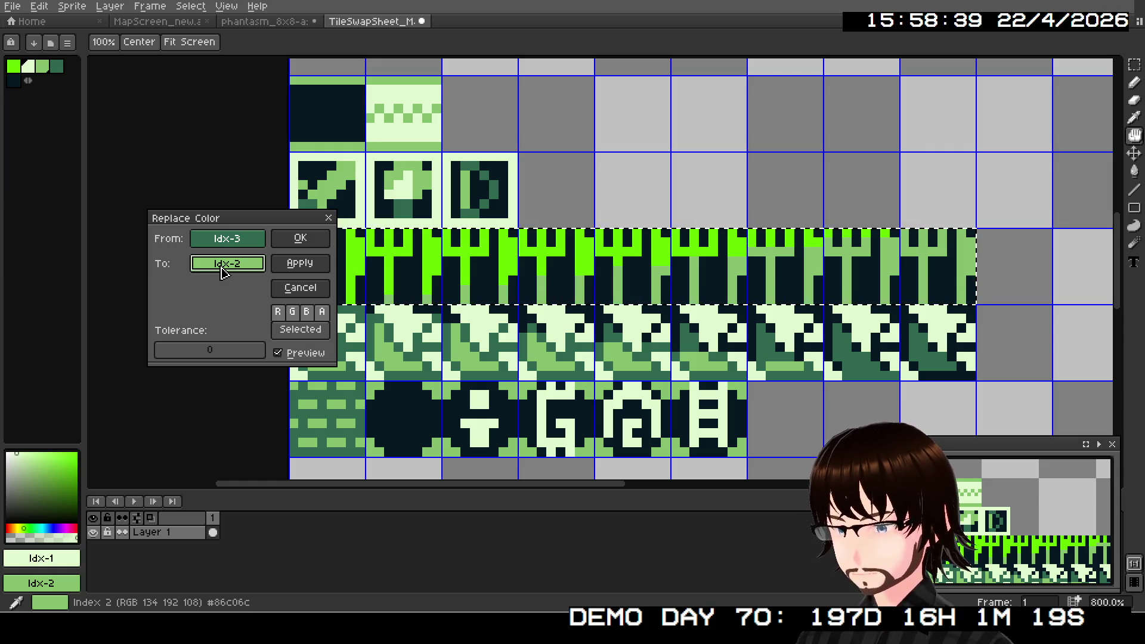
pyautogui.click(286, 247)
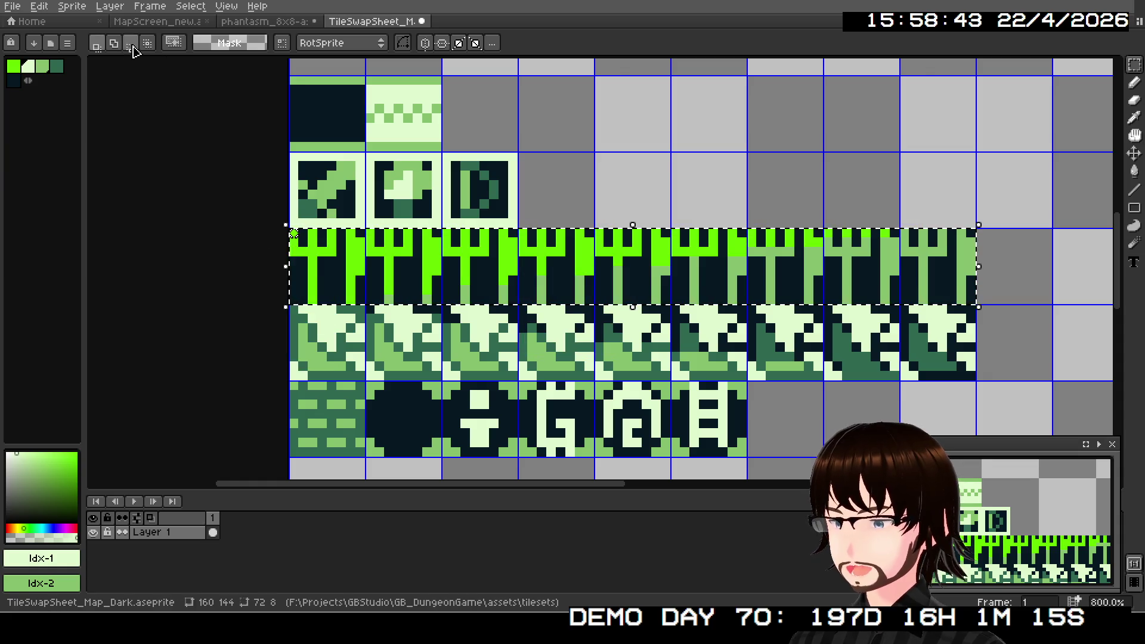
# - Replace the tree row's bright green Idx-0 with pale green Idx-1
pyautogui.click(41, 7)
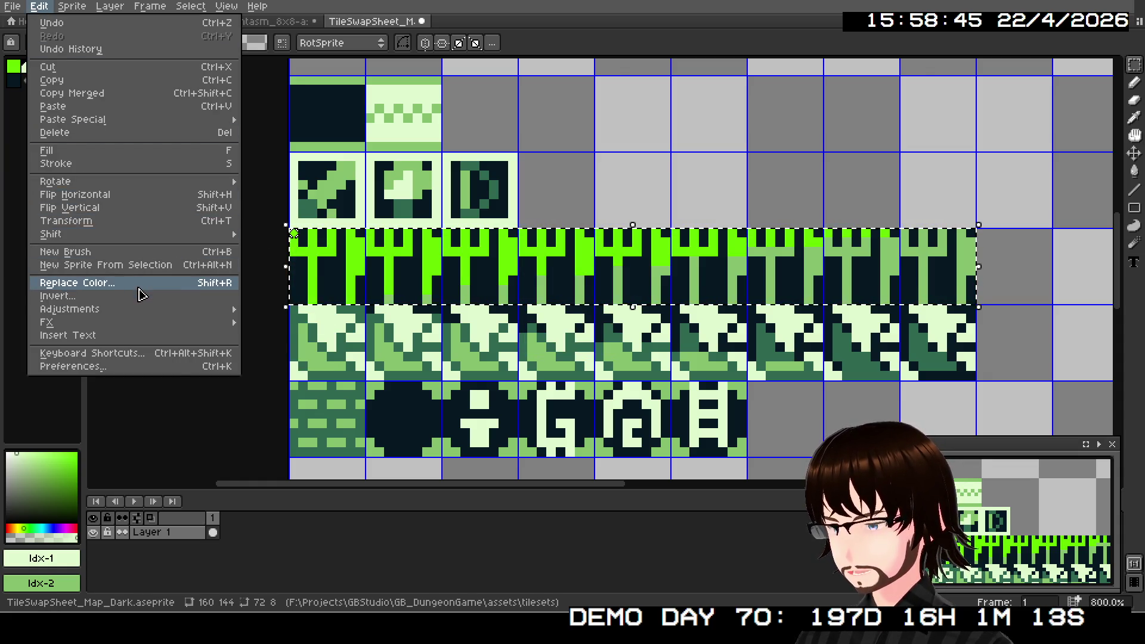
pyautogui.click(54, 283)
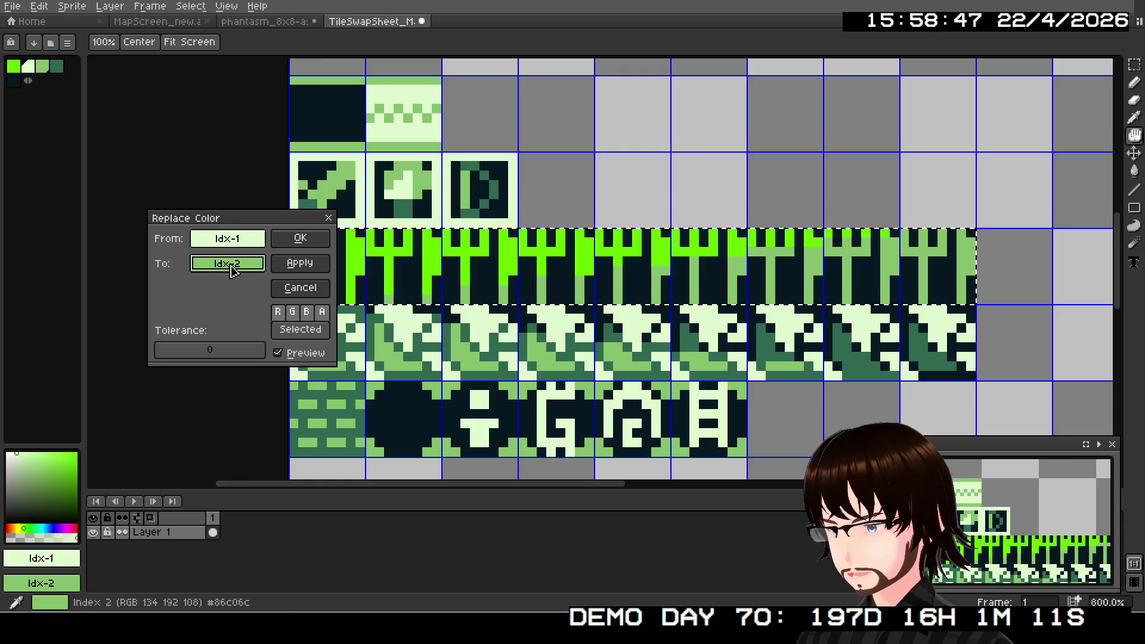
pyautogui.click(227, 238)
pyautogui.click(209, 295)
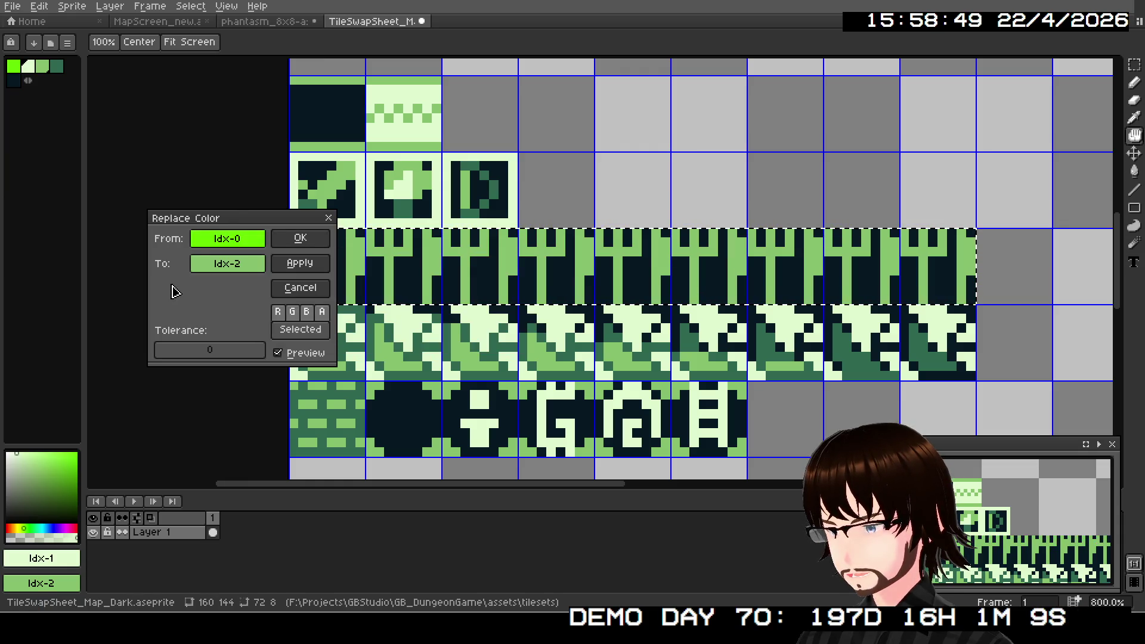
pyautogui.click(227, 263)
pyautogui.click(211, 314)
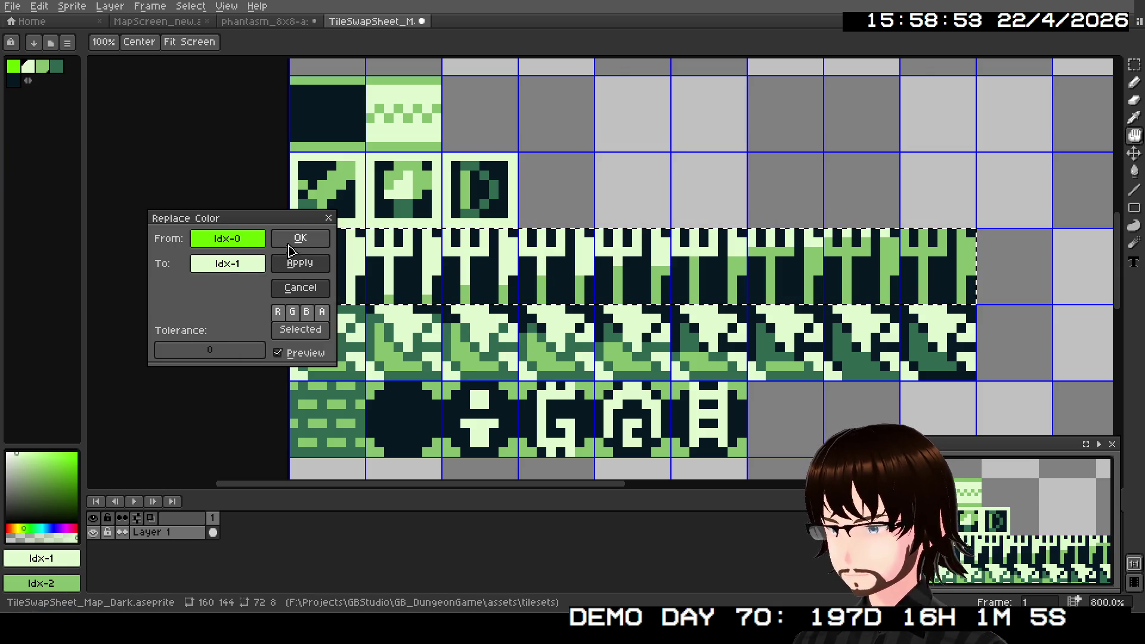
pyautogui.moveTo(271, 225); pyautogui.dragTo(189, 176)
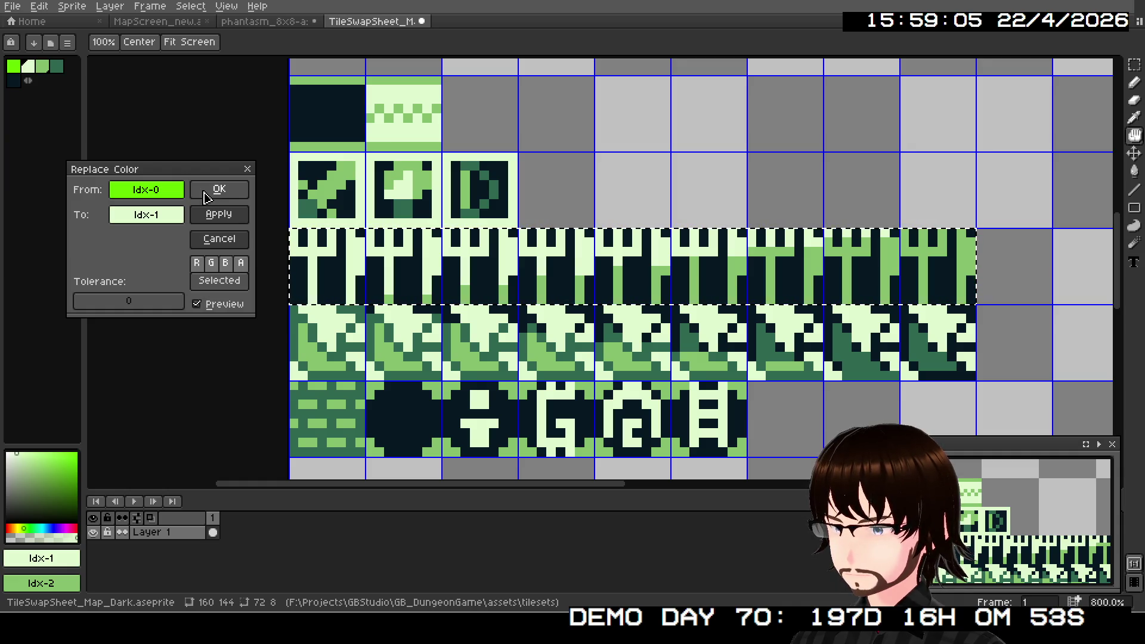
pyautogui.click(204, 192)
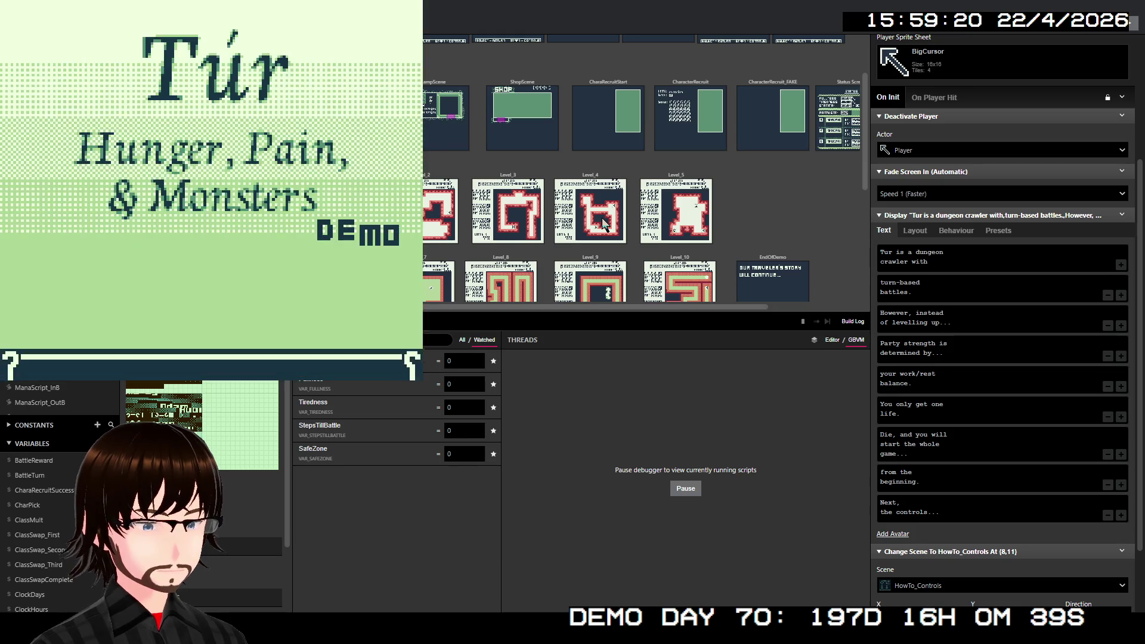
# - Start a new game in the test build and confirm the player name
pyautogui.press('z')
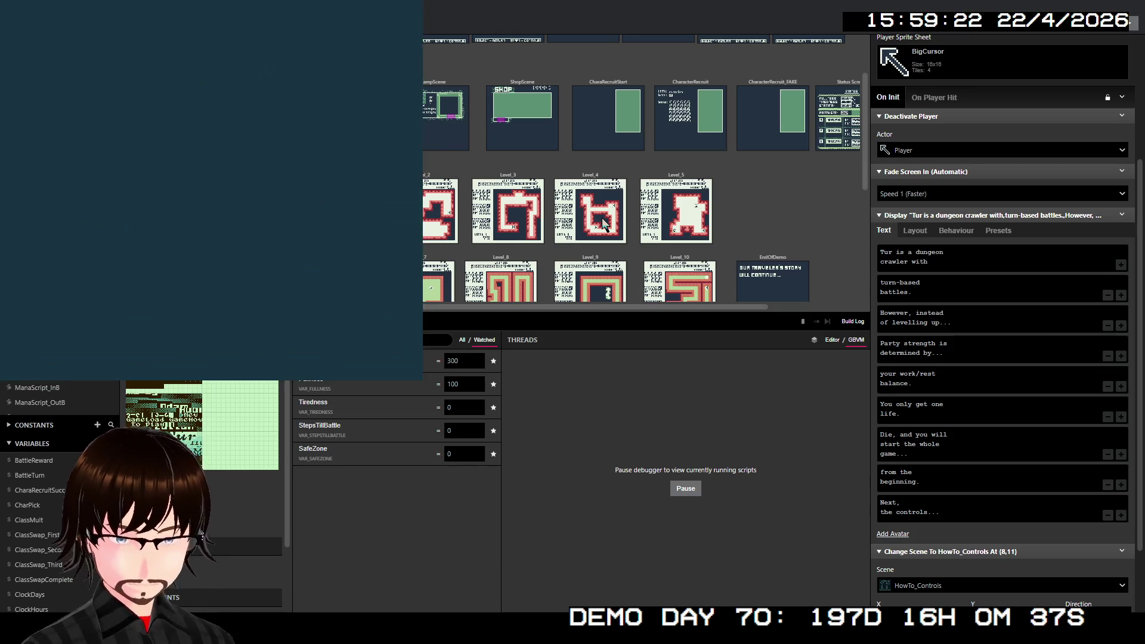
pyautogui.press('Down')
pyautogui.press('Right')
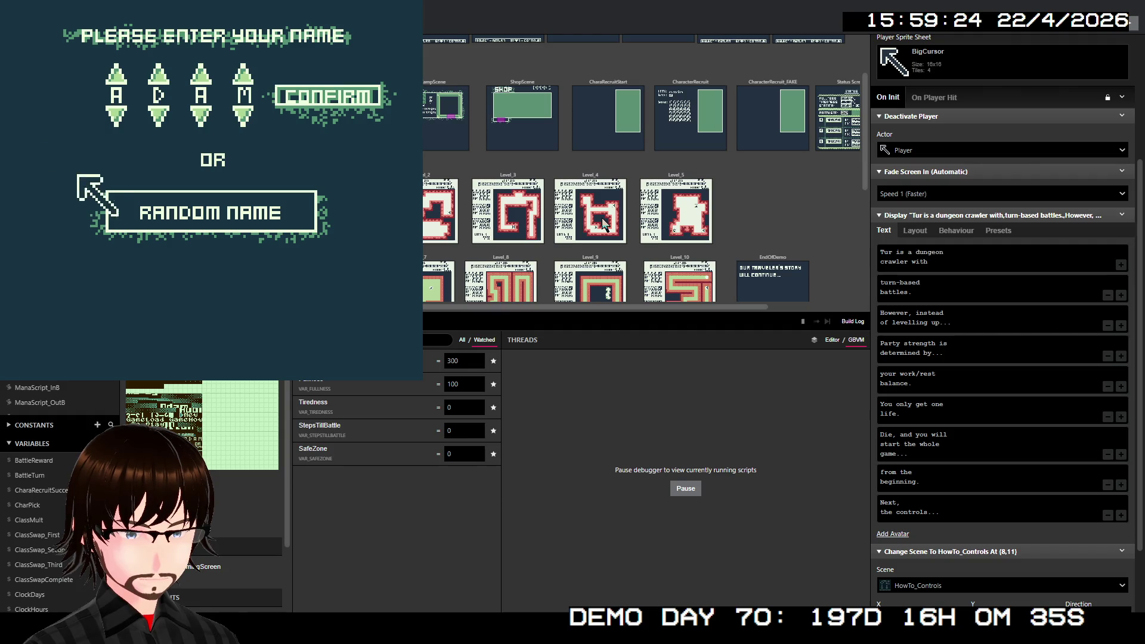
pyautogui.press('Up')
pyautogui.press('z')
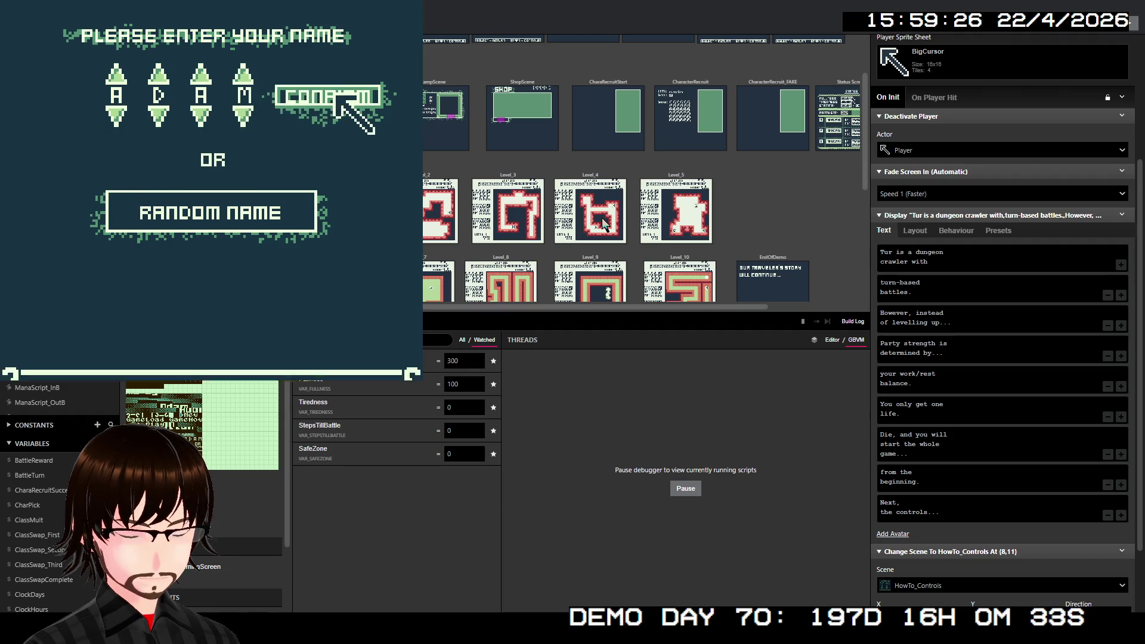
pyautogui.press('z')
pyautogui.press('z')
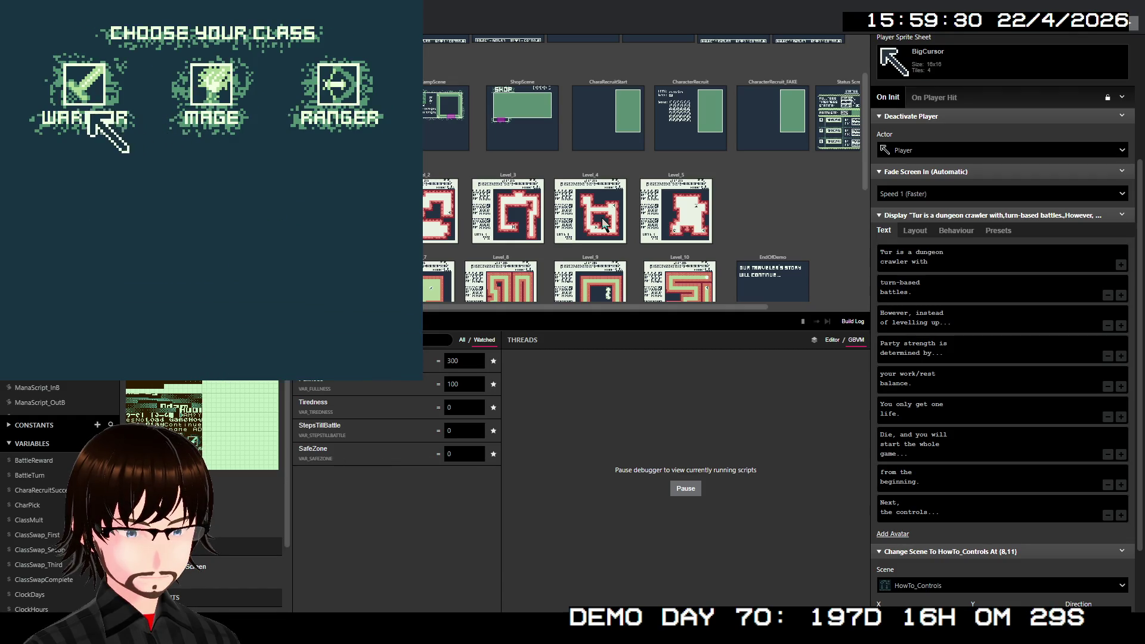
# - Advance the dialogue, choose a class, walk up the dungeon corridor, then close the game window
pyautogui.press('z')
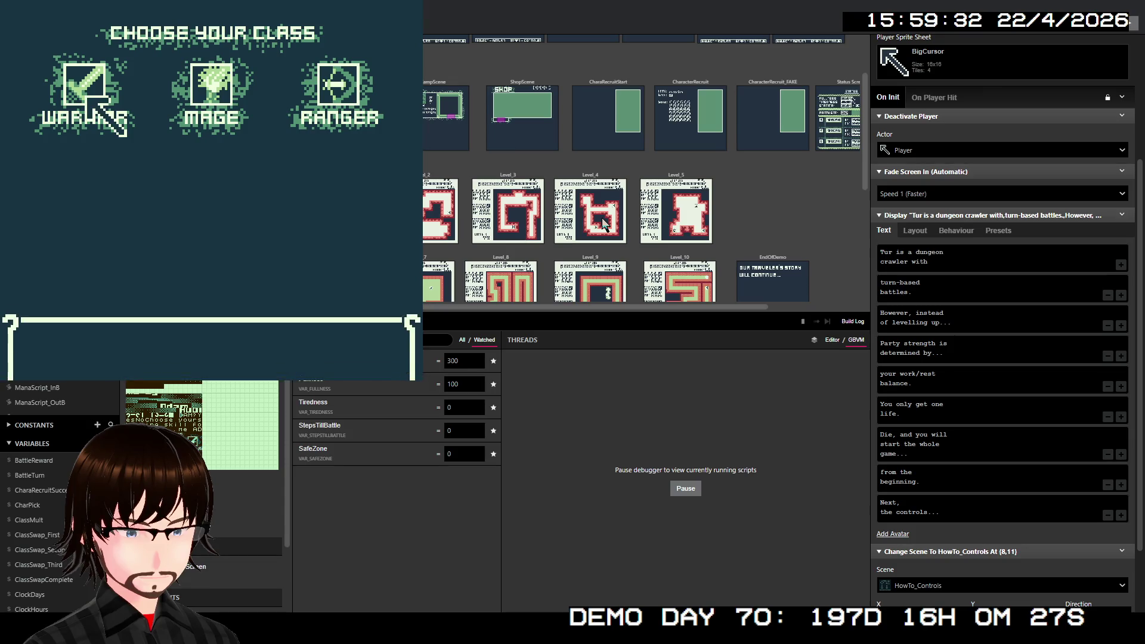
pyautogui.press('z')
pyautogui.press('z')
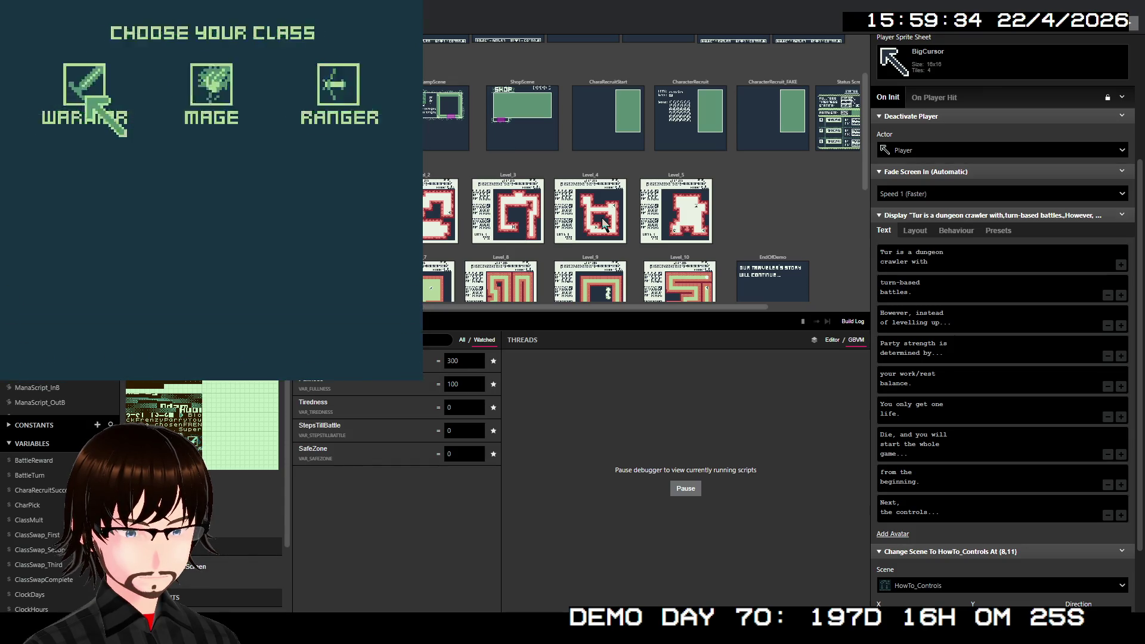
pyautogui.press('z')
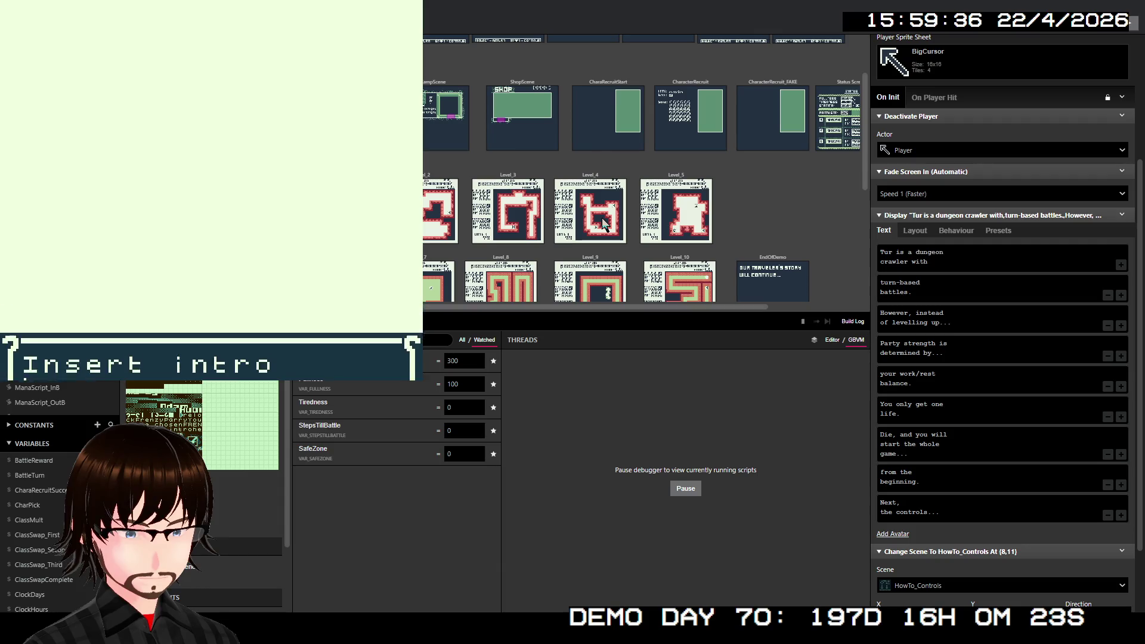
pyautogui.press('Up')
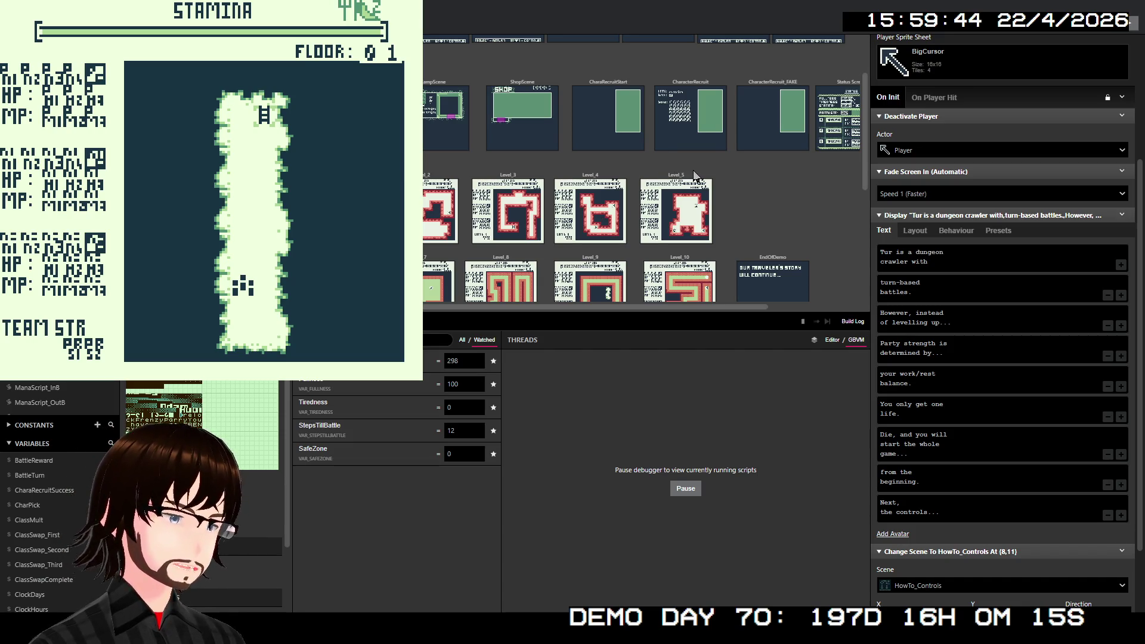
pyautogui.hotkey('alt', 'F4')
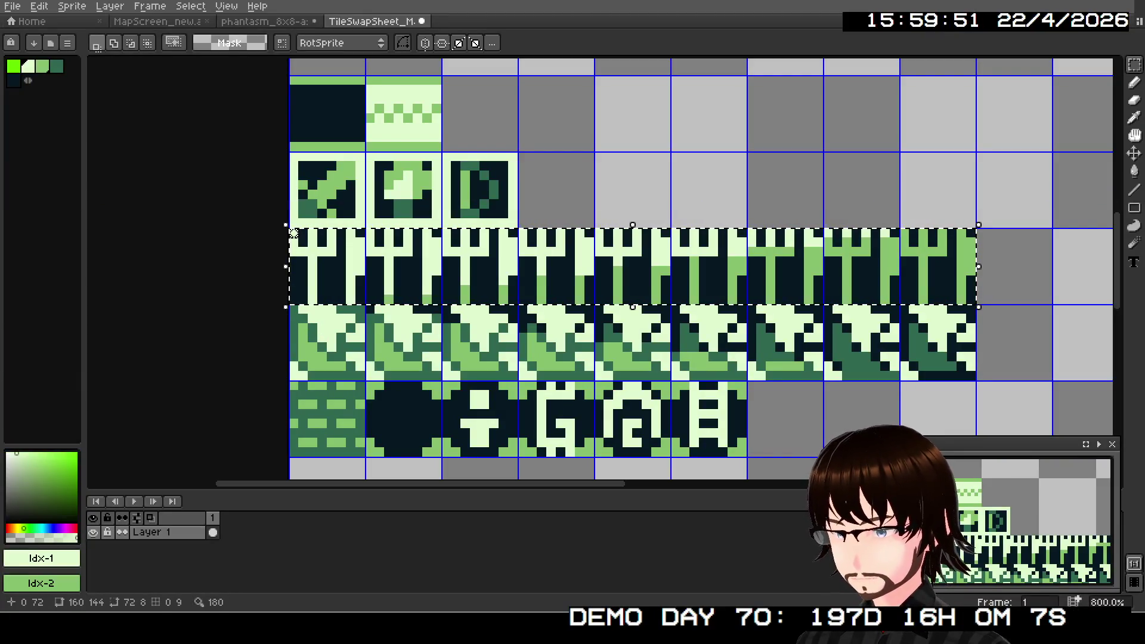
# - Select the slope tile row and replace its darkest Idx-4 with bright green Idx-0
pyautogui.moveTo(293, 308)
pyautogui.mouseDown()
pyautogui.moveTo(334, 340)
pyautogui.moveTo(969, 370)
pyautogui.moveTo(977, 380)
pyautogui.mouseUp()
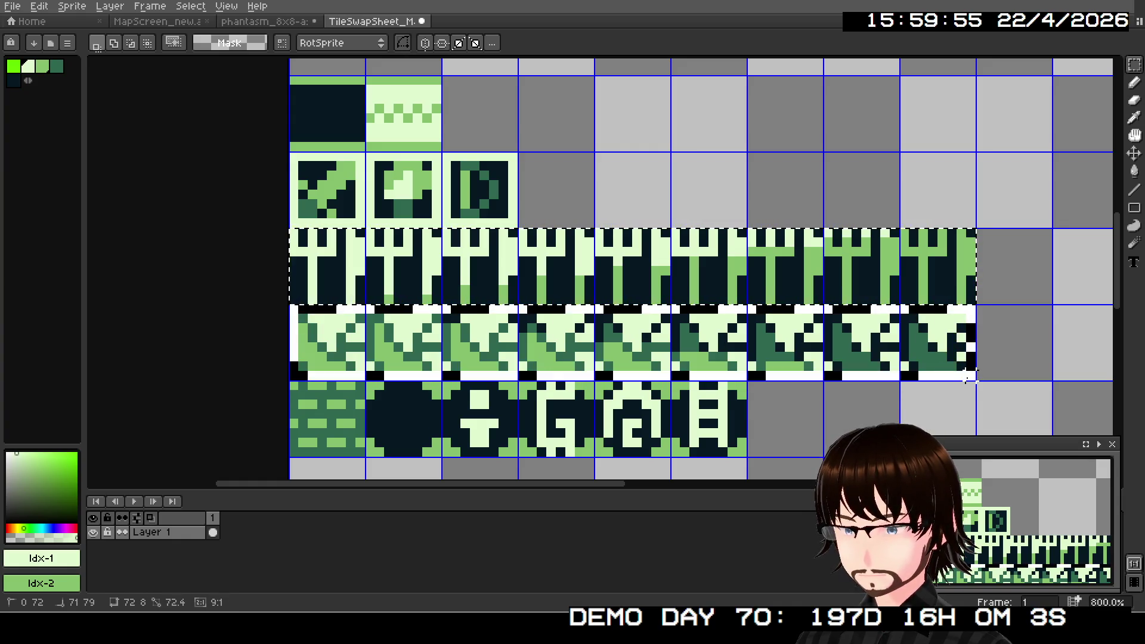
pyautogui.click(39, 6)
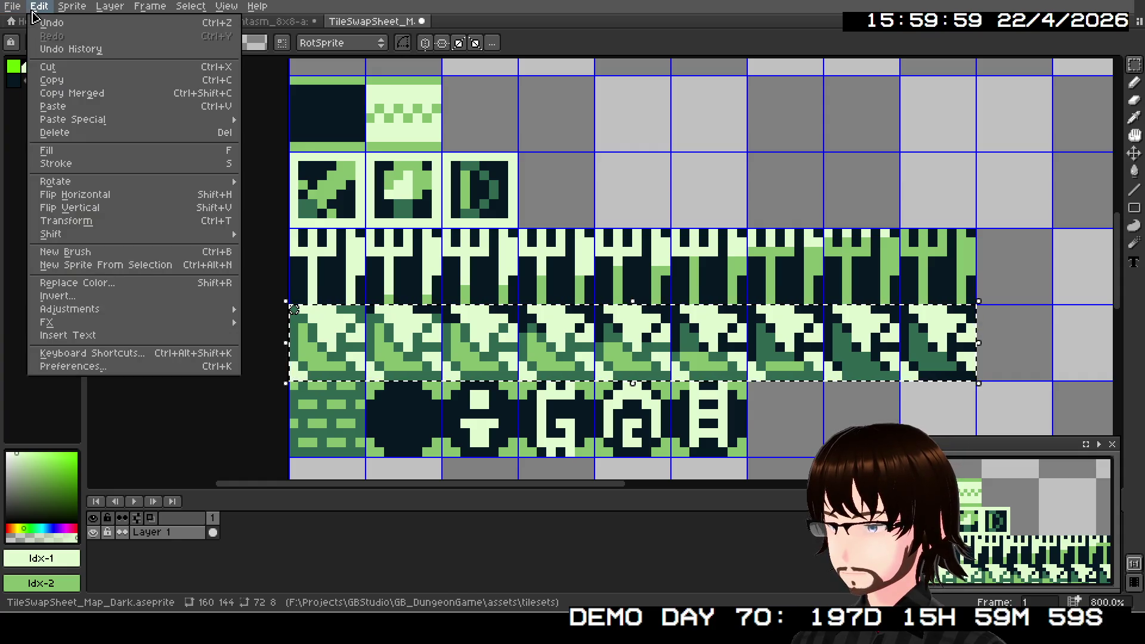
pyautogui.click(108, 281)
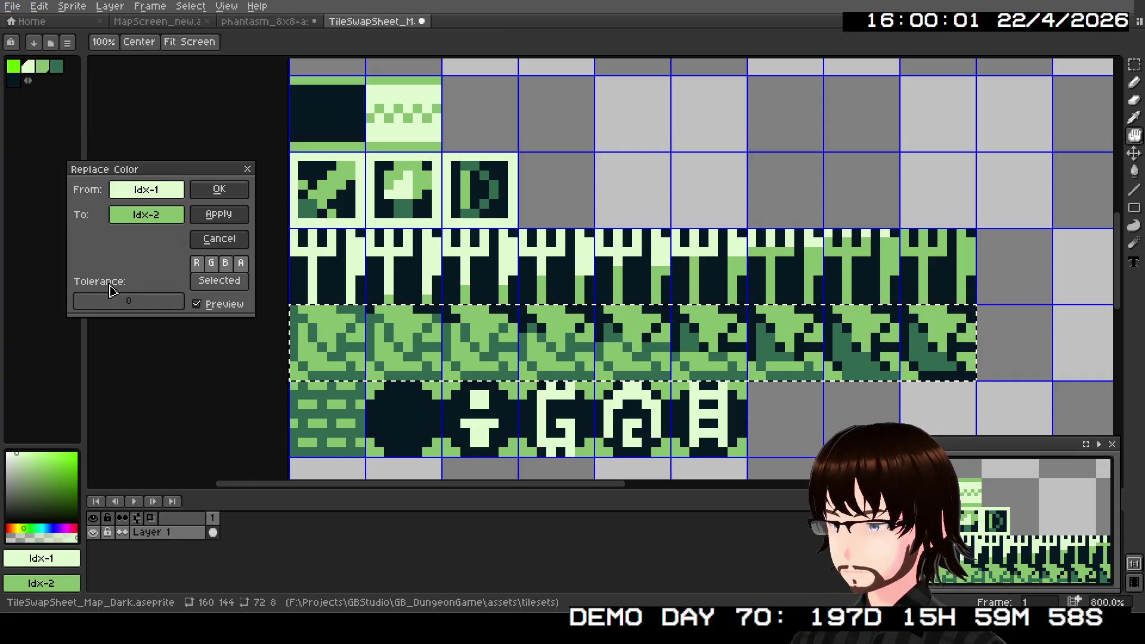
pyautogui.click(146, 189)
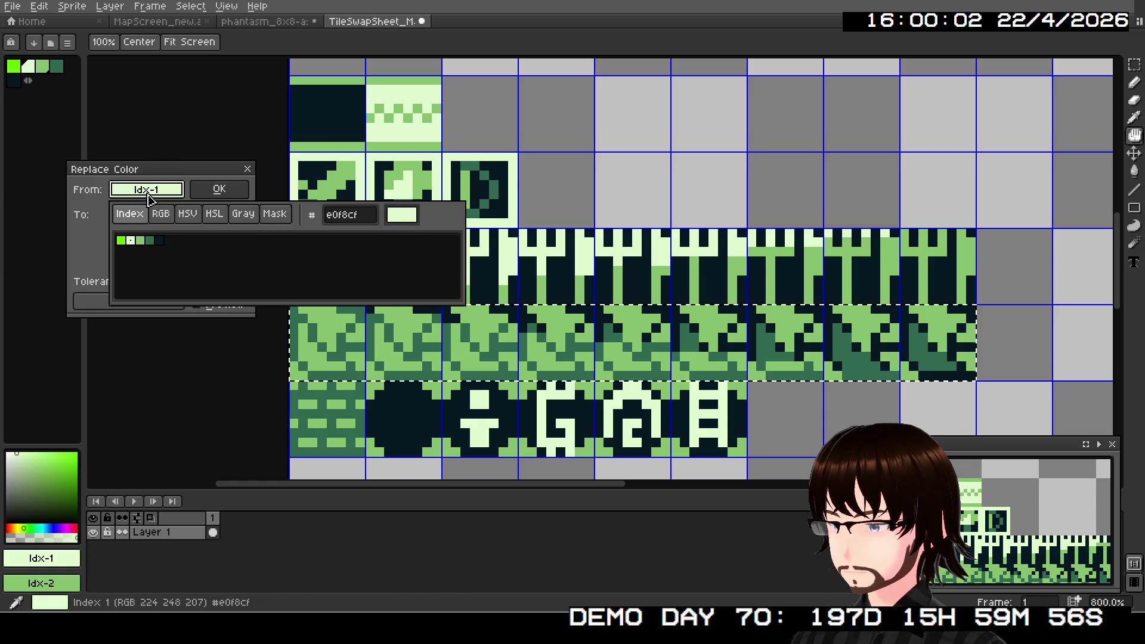
pyautogui.click(159, 241)
pyautogui.click(146, 214)
pyautogui.click(119, 267)
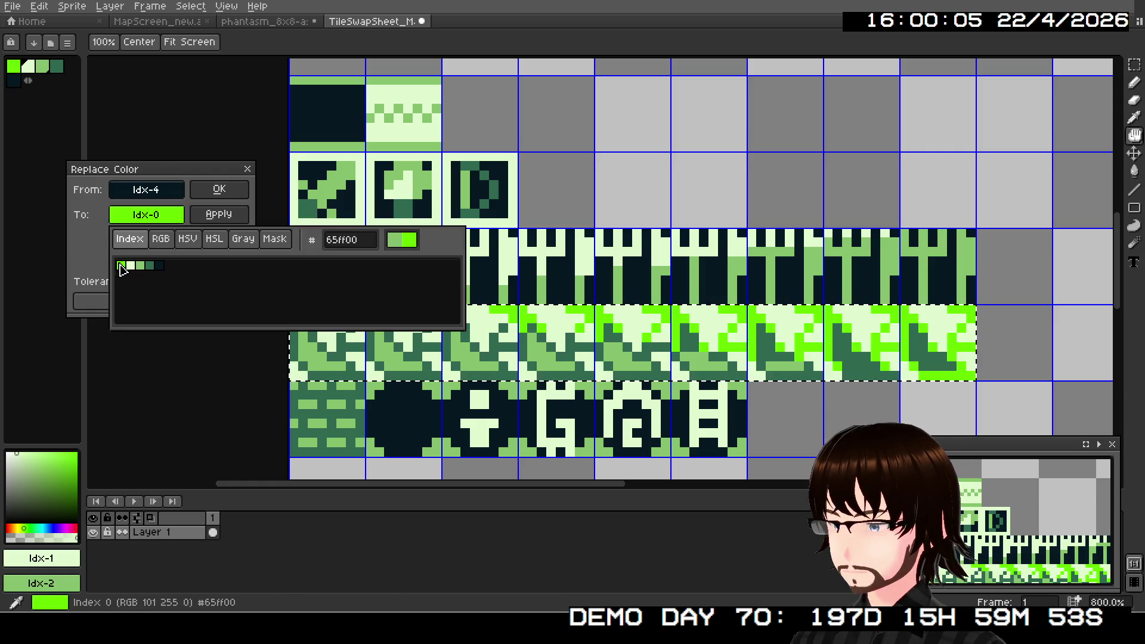
pyautogui.click(102, 268)
pyautogui.click(227, 197)
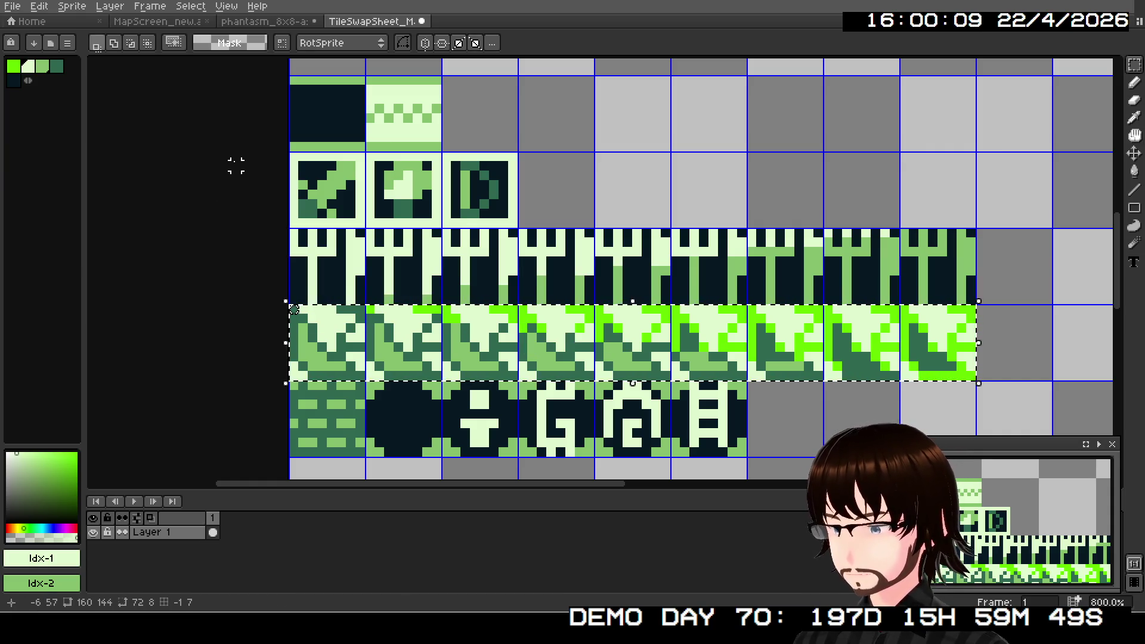
# - Preview replacing mid green Idx-2 with light Idx-1 on the row, then cancel it
pyautogui.click(40, 6)
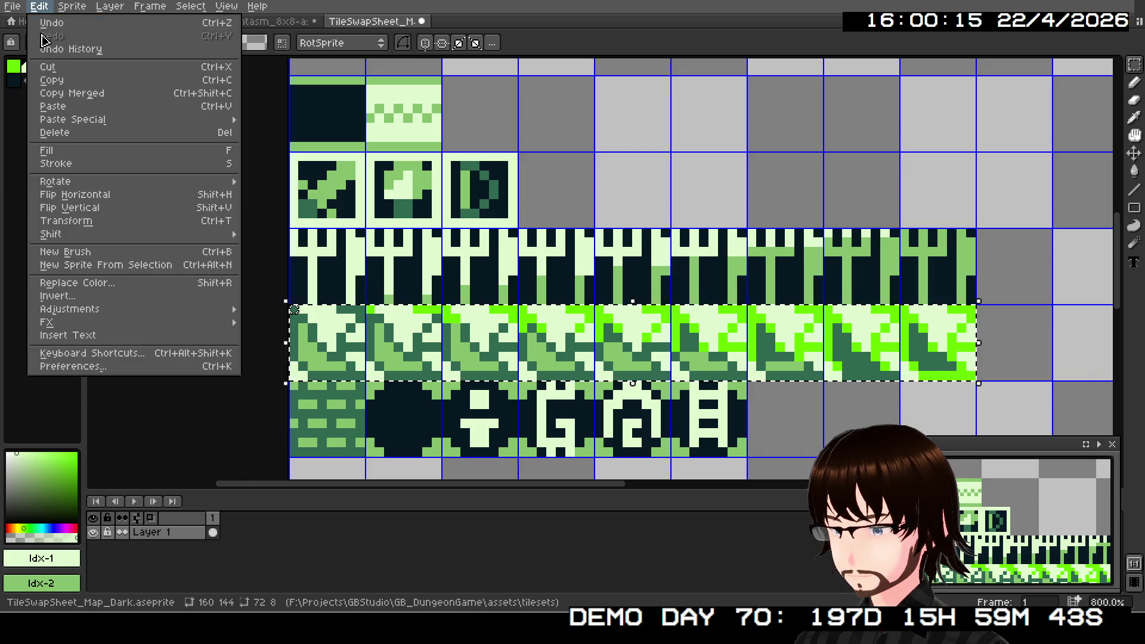
pyautogui.click(90, 284)
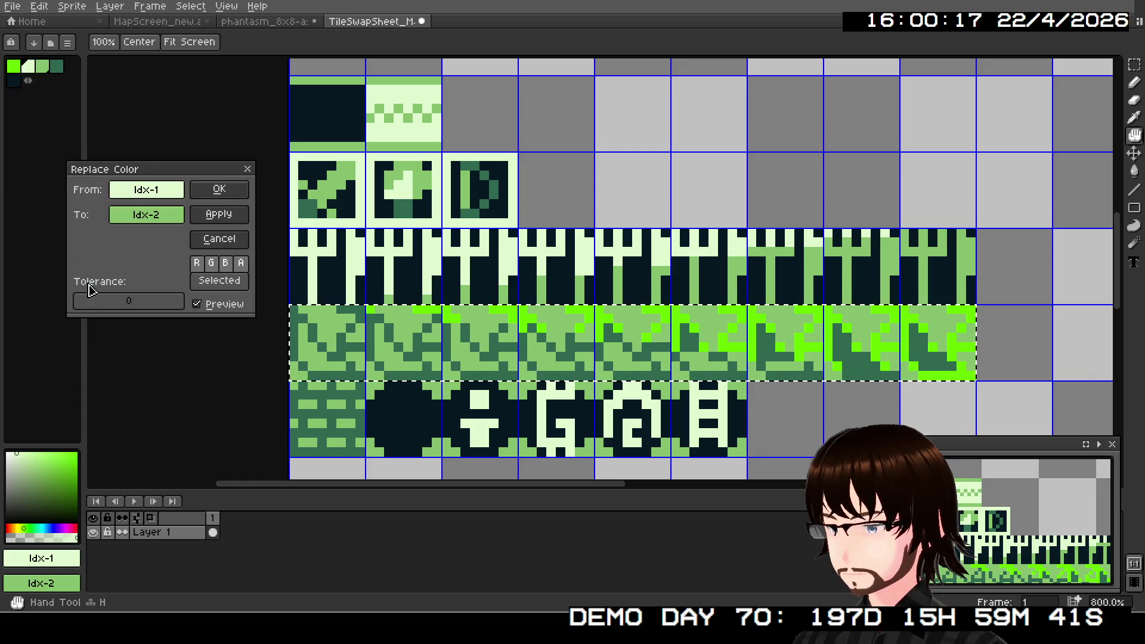
pyautogui.click(153, 190)
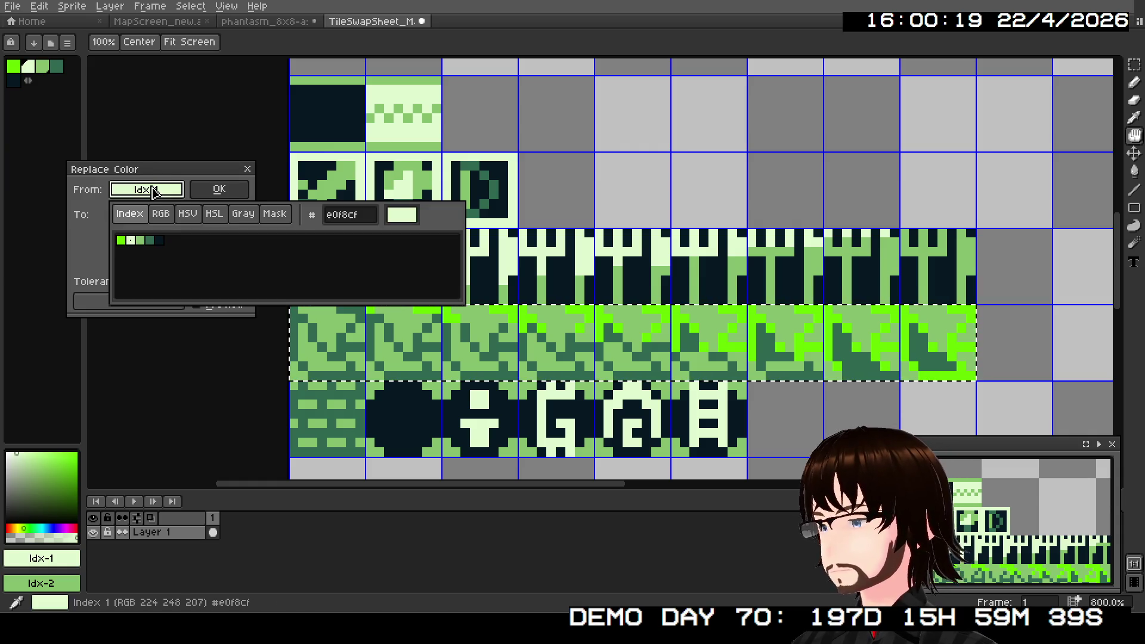
pyautogui.click(141, 241)
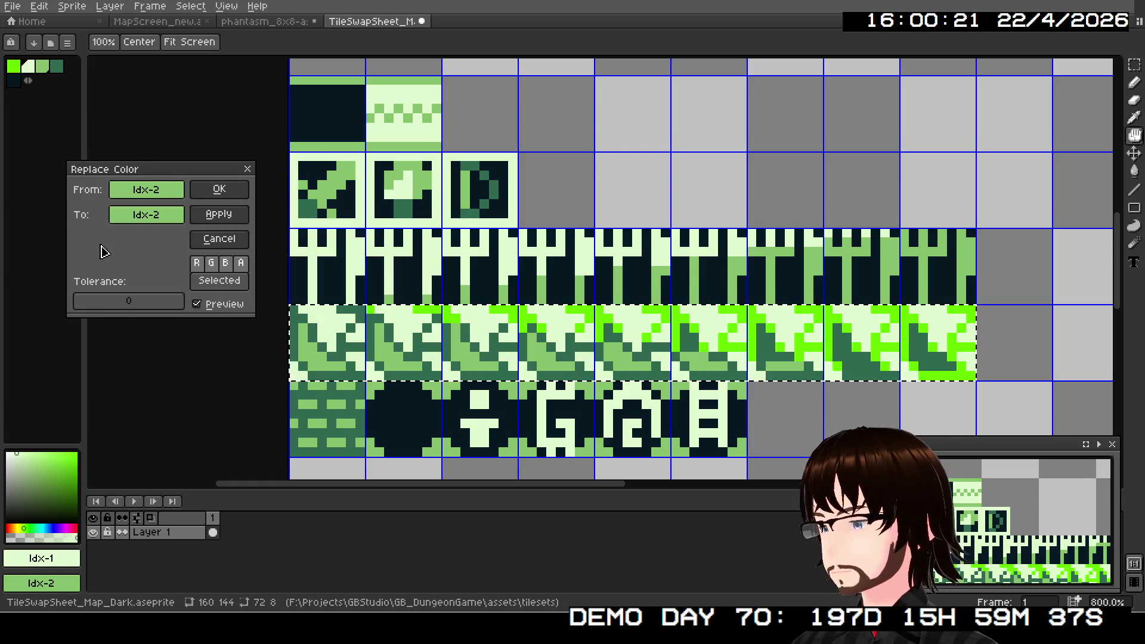
pyautogui.click(146, 215)
pyautogui.click(132, 266)
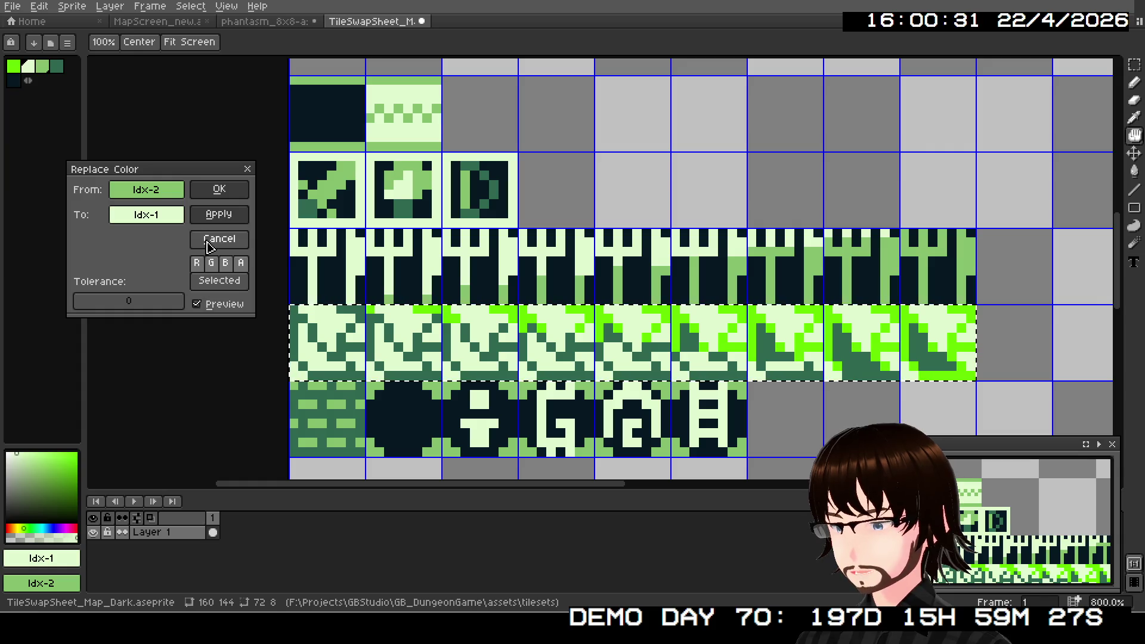
pyautogui.click(204, 242)
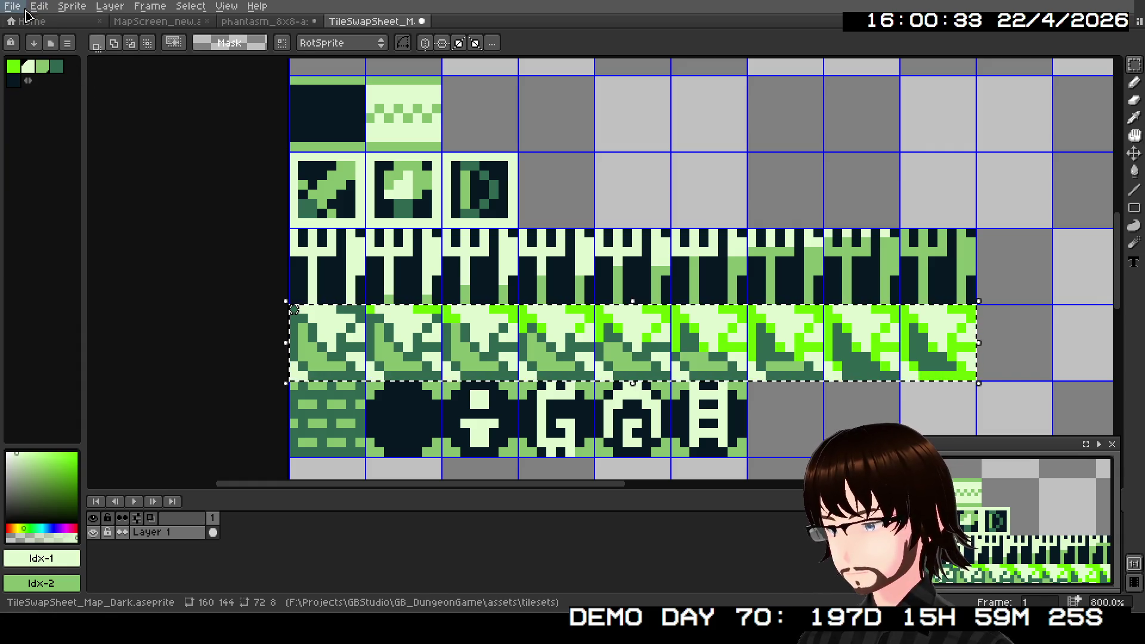
# - Replace a slope-row colour with the darkest colour Idx-4 using Replace Color
pyautogui.click(40, 7)
pyautogui.click(88, 287)
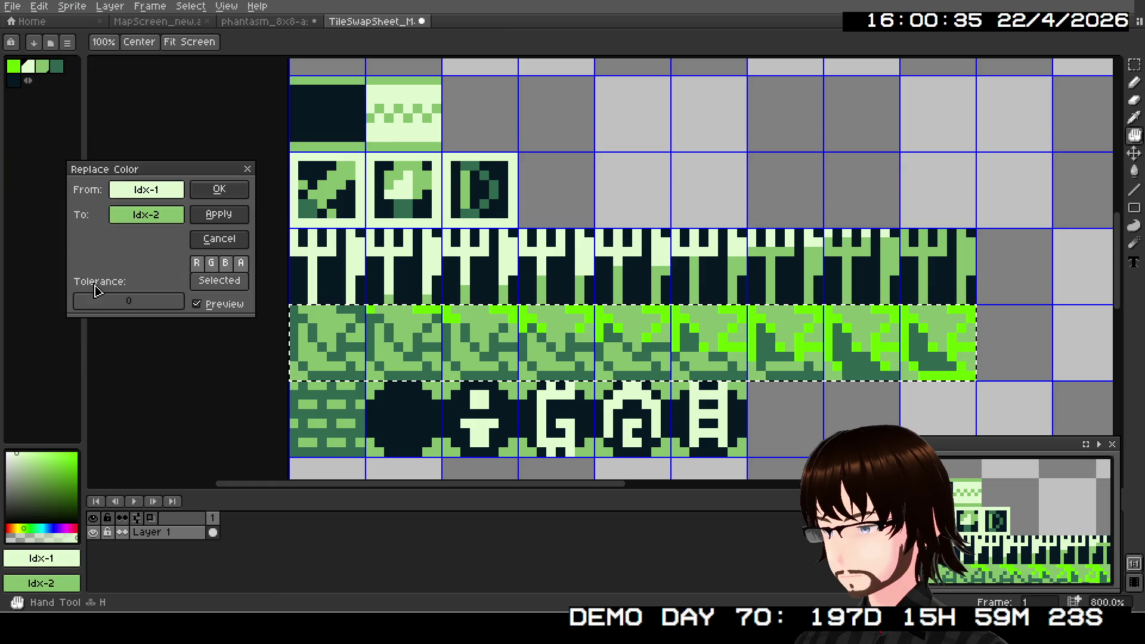
pyautogui.click(145, 196)
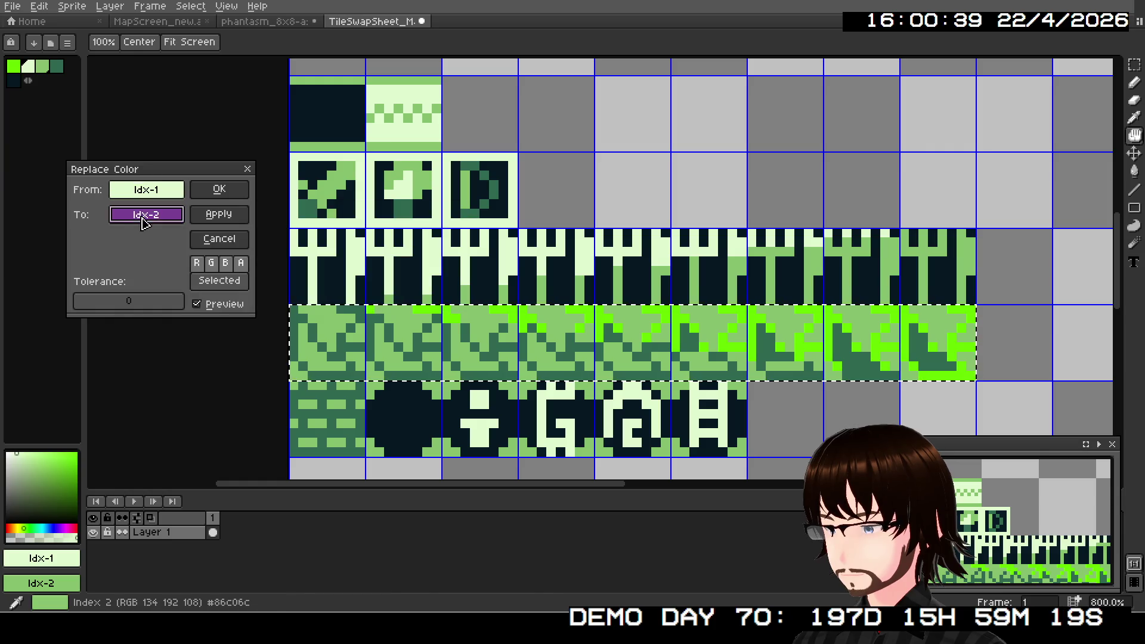
pyautogui.click(146, 215)
pyautogui.click(156, 268)
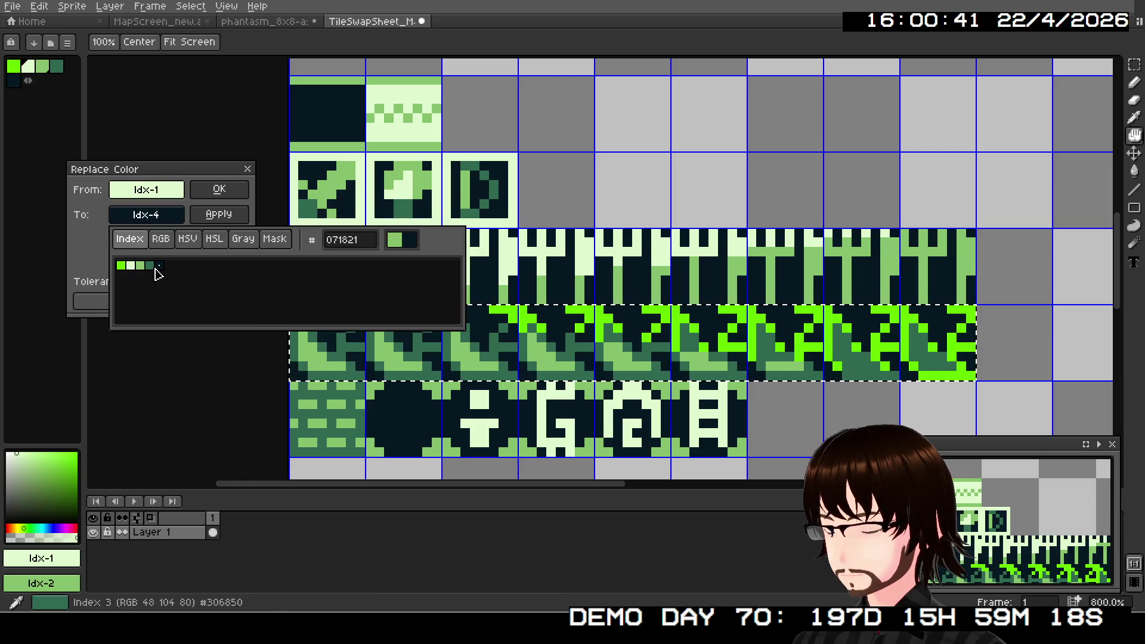
pyautogui.click(102, 269)
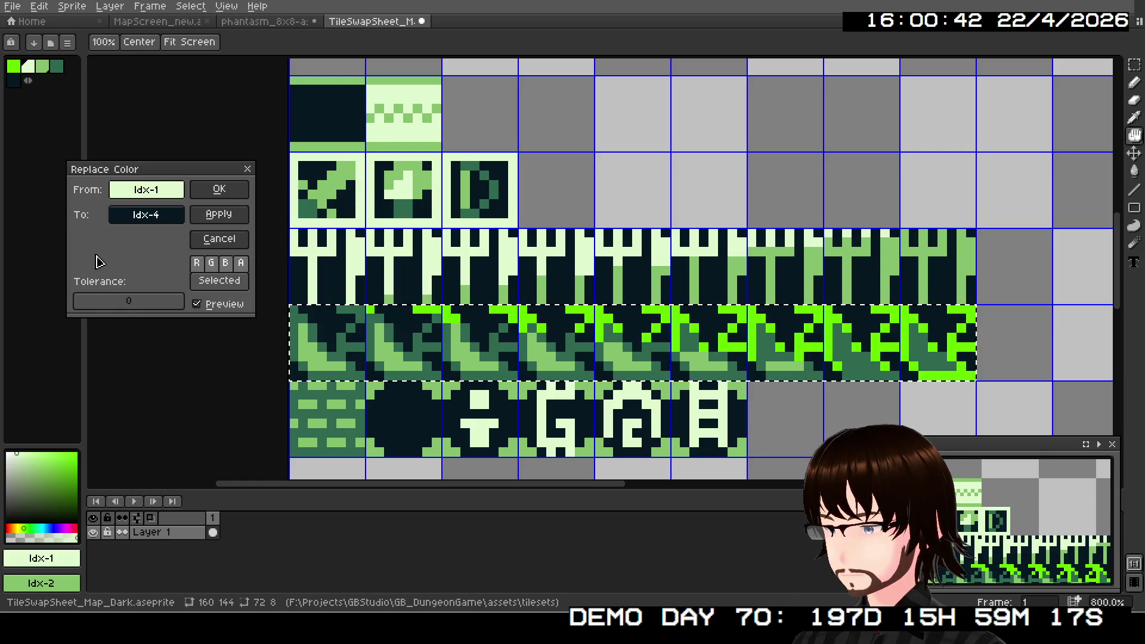
pyautogui.click(215, 191)
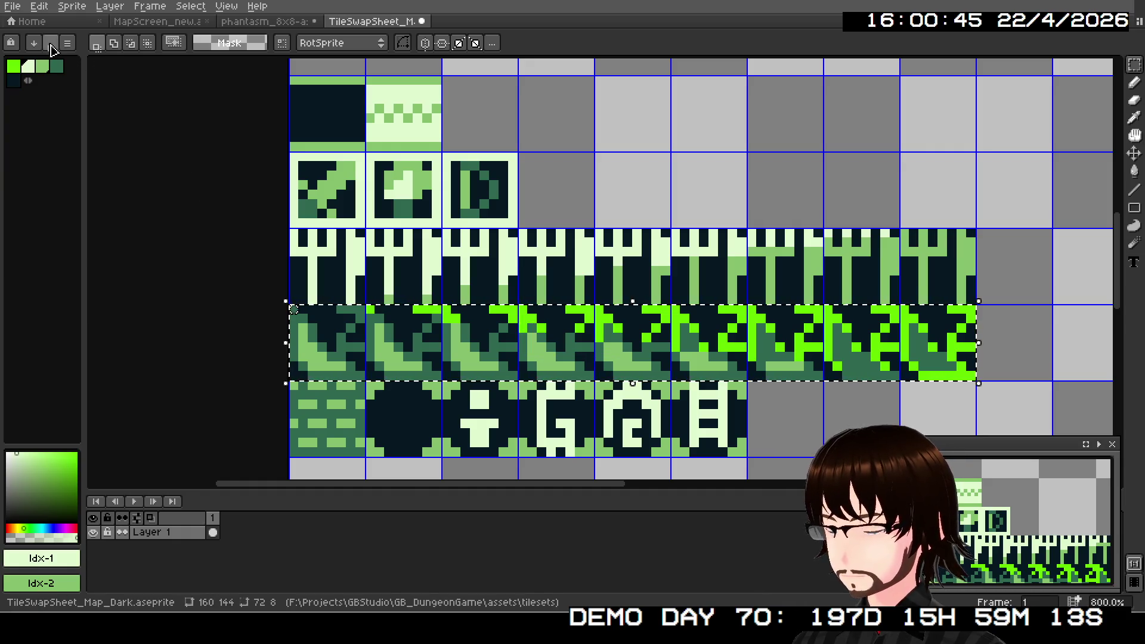
# - Start another Replace Color with Idx-3 as the source, then cancel it
pyautogui.click(39, 6)
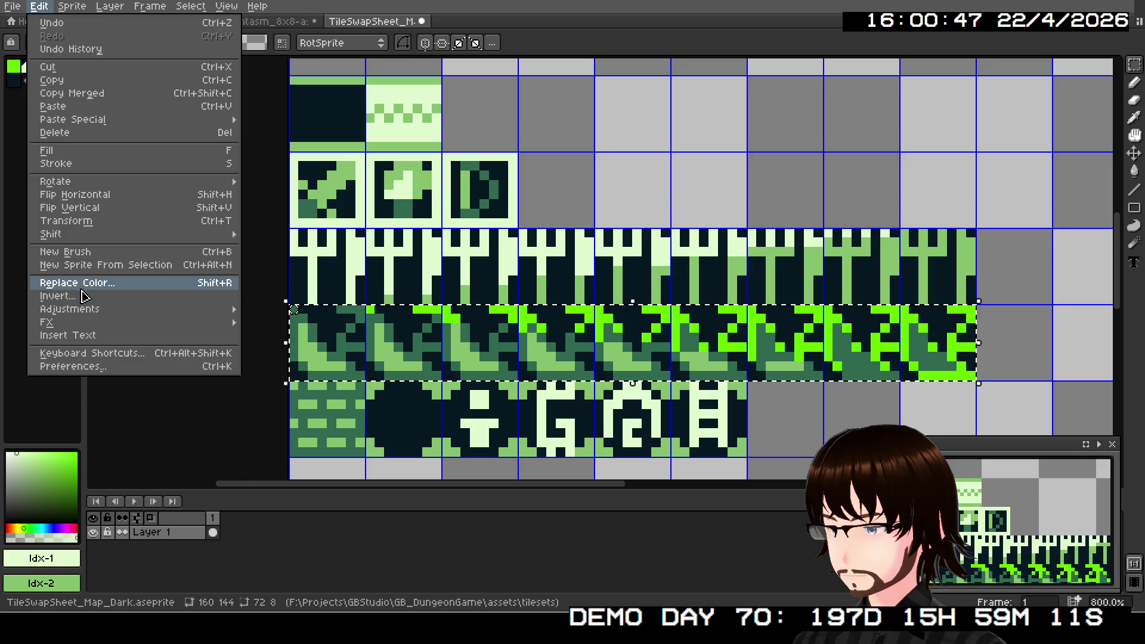
pyautogui.click(82, 289)
pyautogui.click(146, 214)
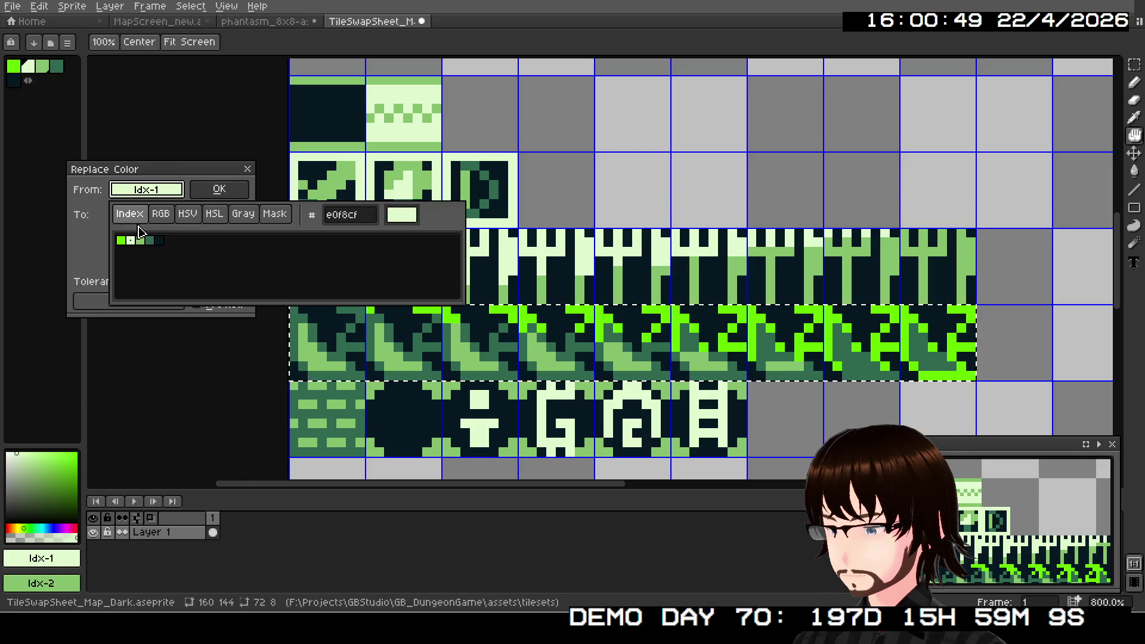
pyautogui.click(154, 247)
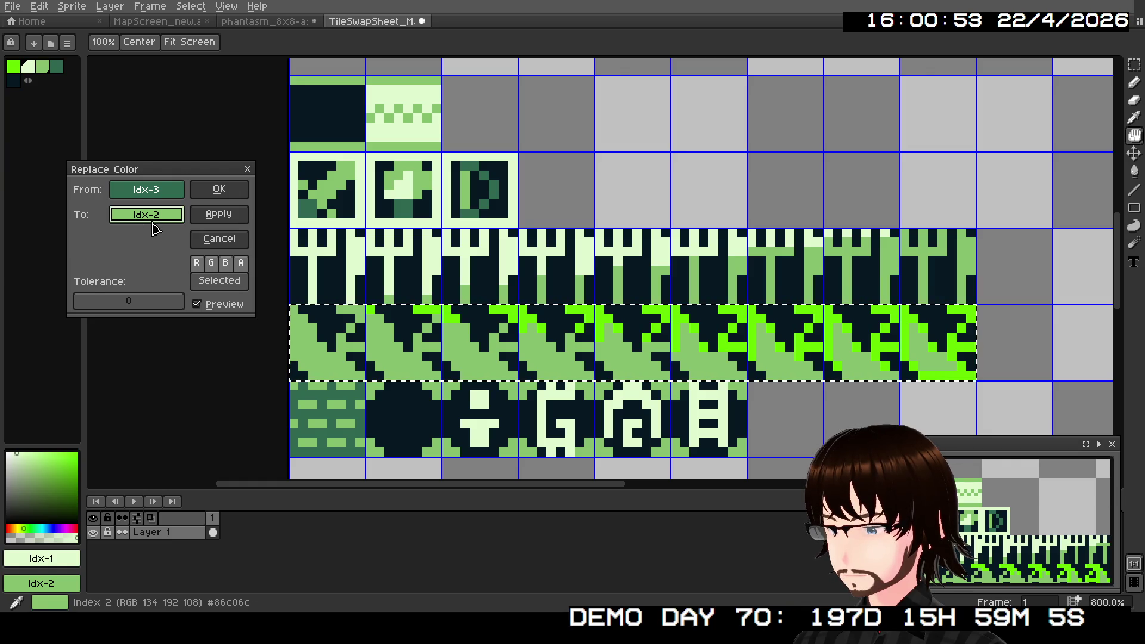
pyautogui.press('Escape')
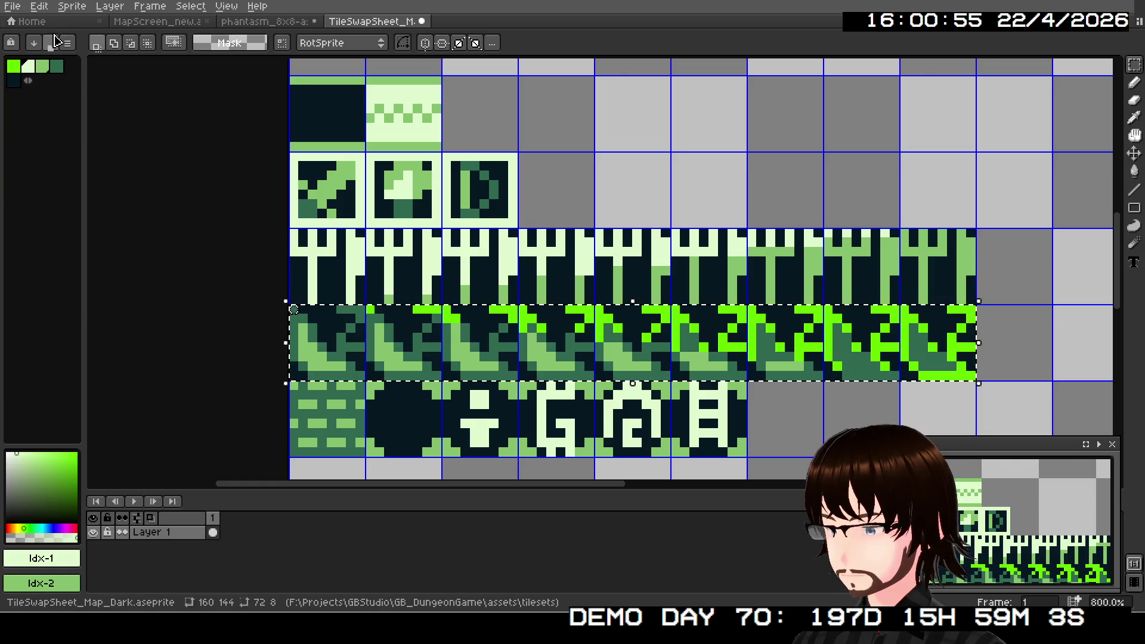
# - Set up Replace Color from dark green Idx-3 to light Idx-1
pyautogui.click(41, 8)
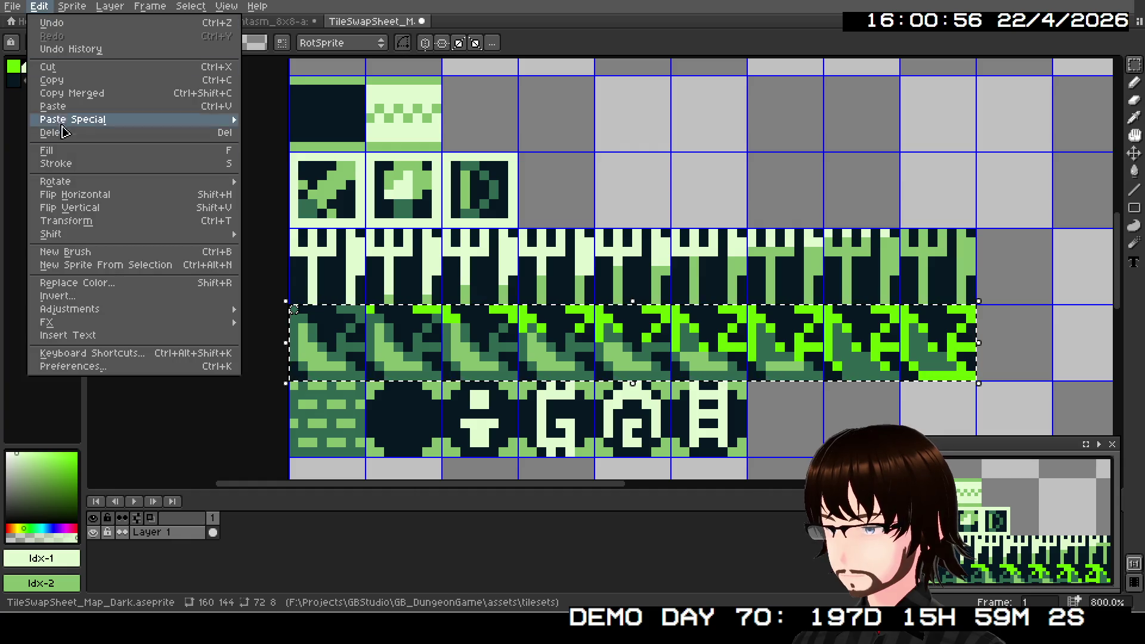
pyautogui.click(90, 283)
pyautogui.click(147, 215)
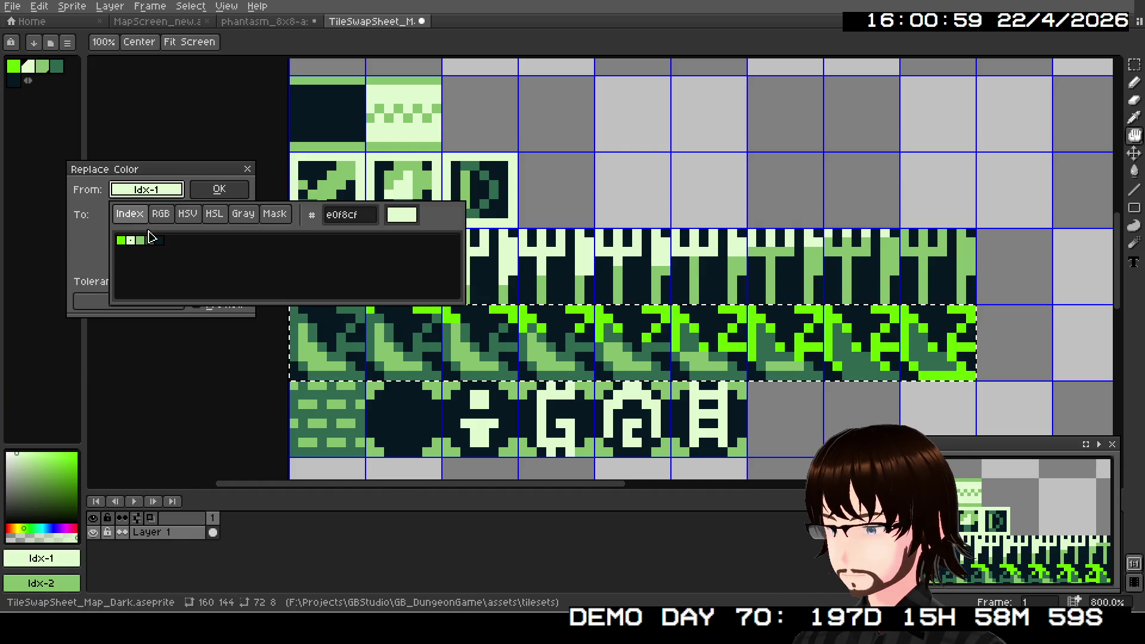
pyautogui.click(149, 241)
pyautogui.click(146, 214)
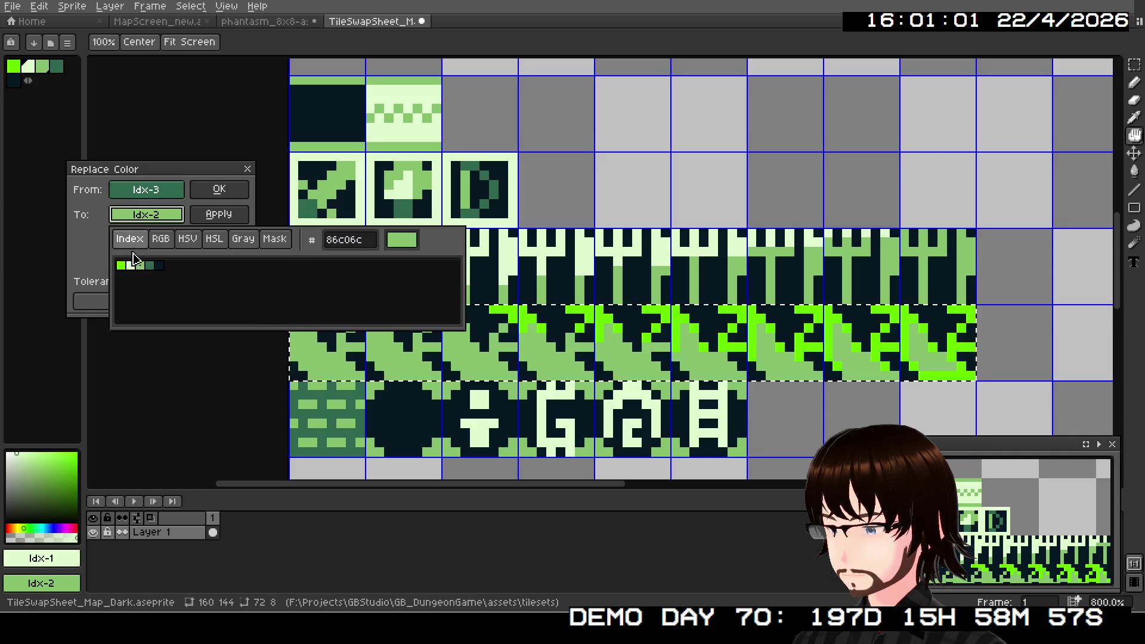
pyautogui.click(131, 266)
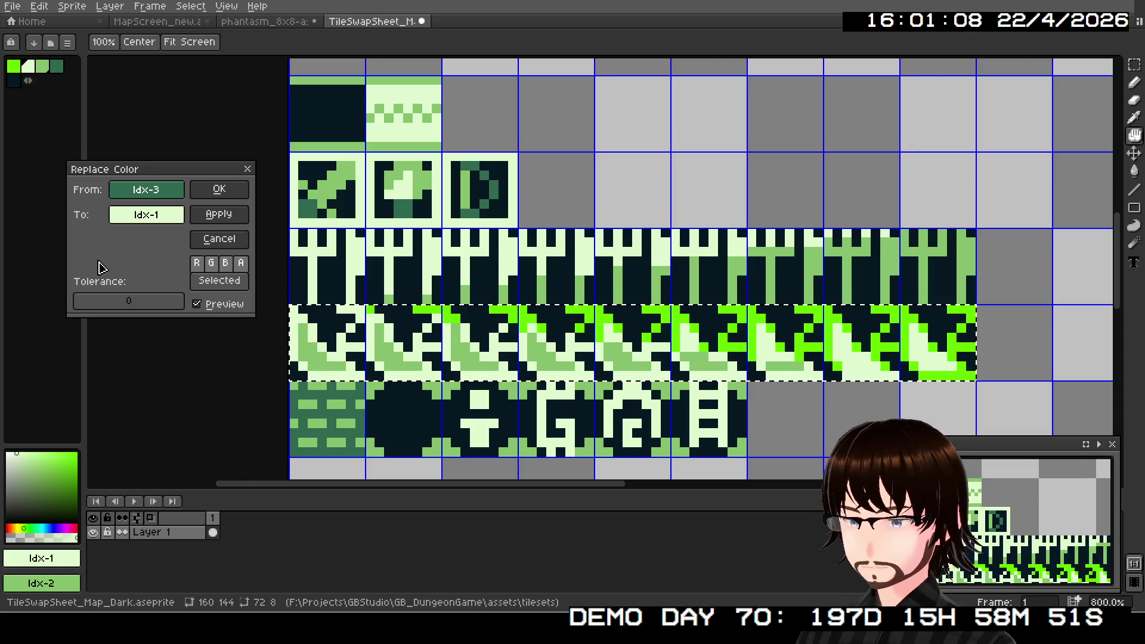
# - Compare Idx-2, Idx-3 and Idx-1 as replacements, then apply Idx-3 to lightest green Idx-1
pyautogui.click(138, 219)
pyautogui.click(141, 267)
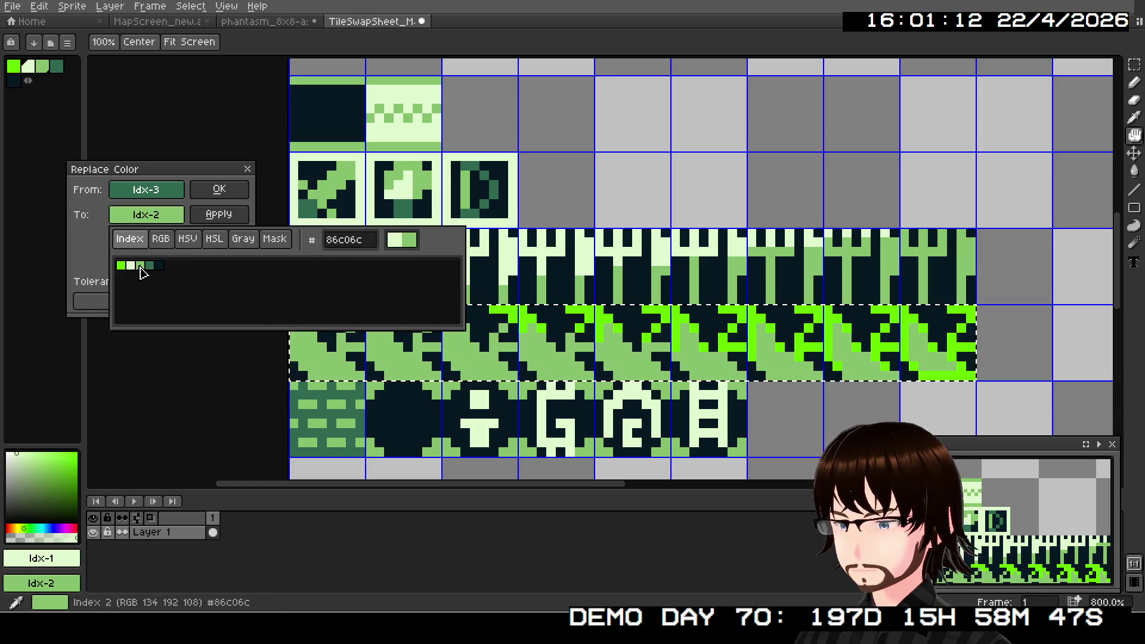
pyautogui.click(131, 269)
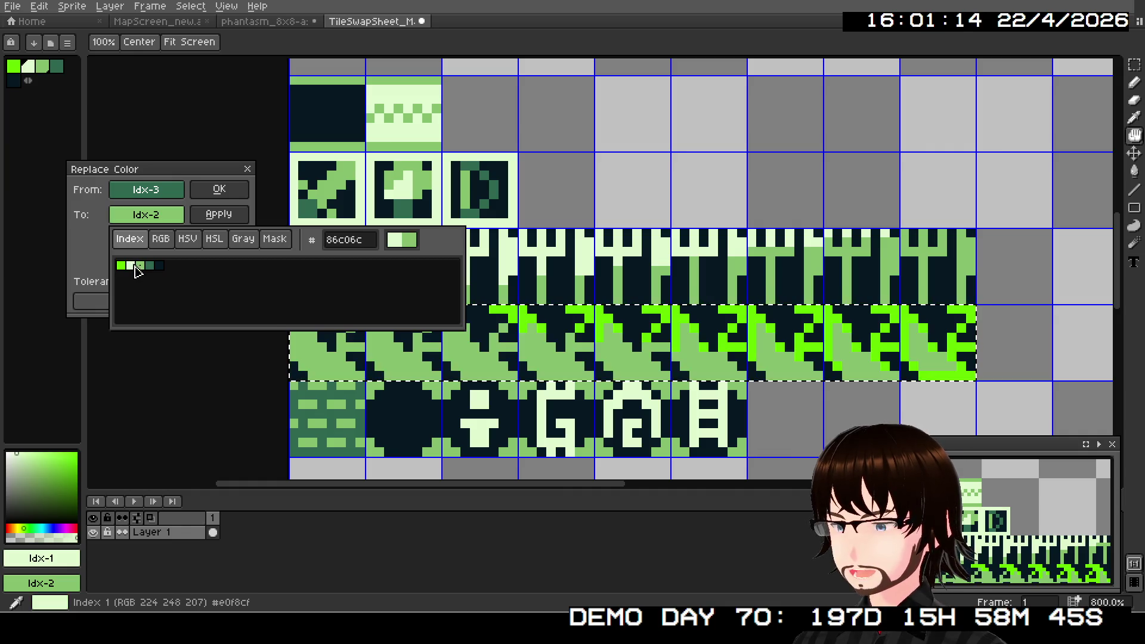
pyautogui.click(141, 266)
pyautogui.click(132, 270)
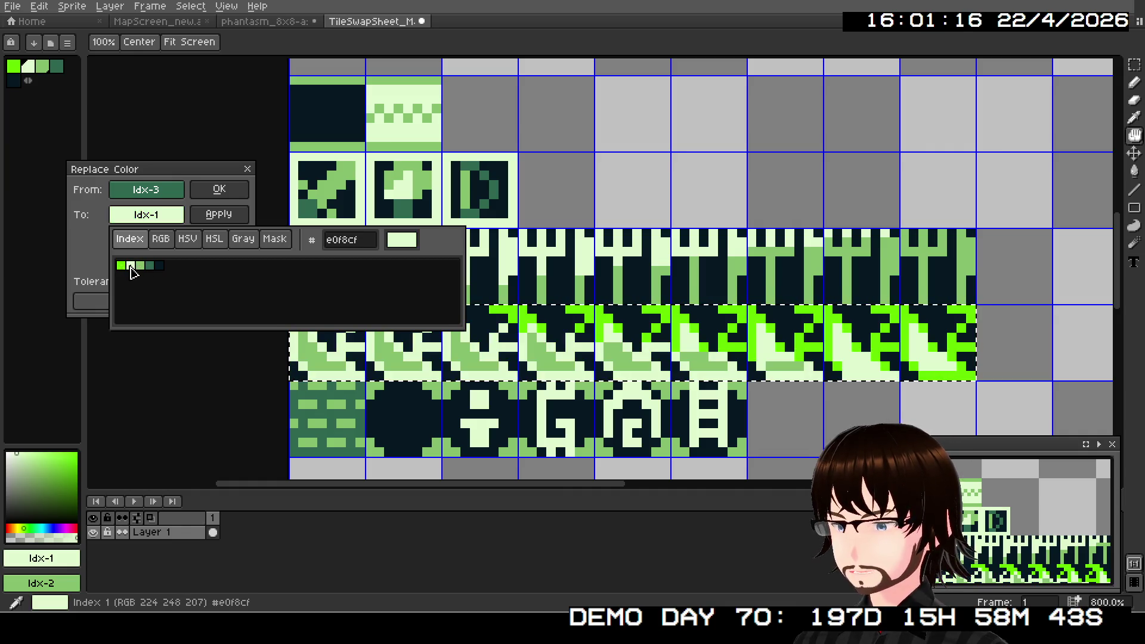
pyautogui.click(140, 266)
pyautogui.click(149, 267)
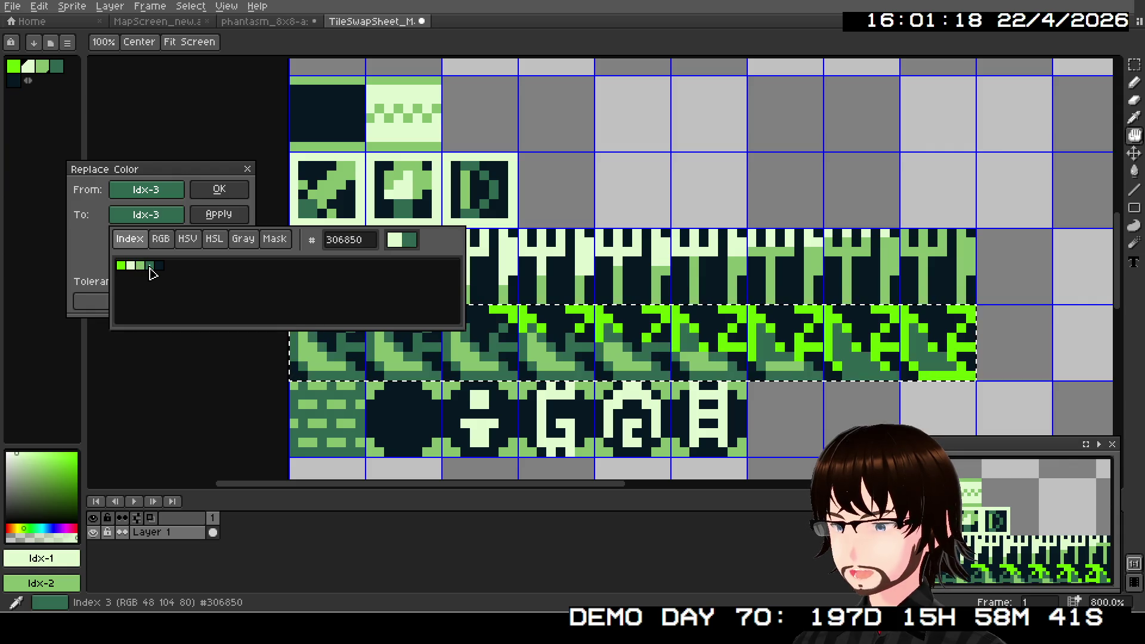
pyautogui.click(159, 273)
pyautogui.click(151, 266)
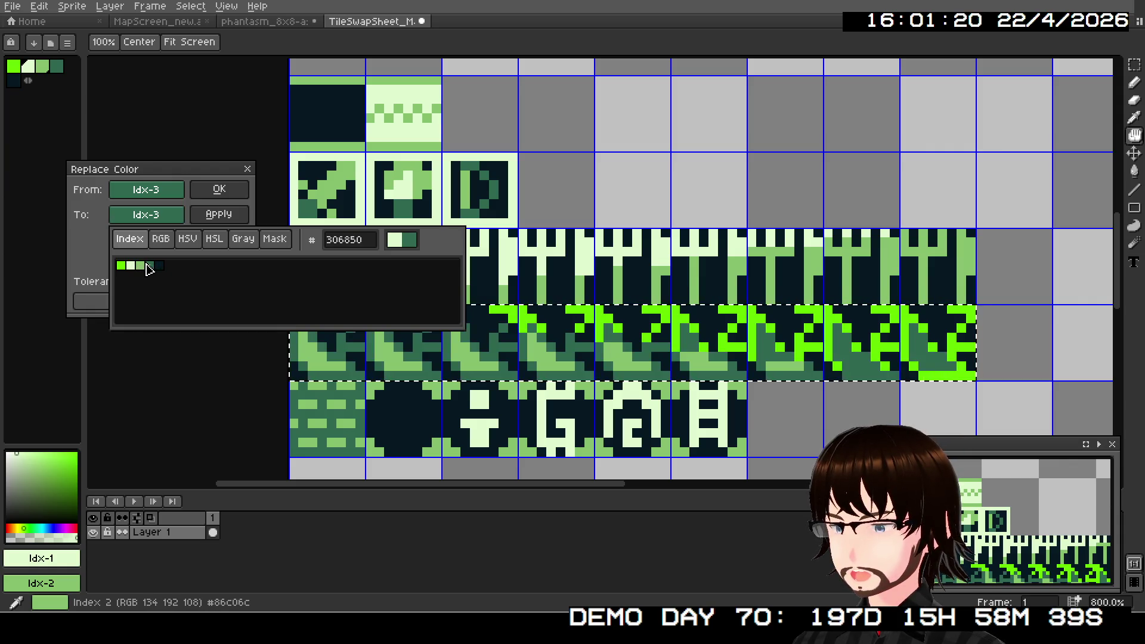
pyautogui.click(148, 269)
pyautogui.click(131, 267)
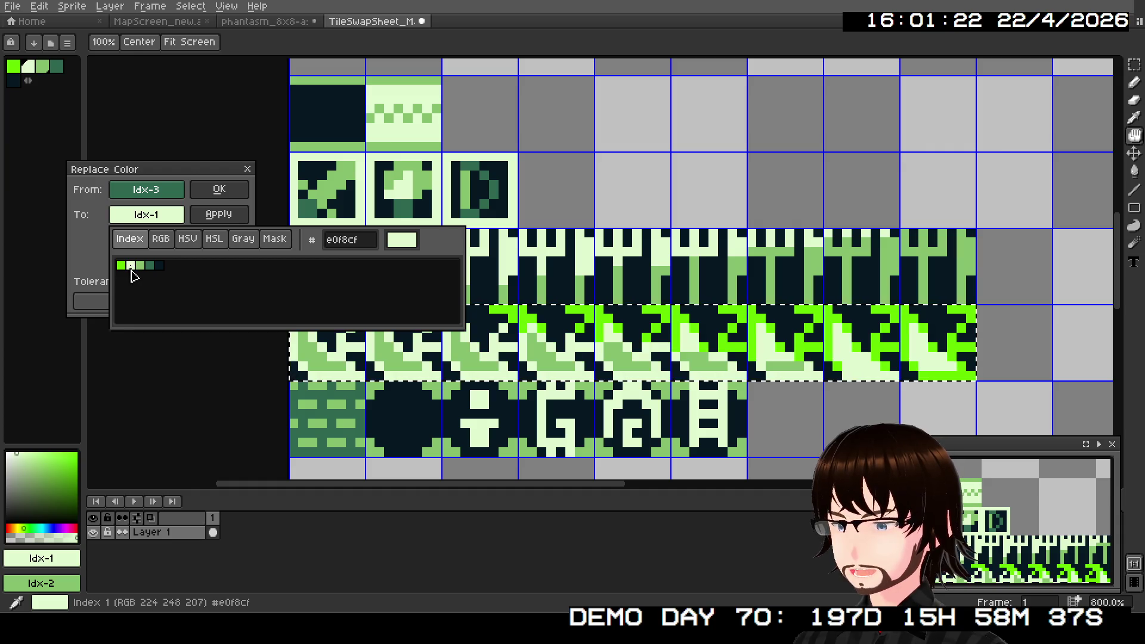
pyautogui.click(140, 268)
pyautogui.click(132, 267)
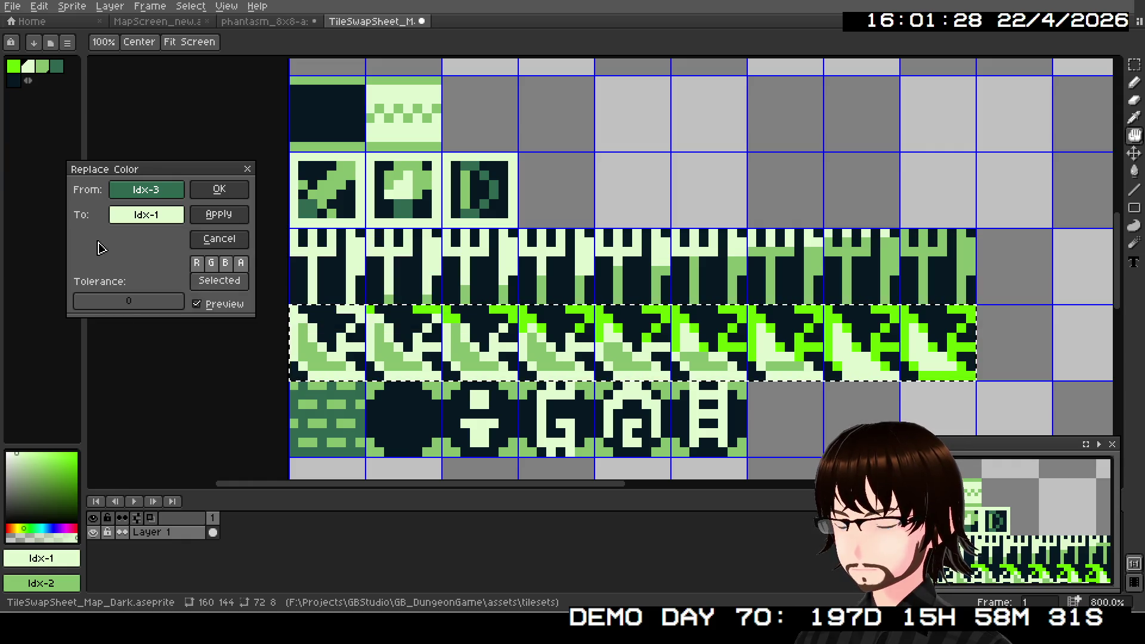
pyautogui.click(221, 196)
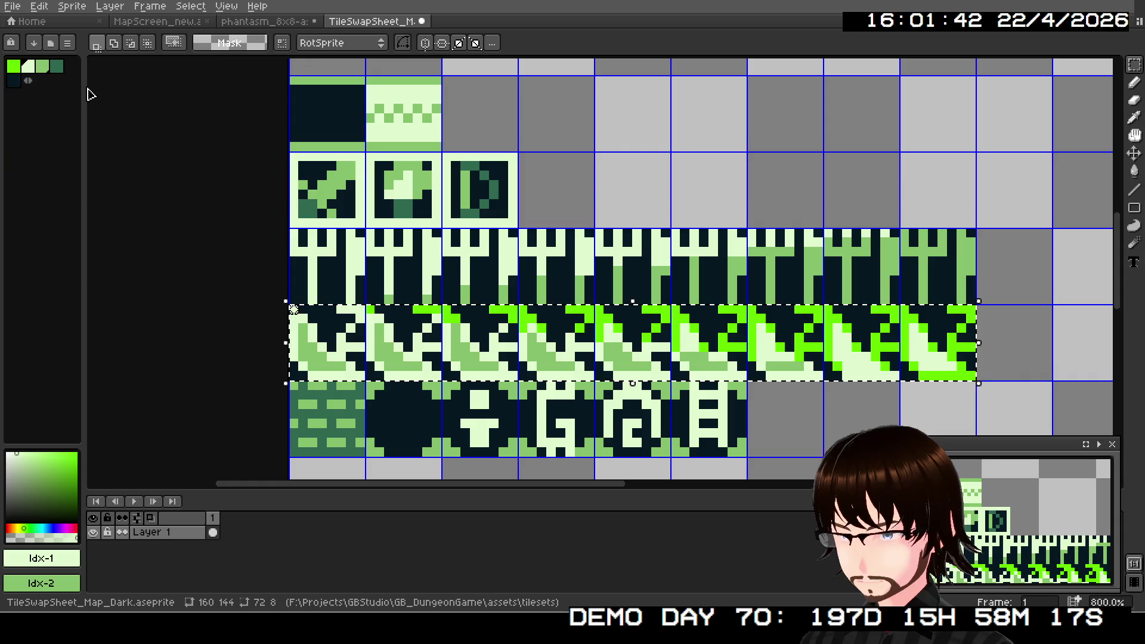
# - Undo the last recolour, then replace mid green Idx-2 with lightest green Idx-1
pyautogui.hotkey('ctrl', 'z')
pyautogui.click(39, 6)
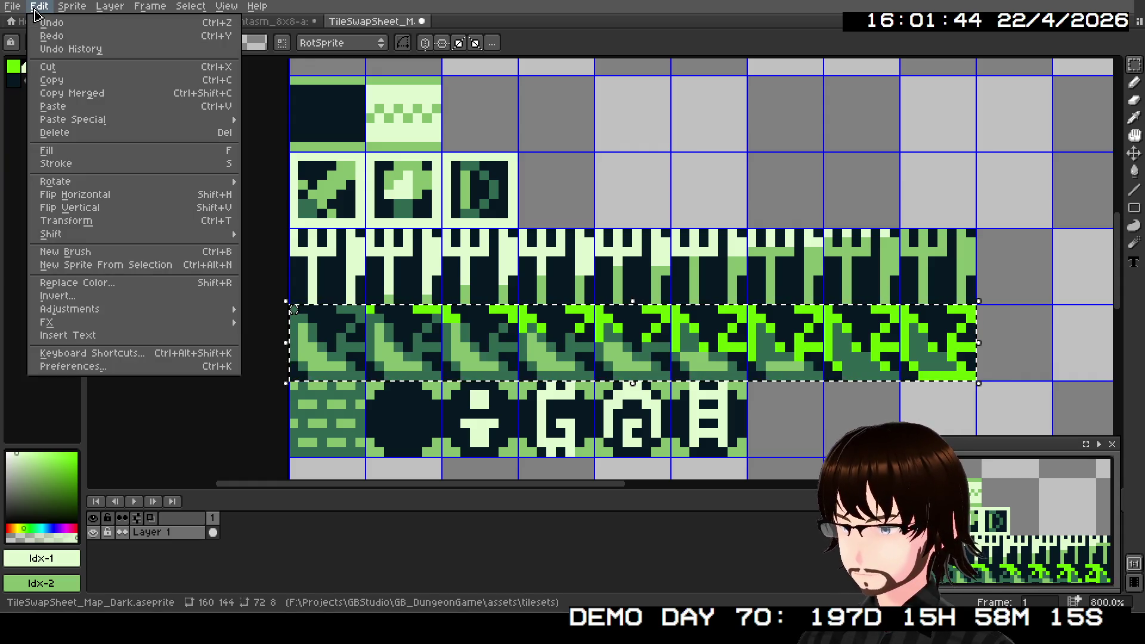
pyautogui.click(94, 286)
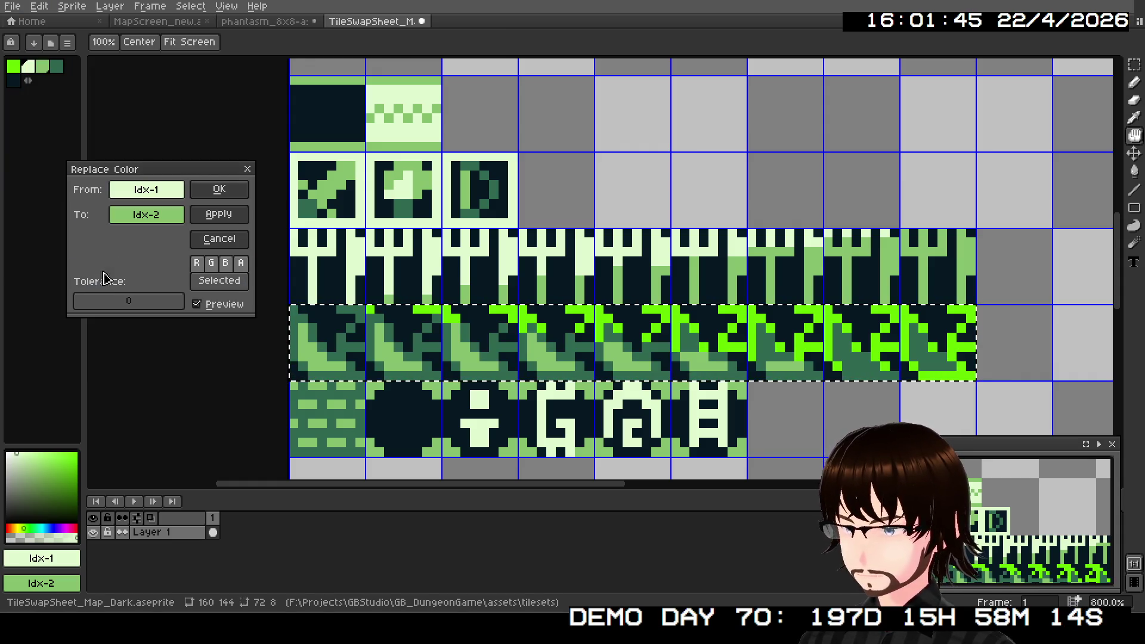
pyautogui.click(149, 215)
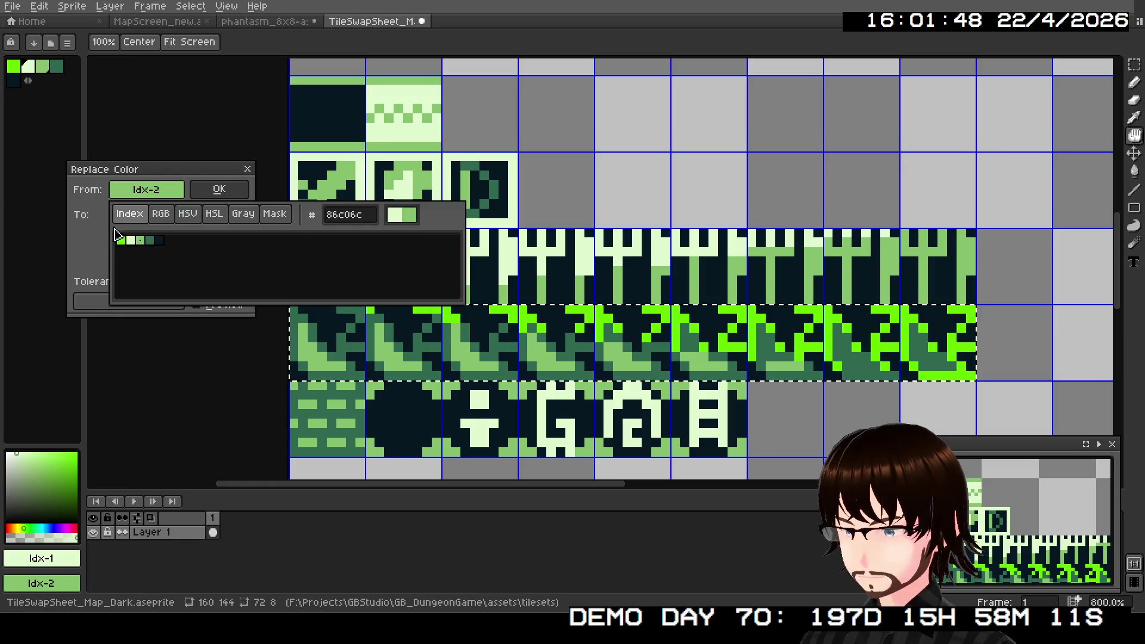
pyautogui.click(141, 241)
pyautogui.click(139, 219)
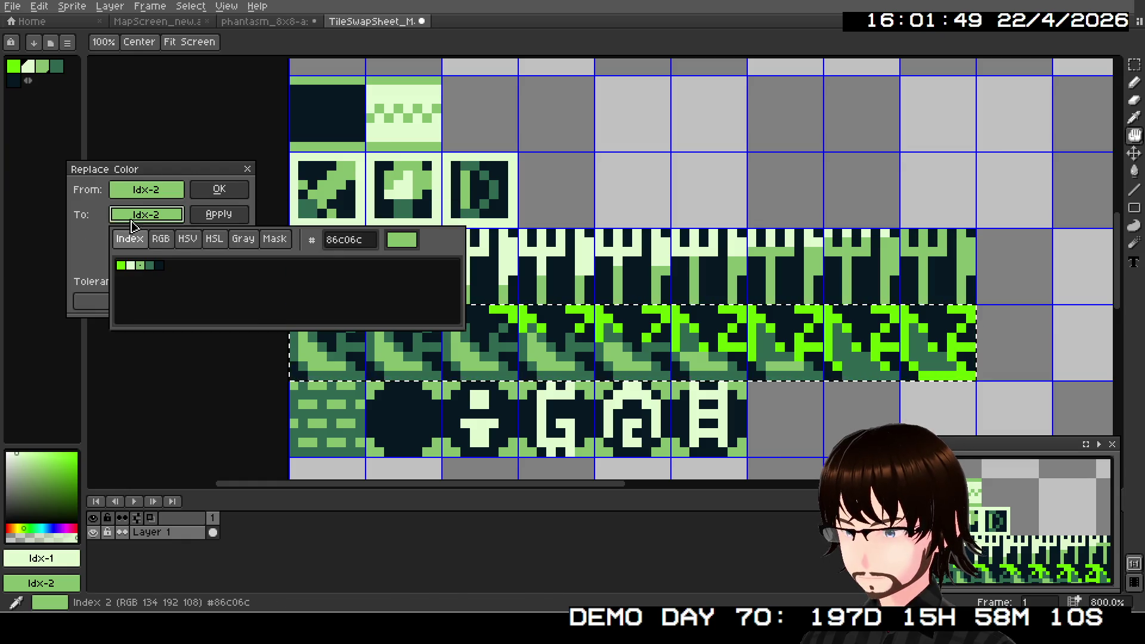
pyautogui.click(126, 263)
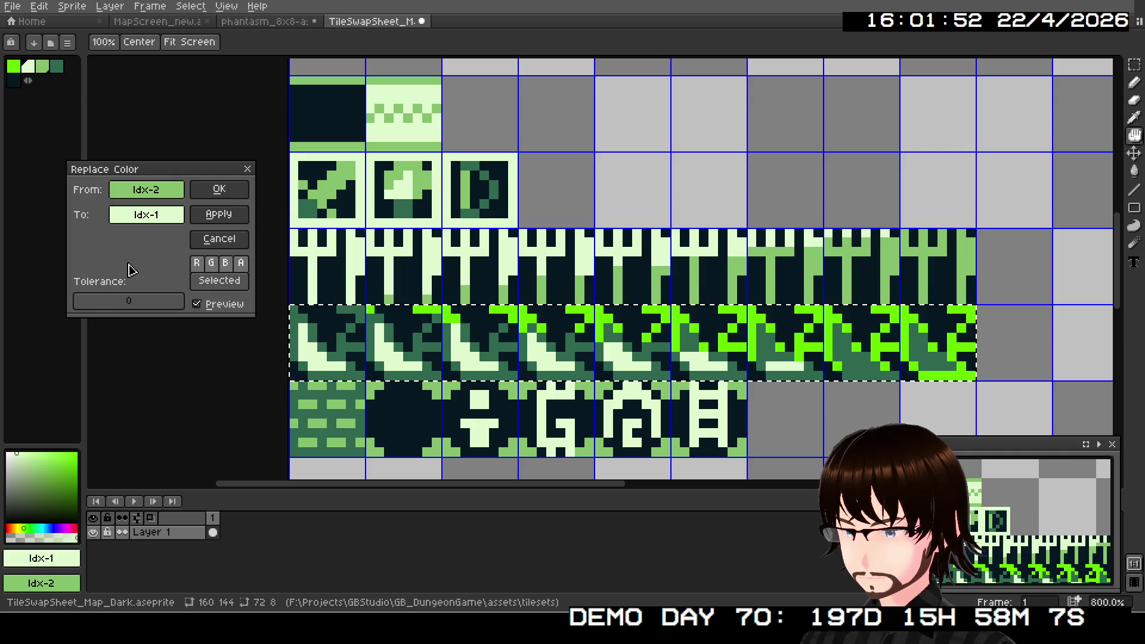
pyautogui.click(218, 190)
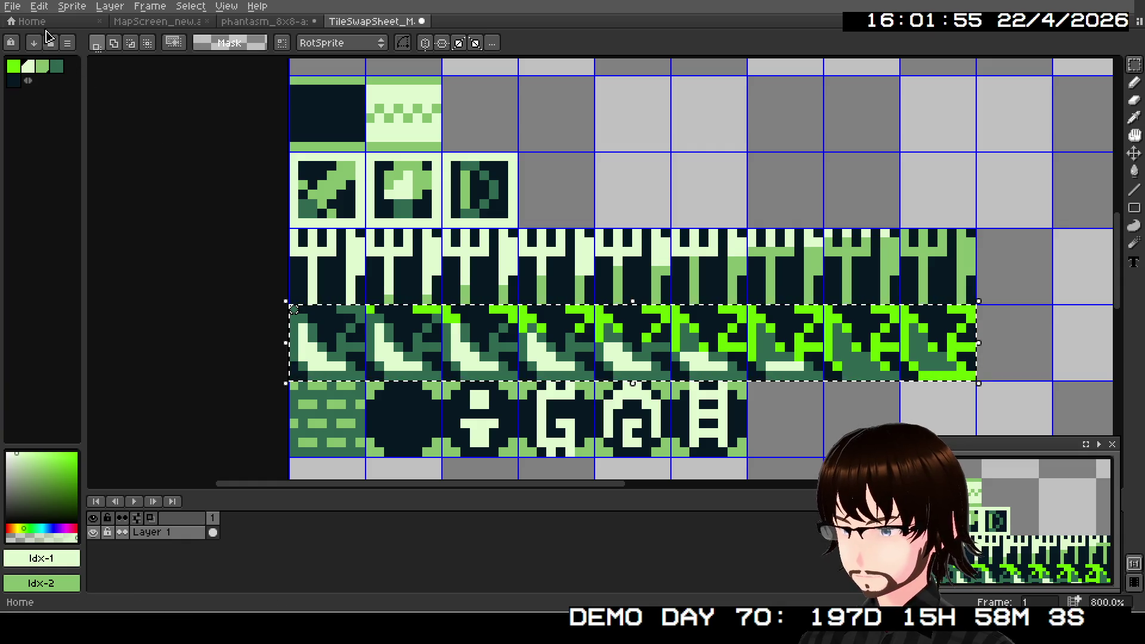
# - Replace dark green Idx-3 with mid green Idx-2 in the slope row
pyautogui.click(39, 6)
pyautogui.click(85, 291)
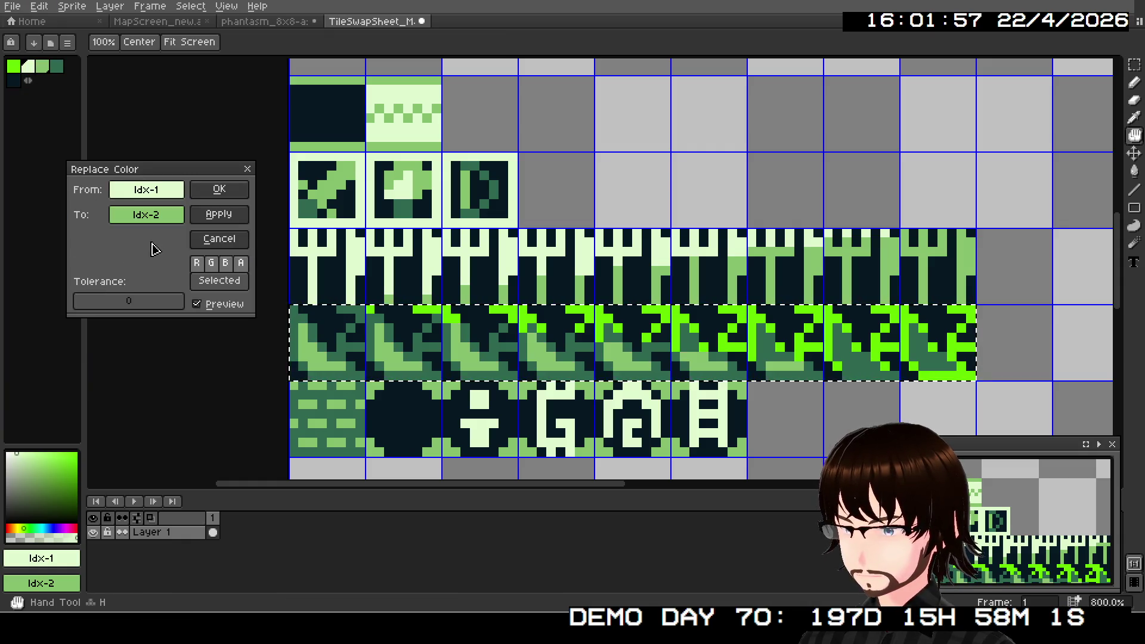
pyautogui.click(146, 215)
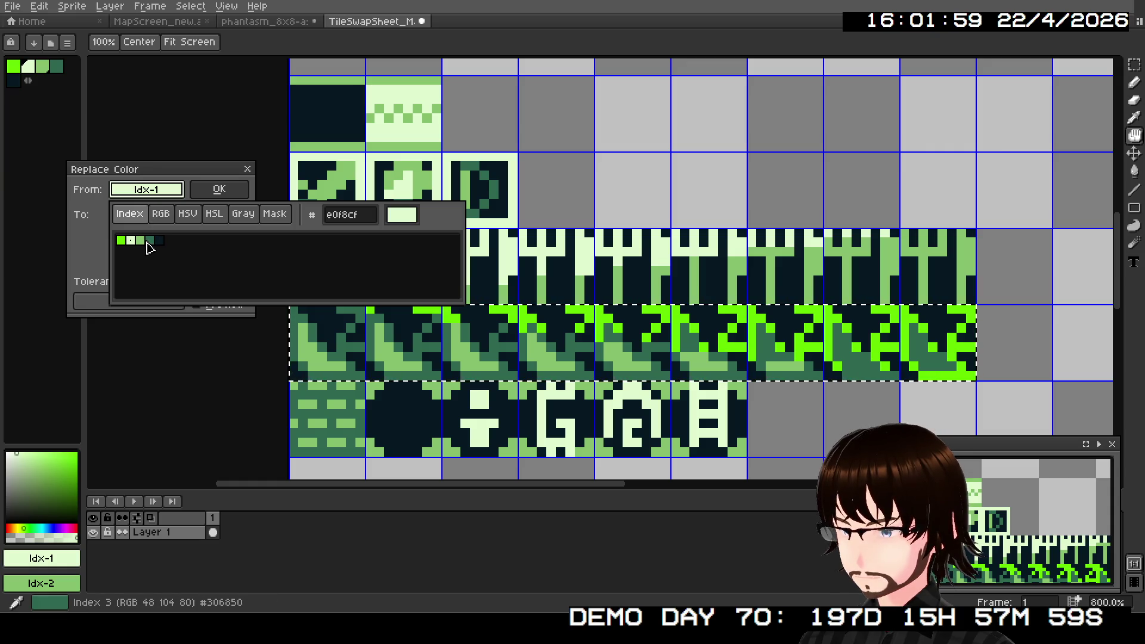
pyautogui.click(149, 240)
pyautogui.click(140, 241)
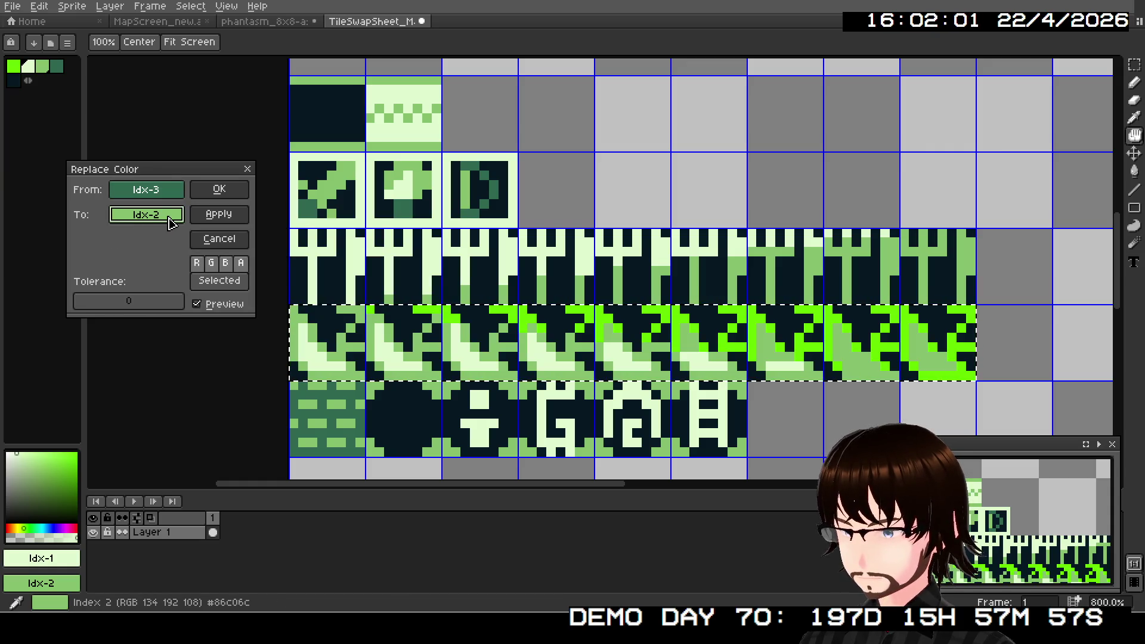
pyautogui.click(219, 191)
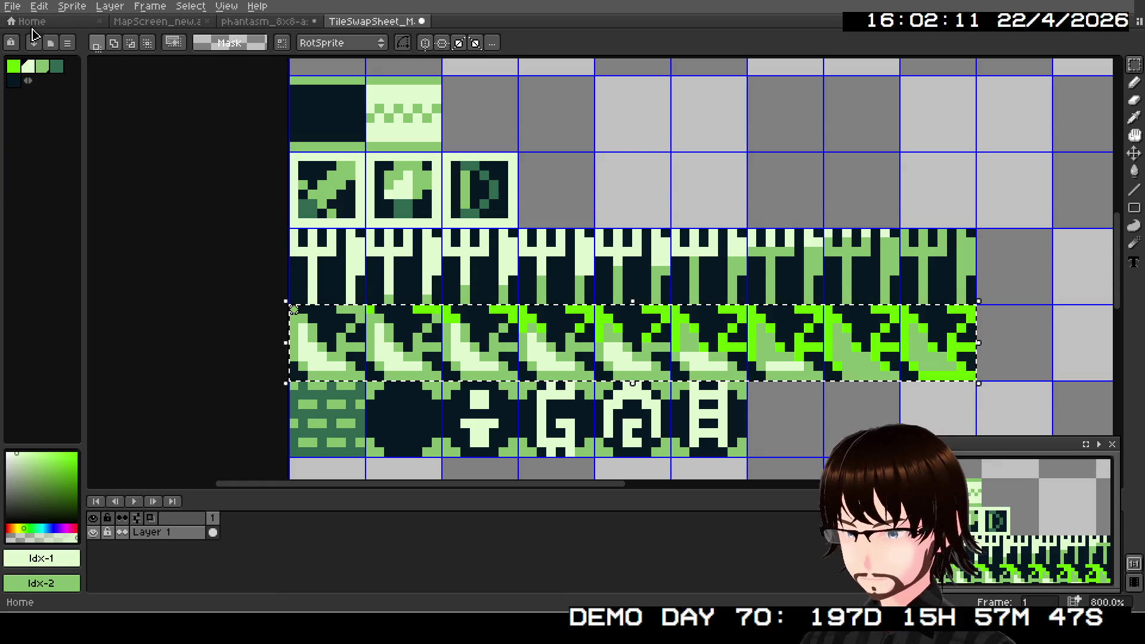
# - Replace the bright lime Idx-0 with lightest green Idx-1 in the slope row
pyautogui.click(39, 6)
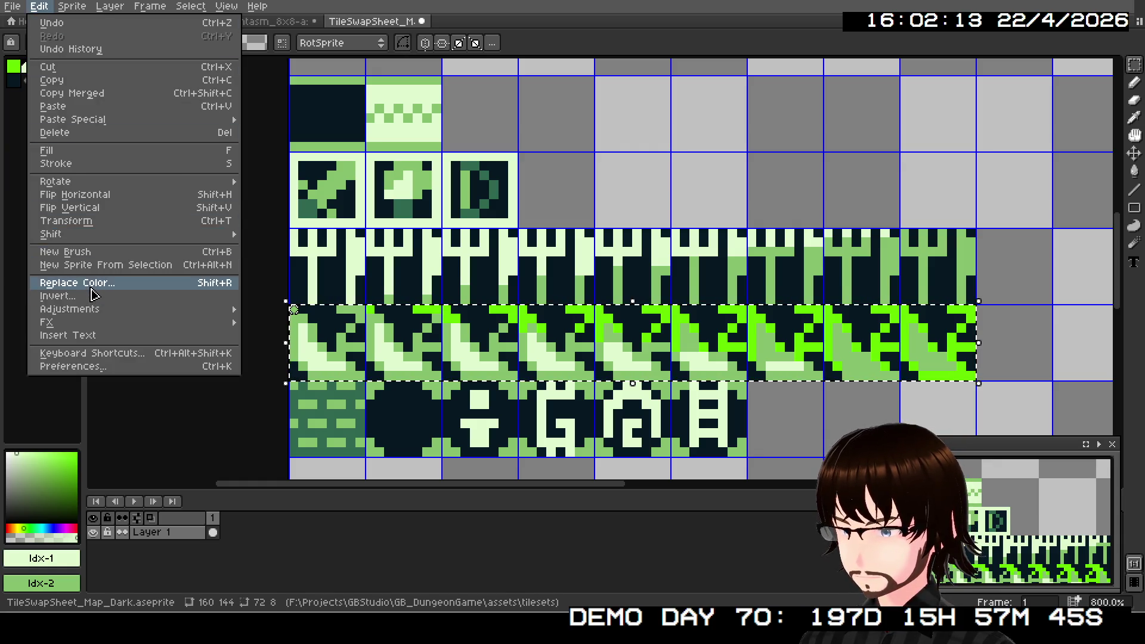
pyautogui.click(88, 284)
pyautogui.click(147, 214)
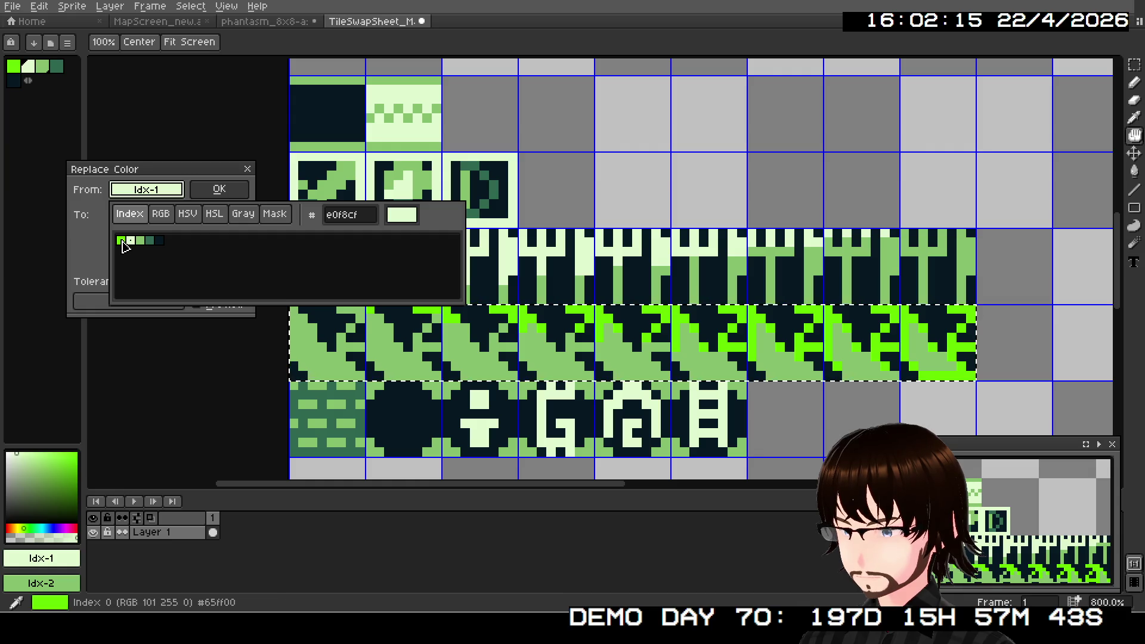
pyautogui.click(121, 240)
pyautogui.click(143, 216)
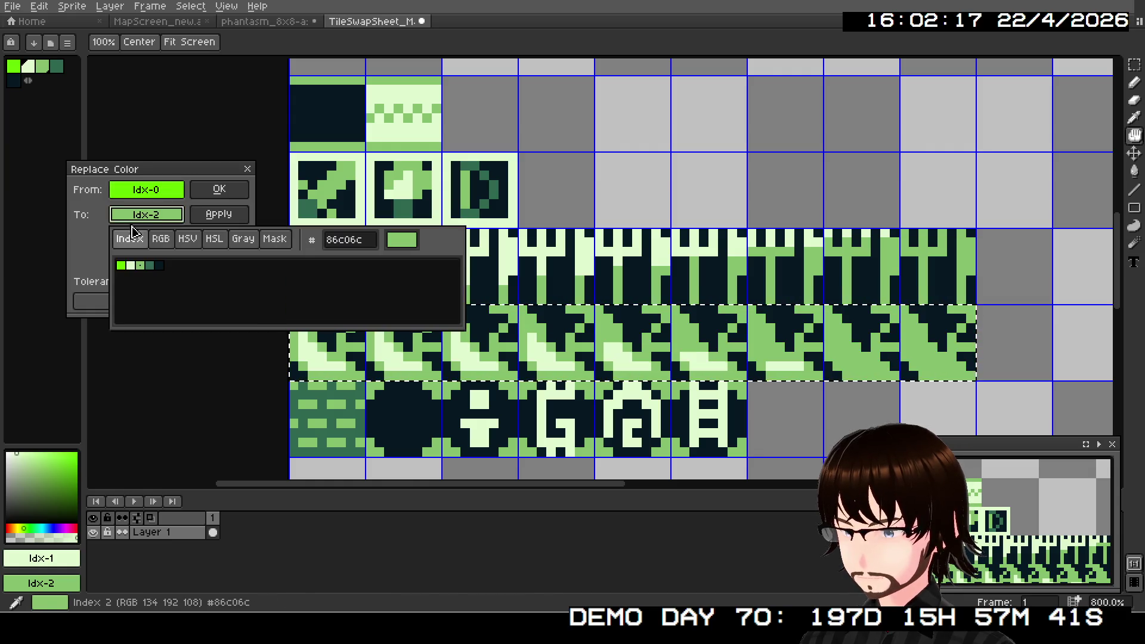
pyautogui.click(133, 267)
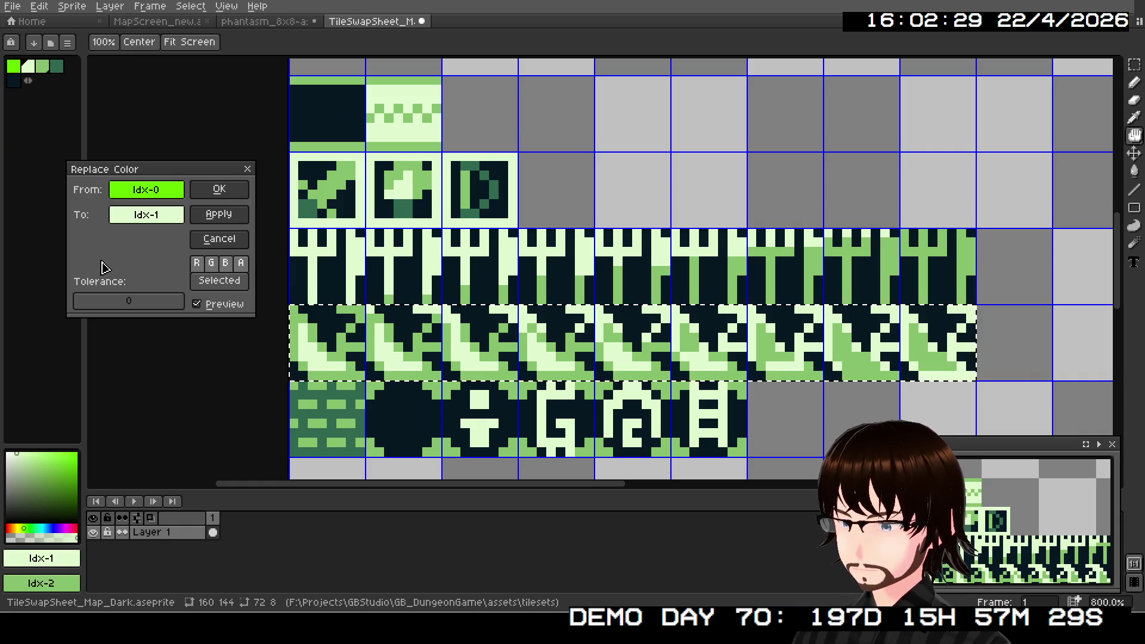
pyautogui.click(211, 197)
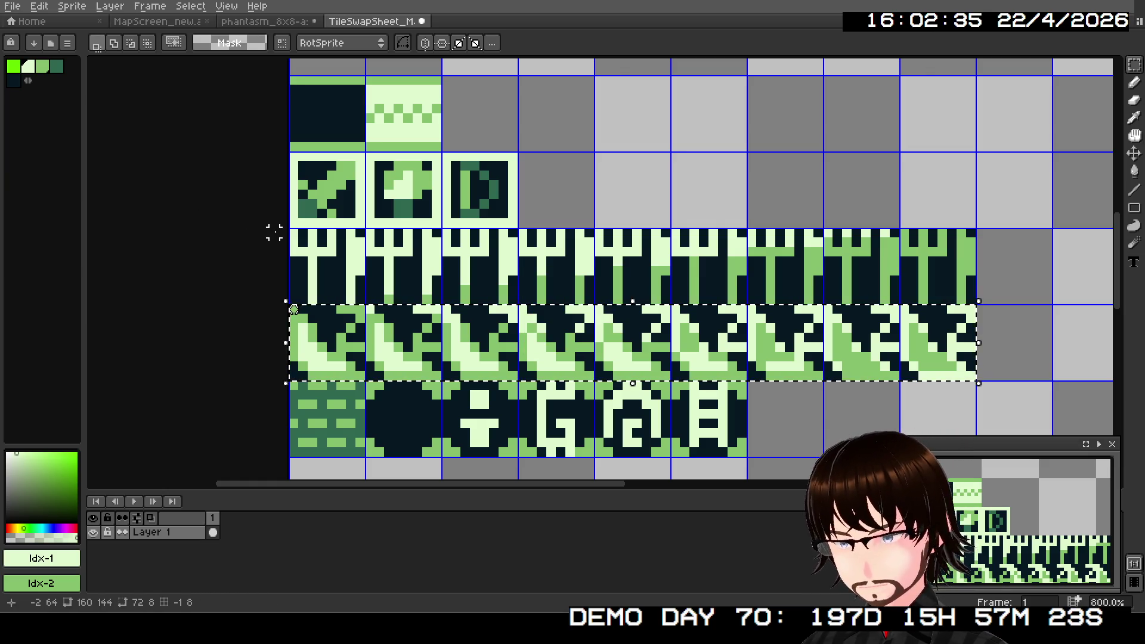
pyautogui.scroll(1, 623, 361)
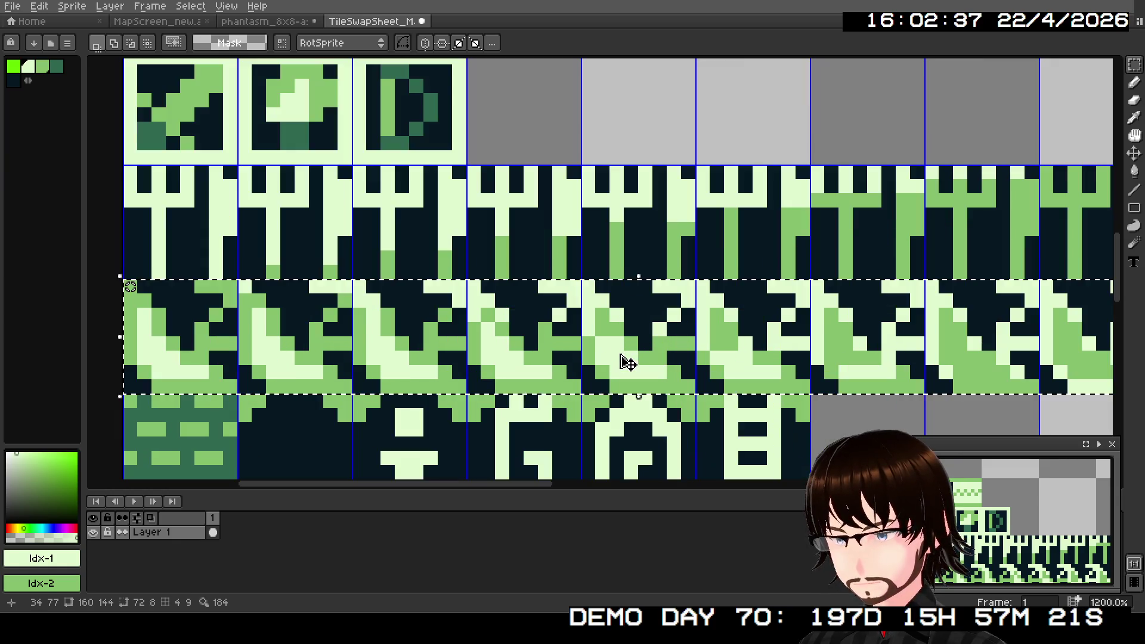
pyautogui.scroll(-1, 623, 361)
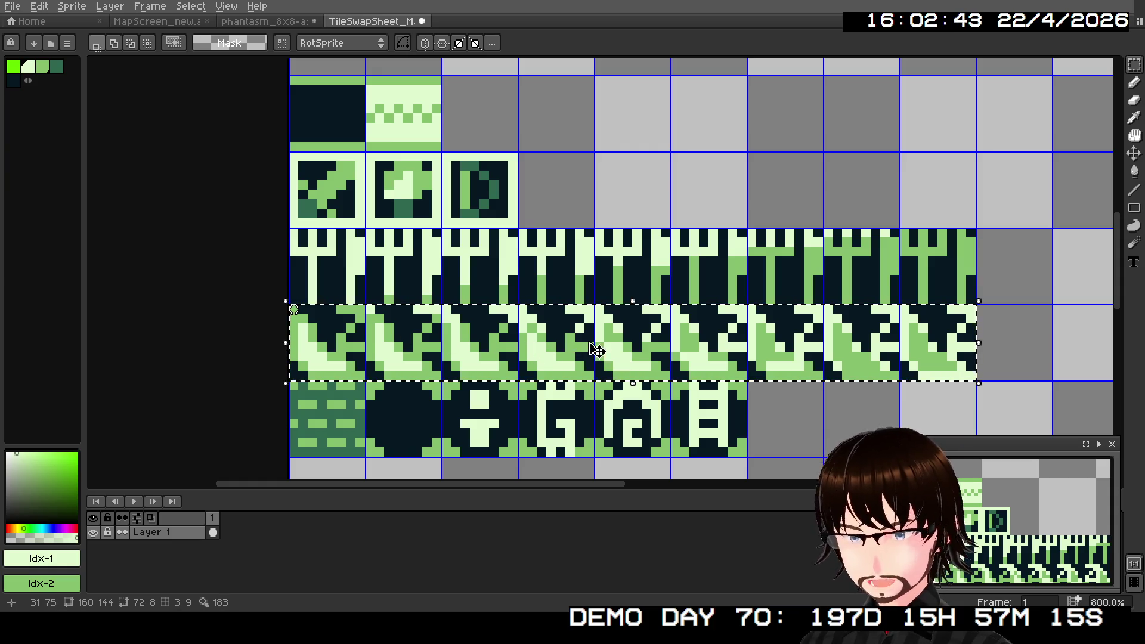
pyautogui.scroll(-1, 573, 352)
pyautogui.scroll(2, 572, 353)
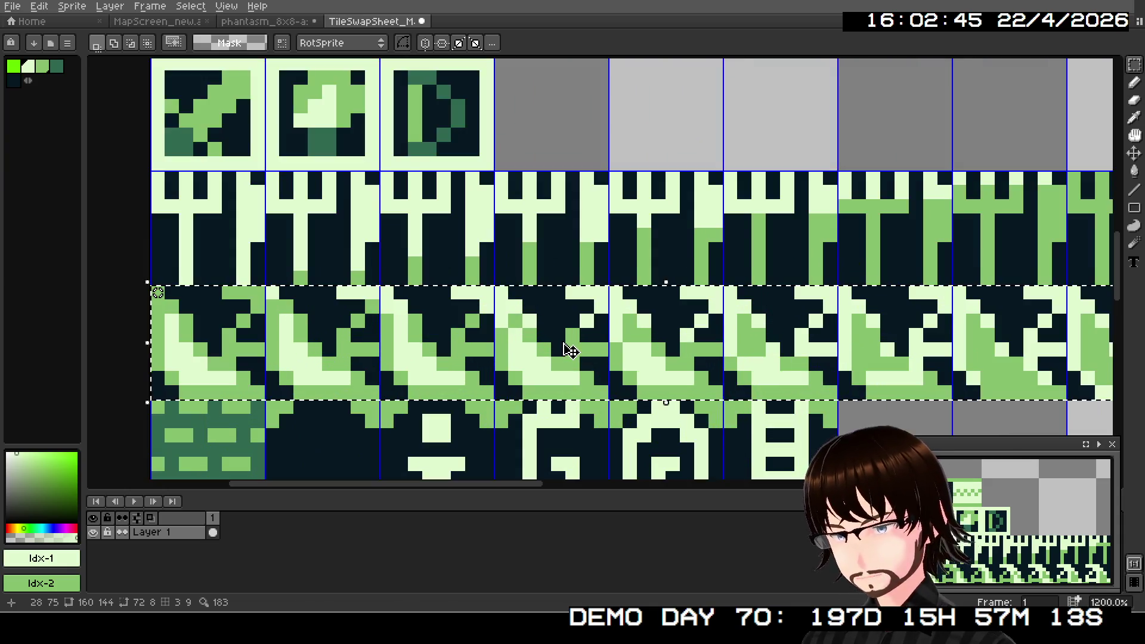
pyautogui.scroll(-1, 569, 354)
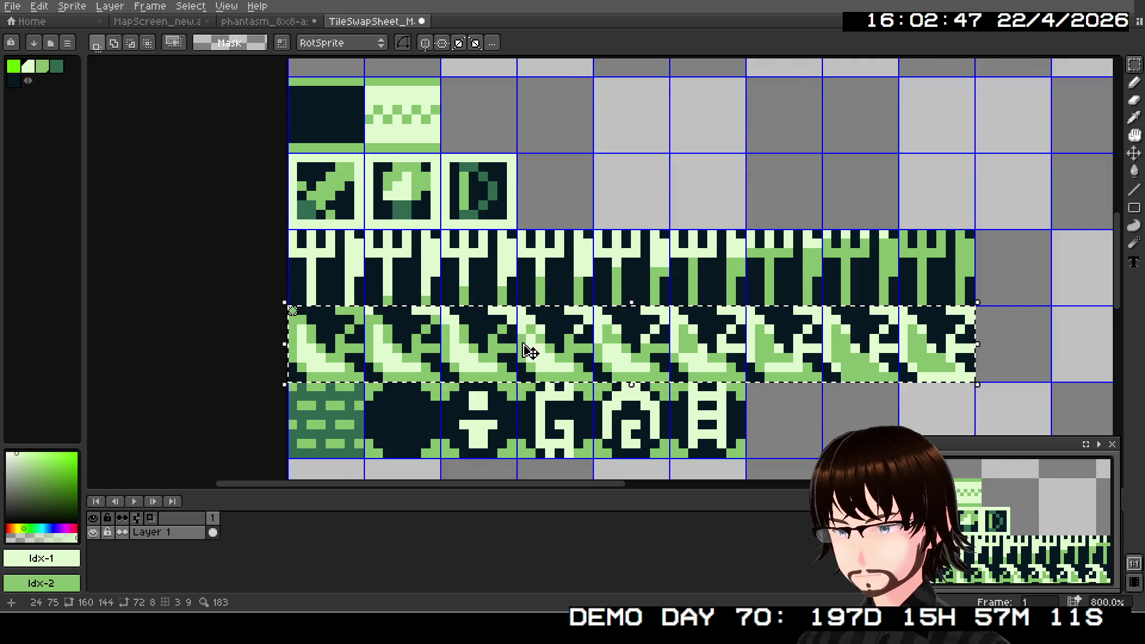
pyautogui.scroll(-2, 519, 352)
pyautogui.scroll(4, 521, 354)
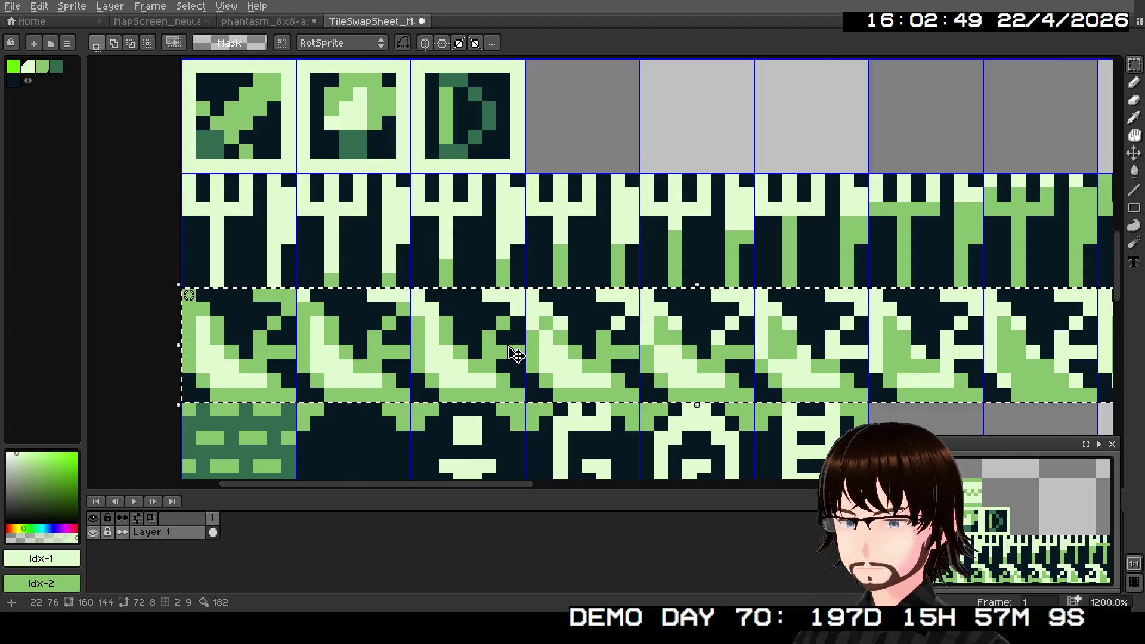
pyautogui.scroll(-3, 513, 356)
pyautogui.scroll(-1, 642, 348)
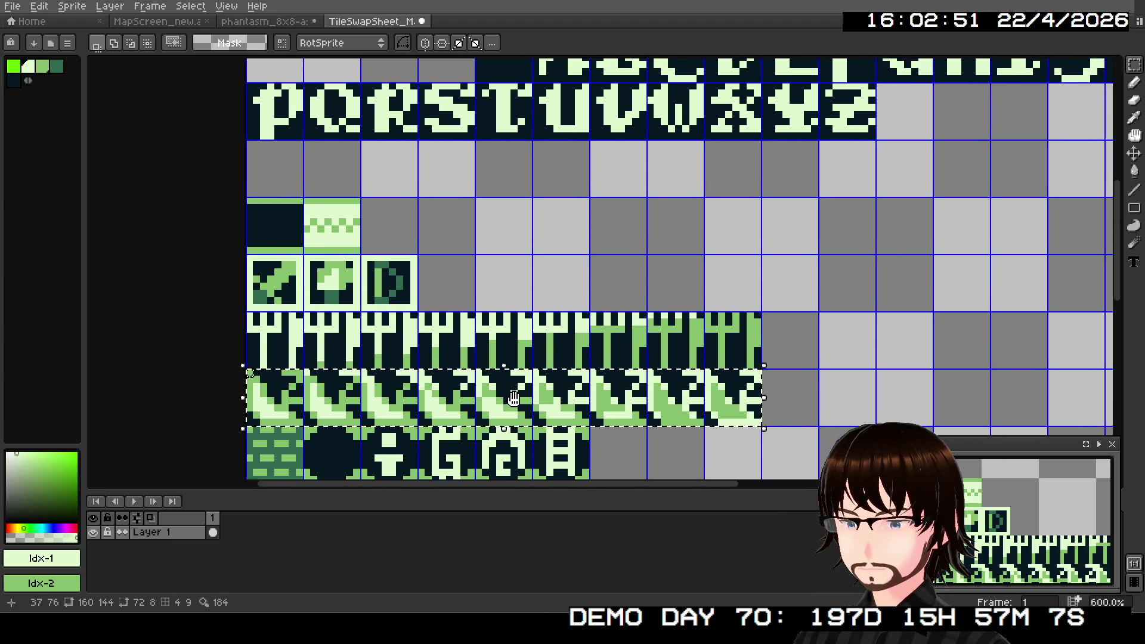
pyautogui.scroll(3, 603, 271)
pyautogui.scroll(-2, 602, 271)
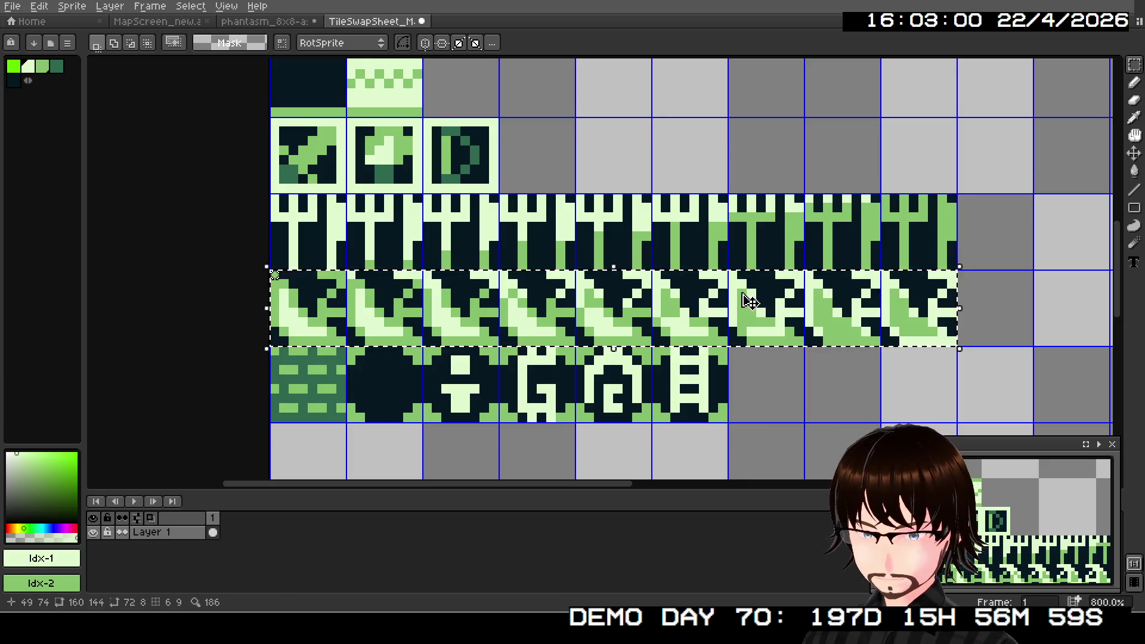
# - Paint the whole slope row dark navy with an 8px Pencil, then reset the brush to 1px
pyautogui.press('b')
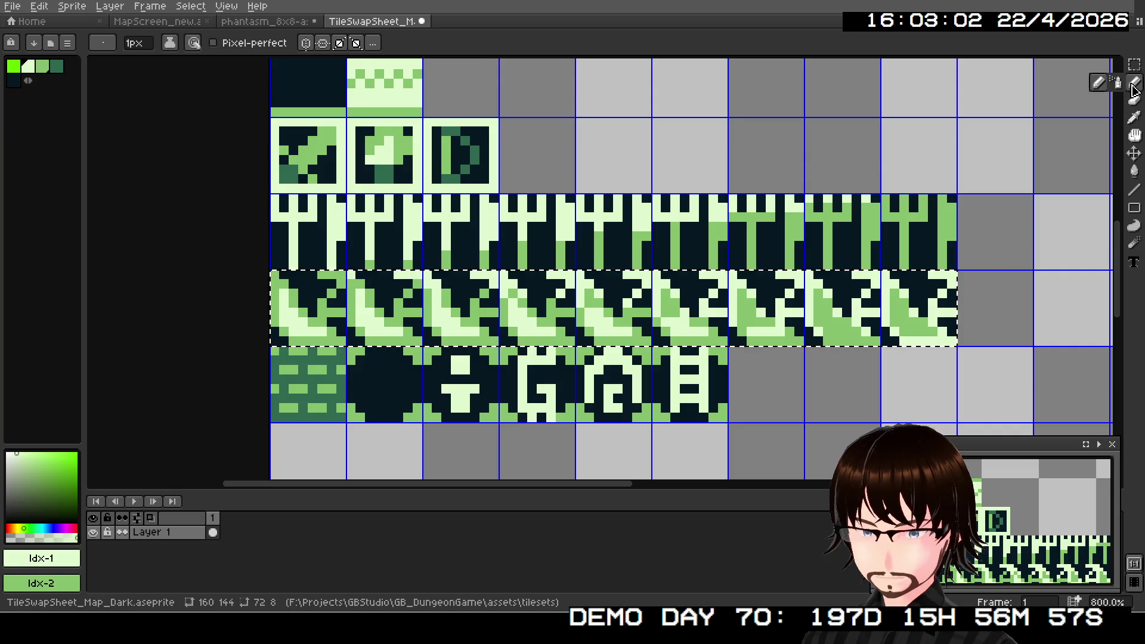
pyautogui.click(13, 81)
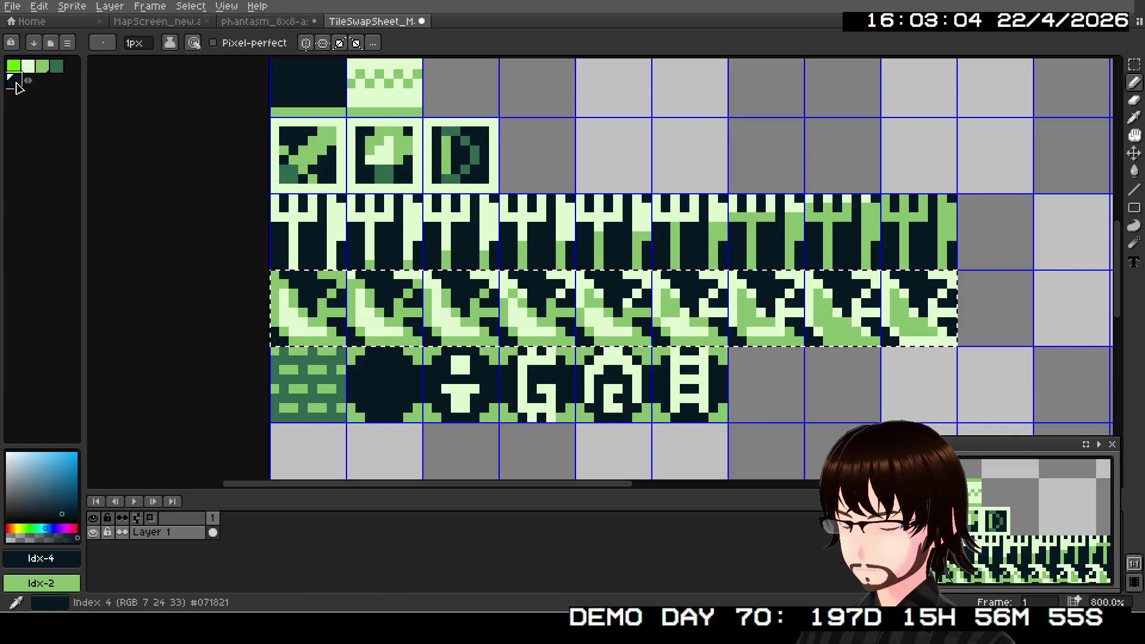
pyautogui.press('+')
pyautogui.press('+')
pyautogui.press('+')
pyautogui.click(345, 312)
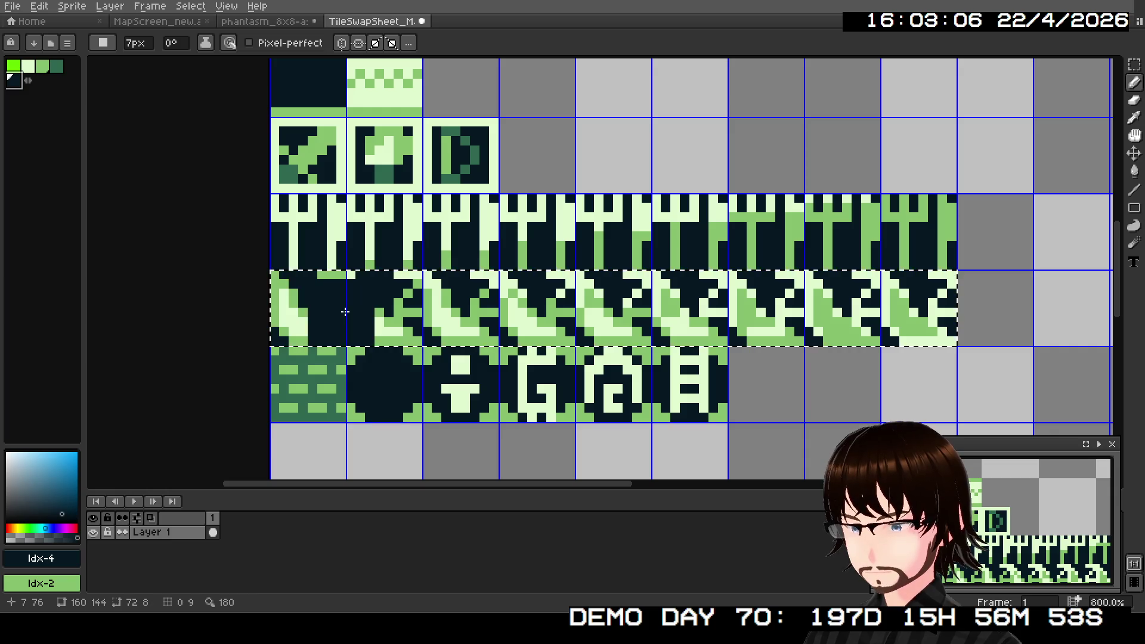
pyautogui.press('+')
pyautogui.click(297, 308)
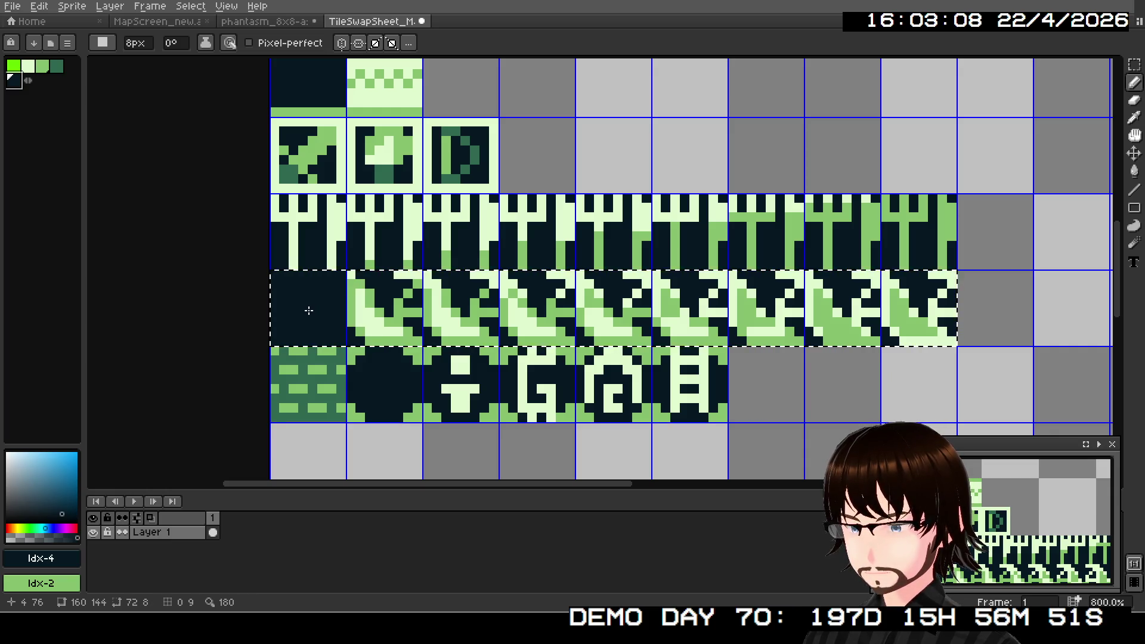
pyautogui.click(309, 310)
pyautogui.moveTo(361, 307)
pyautogui.mouseDown()
pyautogui.moveTo(869, 302)
pyautogui.moveTo(1032, 329)
pyautogui.mouseUp()
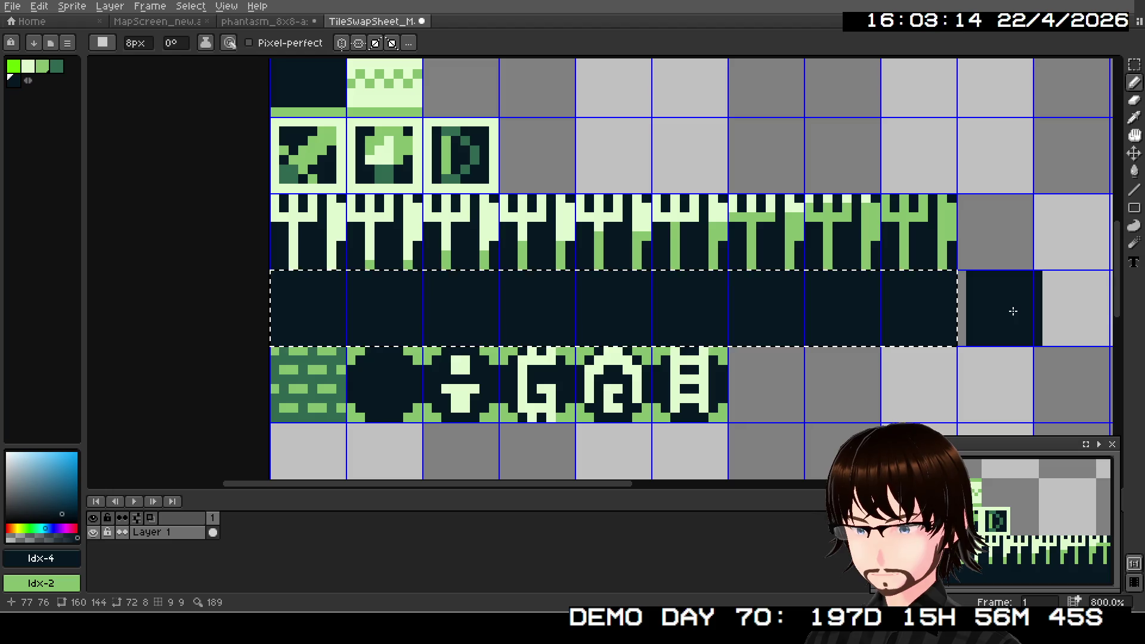
pyautogui.press('-')
pyautogui.press('-')
pyautogui.press('-')
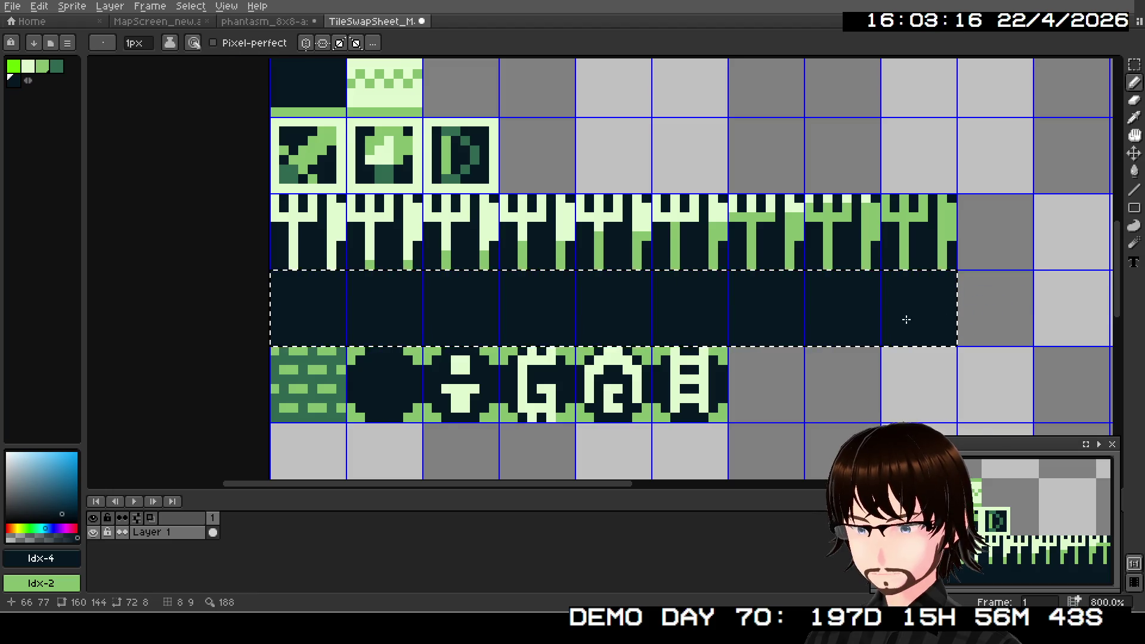
pyautogui.scroll(3, 903, 320)
# - Draw a solid light 8x8 filled circle in the first slope tile
pyautogui.moveTo(504, 321)
pyautogui.mouseDown()
pyautogui.moveTo(986, 270)
pyautogui.moveTo(1075, 291)
pyautogui.mouseUp()
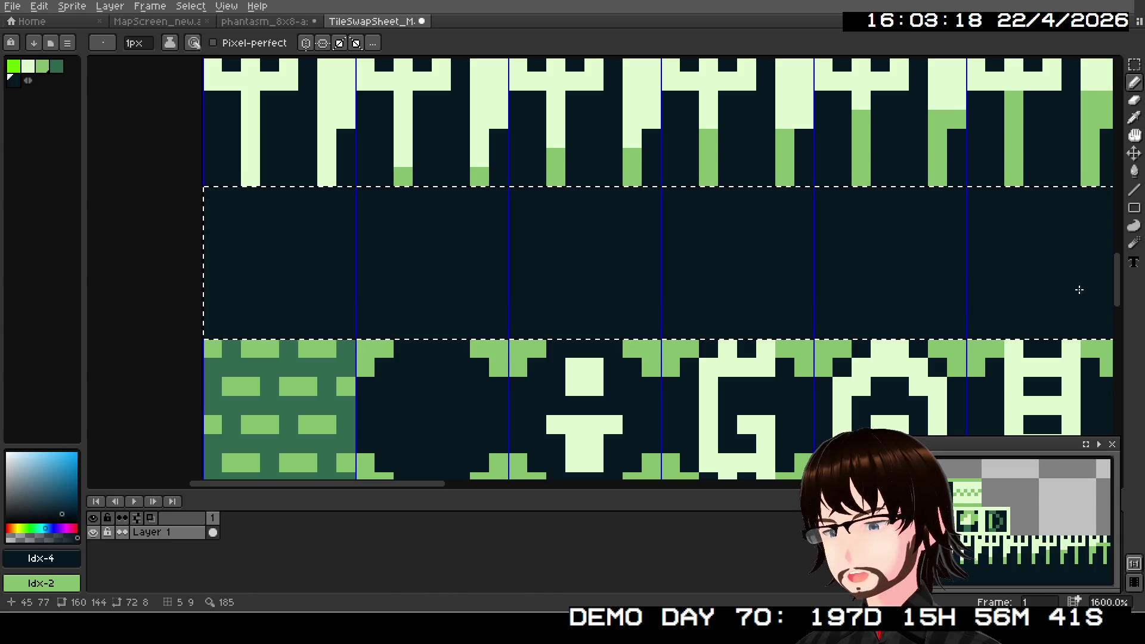
pyautogui.click(1135, 208)
pyautogui.click(1115, 209)
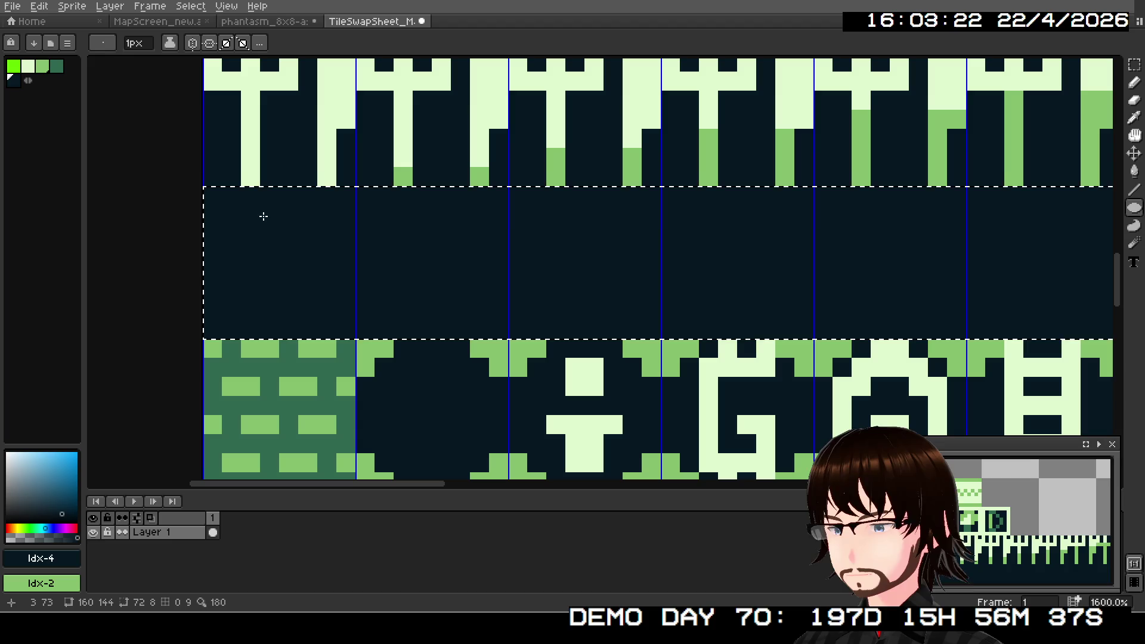
pyautogui.click(28, 66)
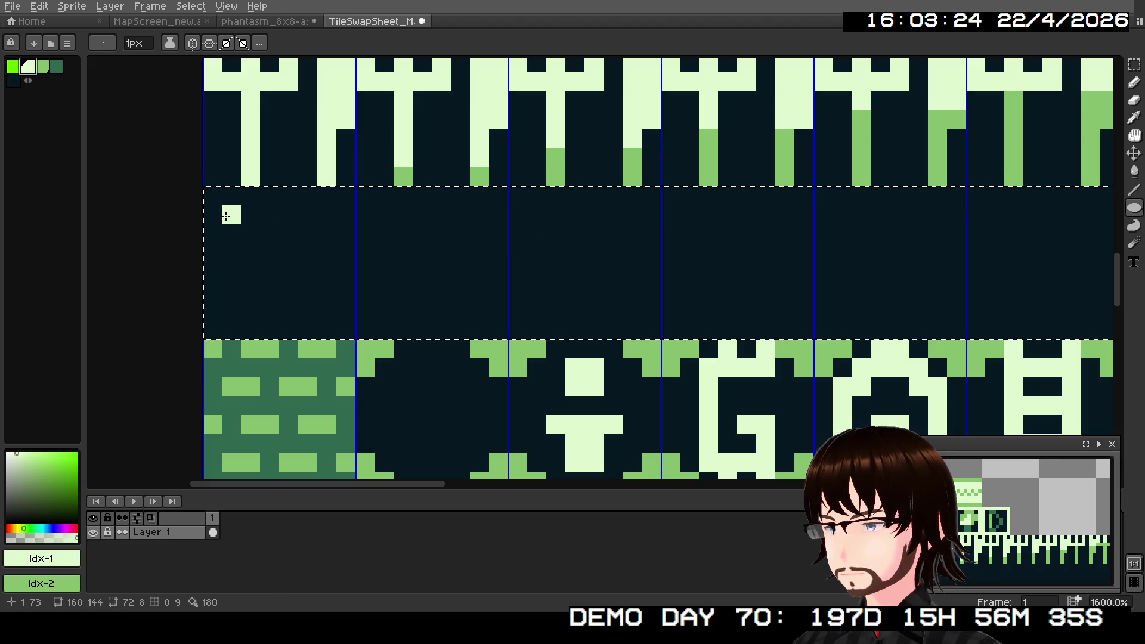
pyautogui.moveTo(212, 198)
pyautogui.mouseDown()
pyautogui.moveTo(271, 274)
pyautogui.moveTo(349, 328)
pyautogui.mouseUp()
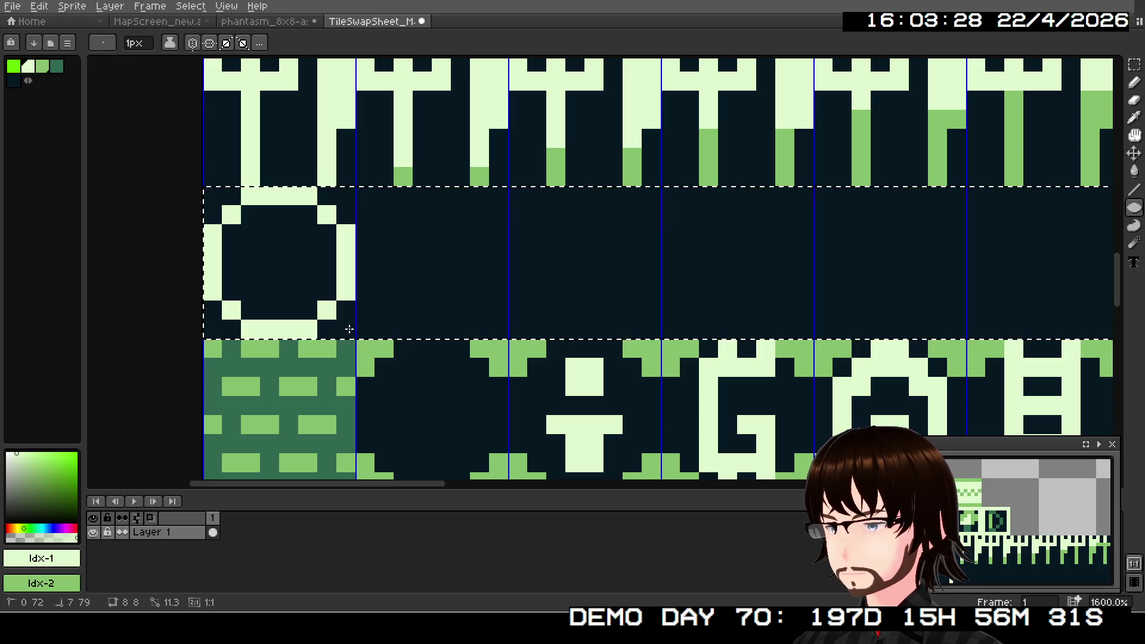
pyautogui.moveTo(349, 329); pyautogui.dragTo(349, 328)
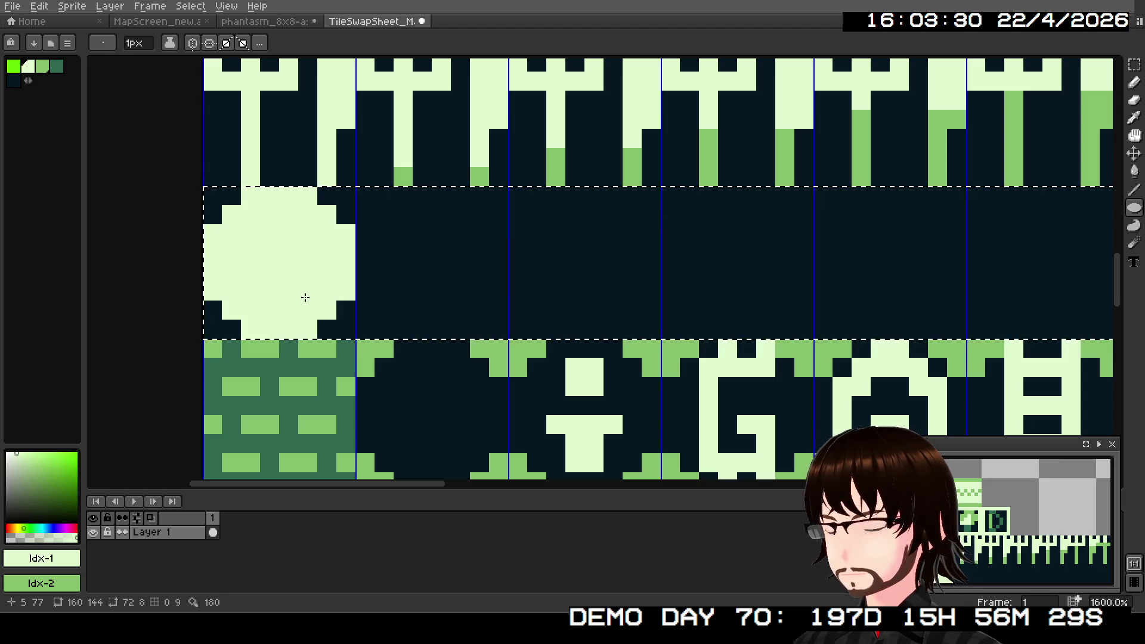
# - Try drawing green curves across the circle, cancelling each attempt to keep it plain
pyautogui.click(1116, 189)
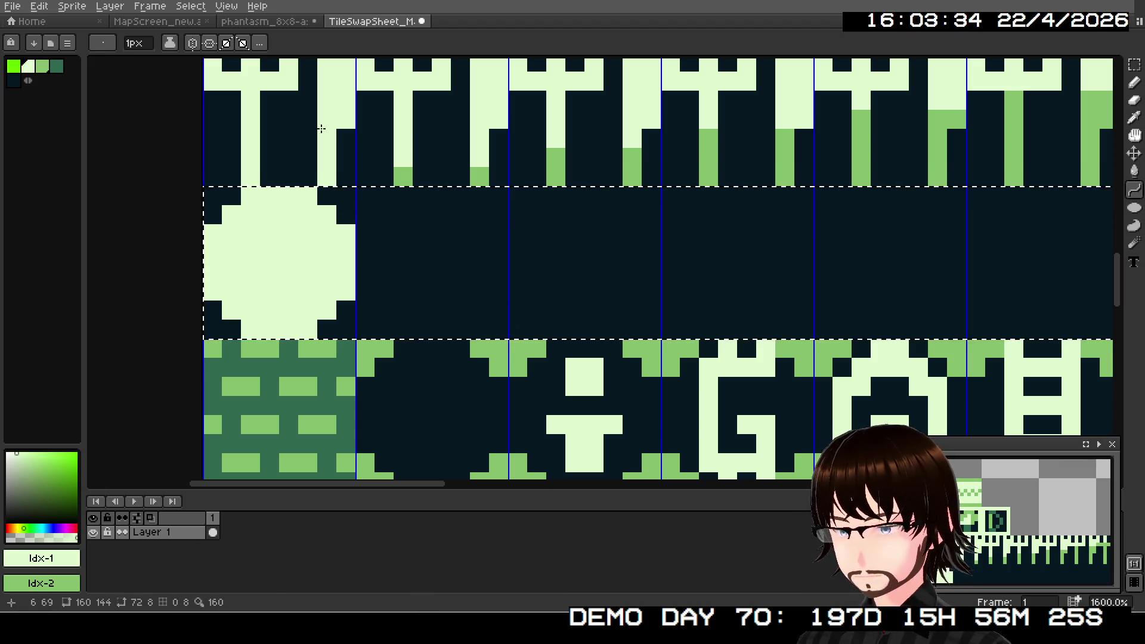
pyautogui.click(51, 69)
pyautogui.click(211, 207)
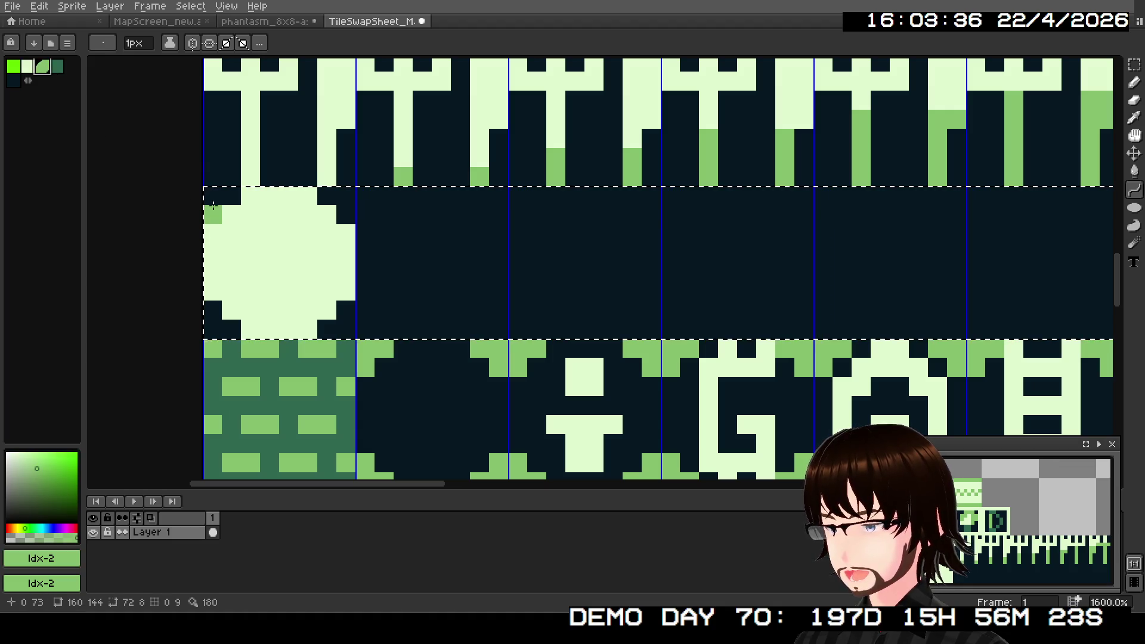
pyautogui.moveTo(221, 195); pyautogui.dragTo(323, 315)
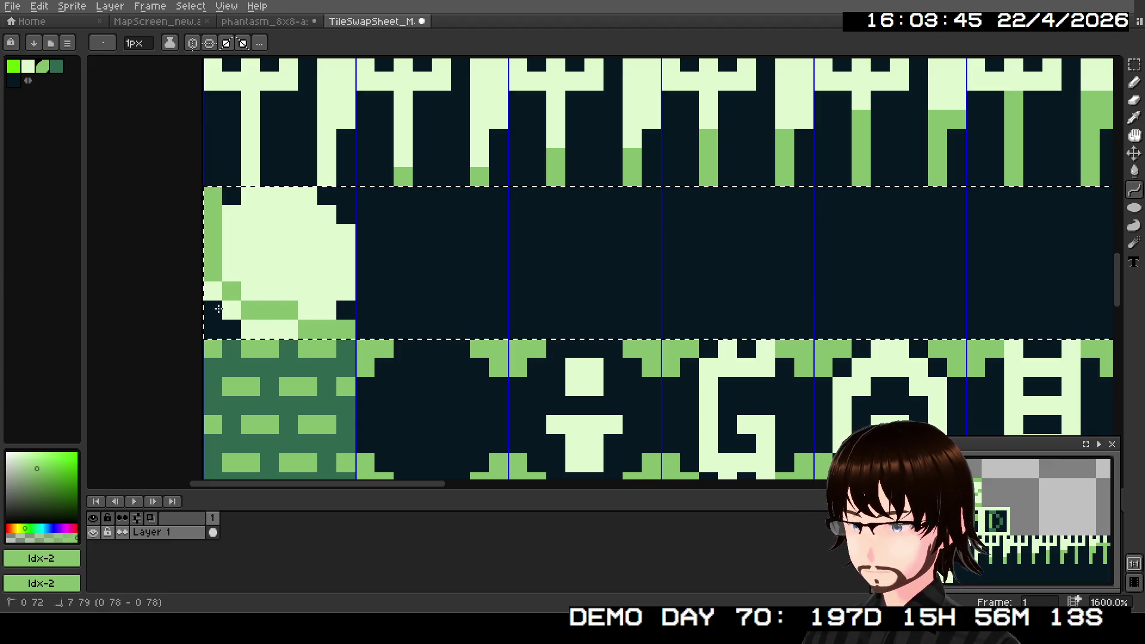
pyautogui.press('Escape')
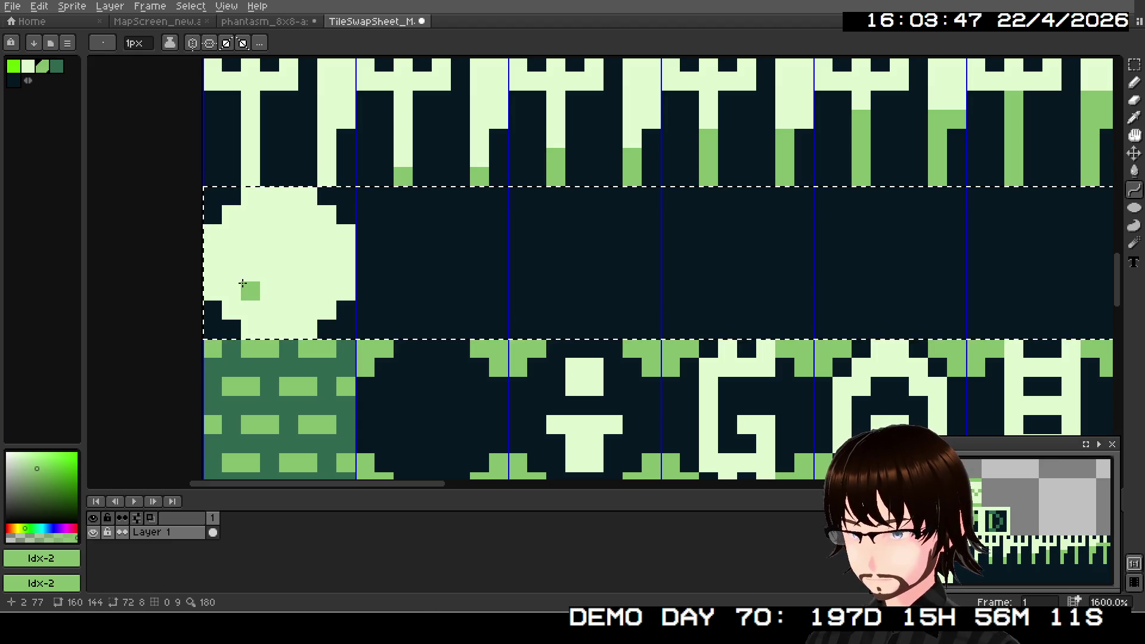
pyautogui.moveTo(280, 193); pyautogui.dragTo(346, 249)
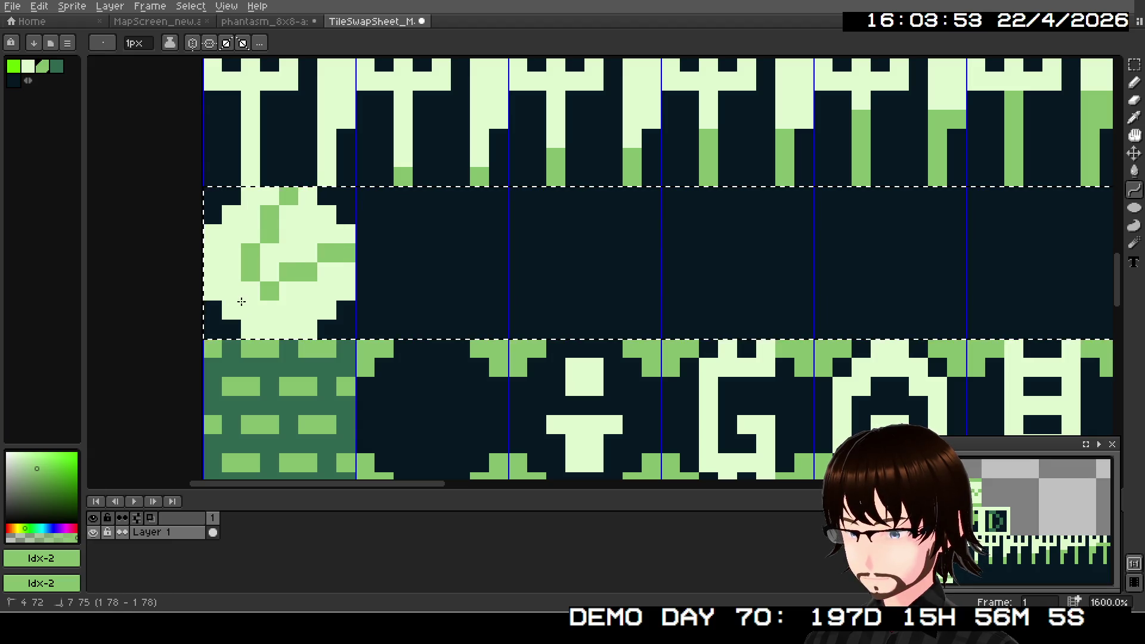
pyautogui.press('Escape')
pyautogui.moveTo(251, 195); pyautogui.dragTo(340, 294)
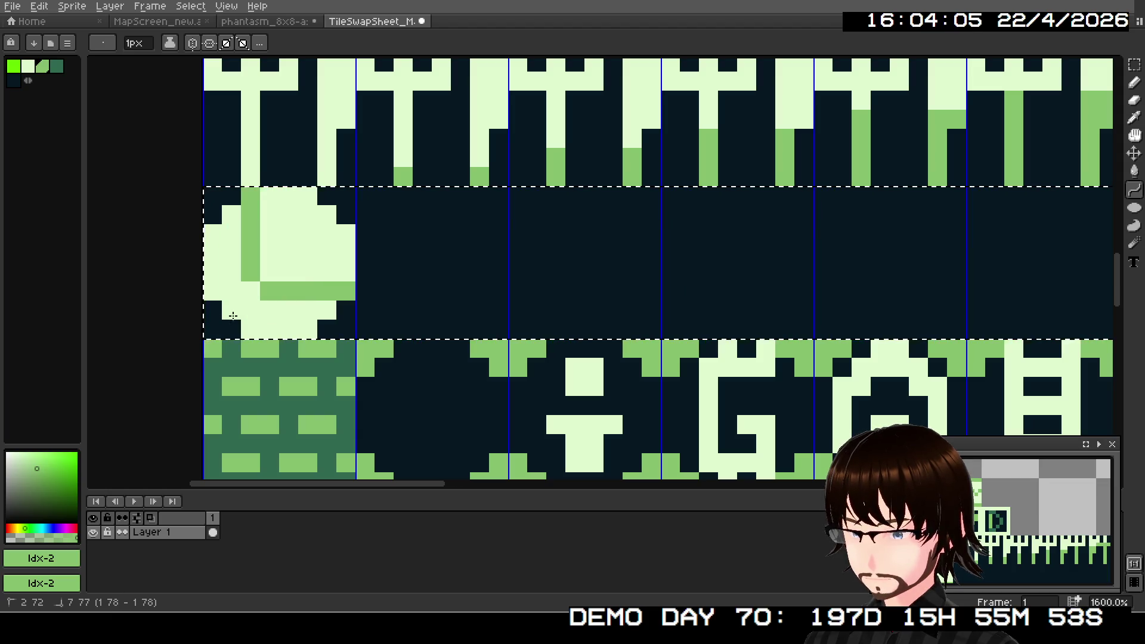
pyautogui.press('Escape')
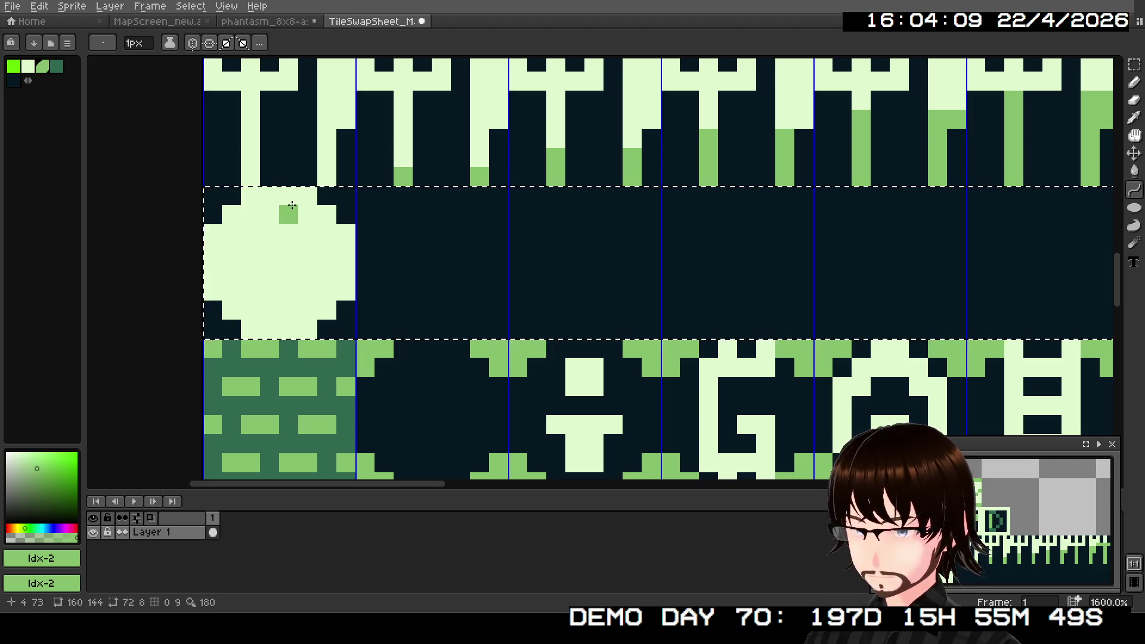
pyautogui.moveTo(1133, 191)
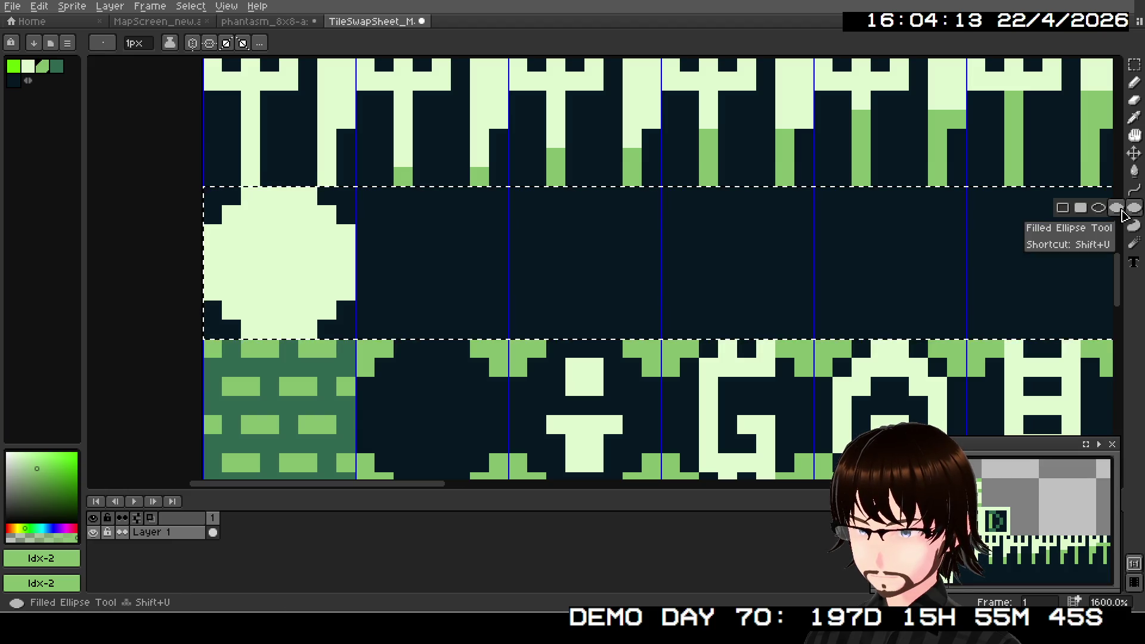
pyautogui.click(1121, 212)
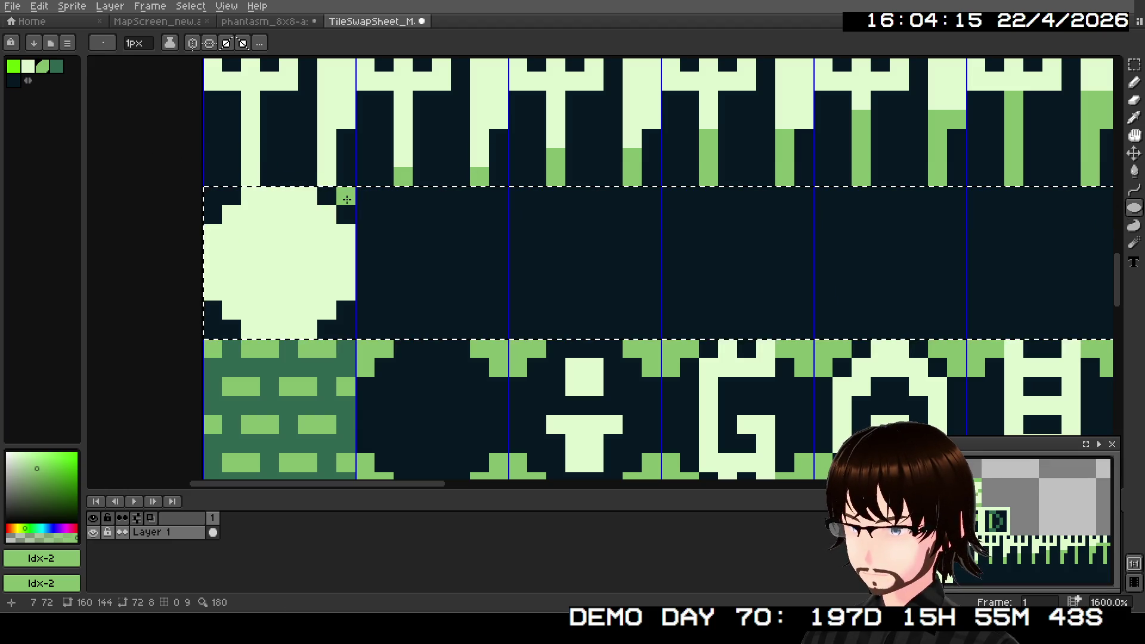
# - Draw a green filled ellipse over the circle and paint it navy with the Pencil, leaving a crescent
pyautogui.moveTo(347, 197)
pyautogui.mouseDown()
pyautogui.moveTo(213, 322)
pyautogui.moveTo(245, 297)
pyautogui.mouseUp()
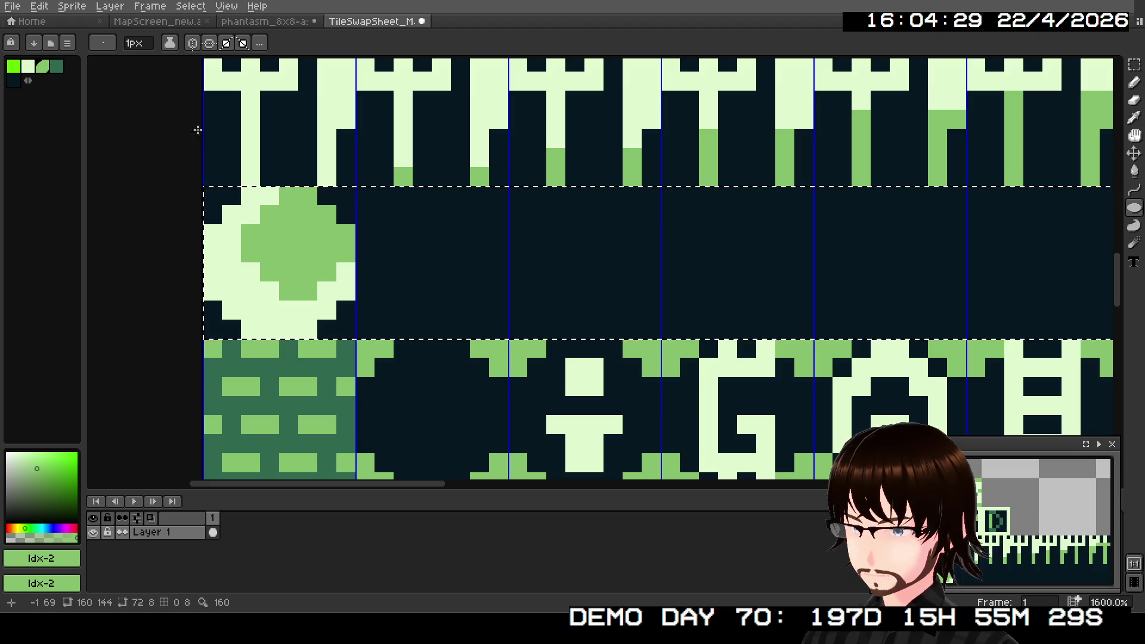
pyautogui.click(1135, 100)
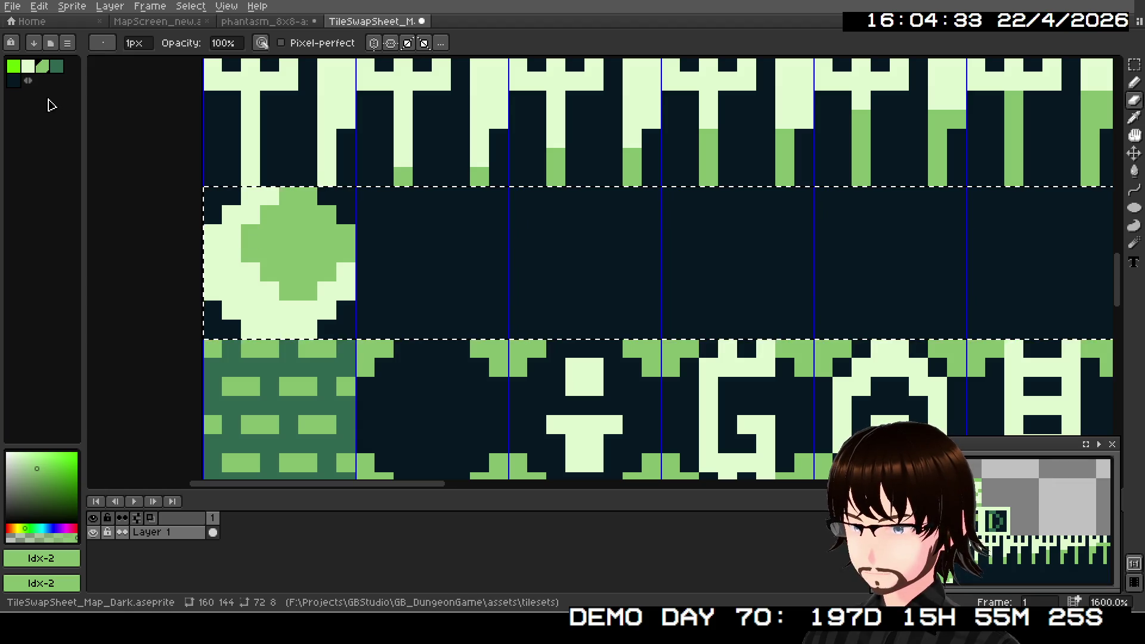
pyautogui.click(13, 80)
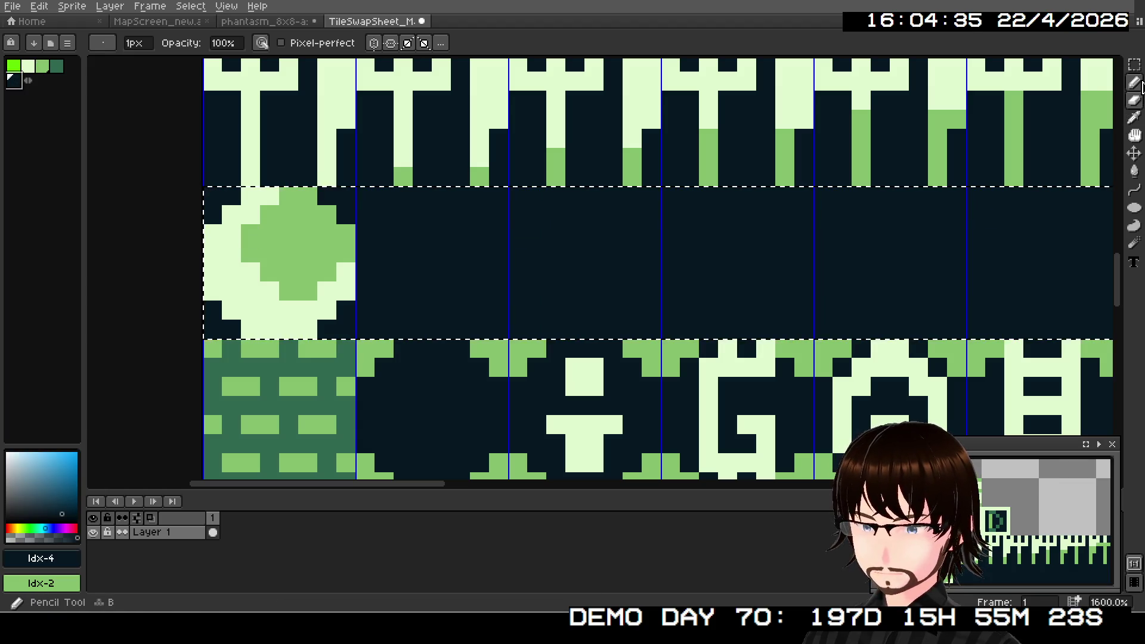
pyautogui.press('b')
pyautogui.click(251, 241)
pyautogui.moveTo(252, 241)
pyautogui.mouseDown()
pyautogui.moveTo(287, 276)
pyautogui.moveTo(349, 248)
pyautogui.moveTo(327, 213)
pyautogui.moveTo(291, 199)
pyautogui.moveTo(270, 236)
pyautogui.moveTo(310, 238)
pyautogui.moveTo(298, 256)
pyautogui.mouseUp()
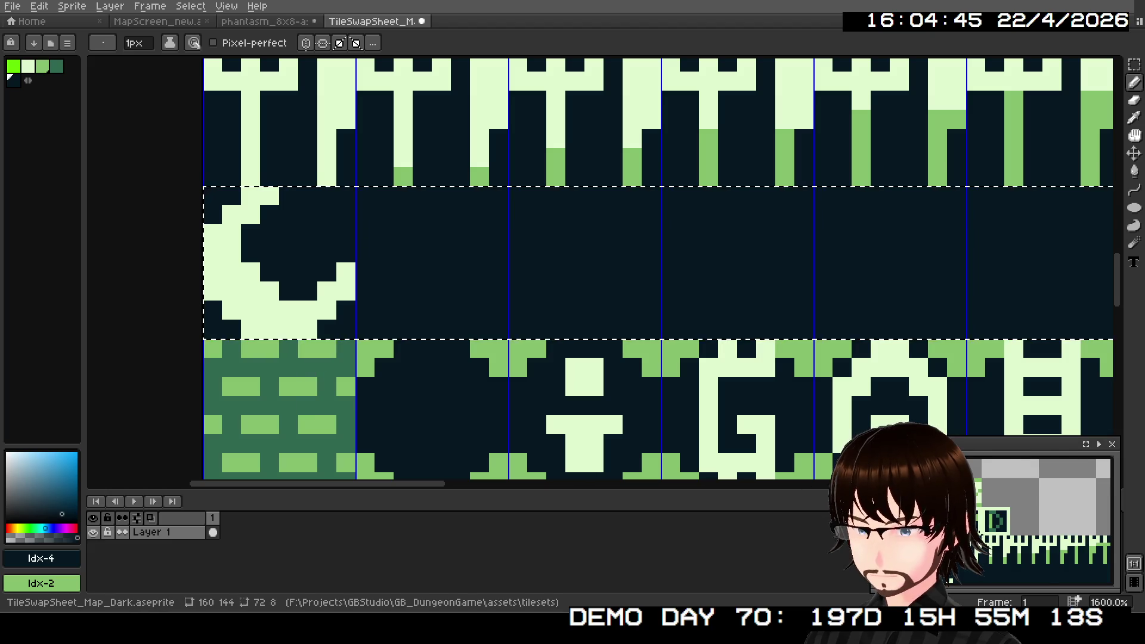
pyautogui.scroll(-5, 989, 488)
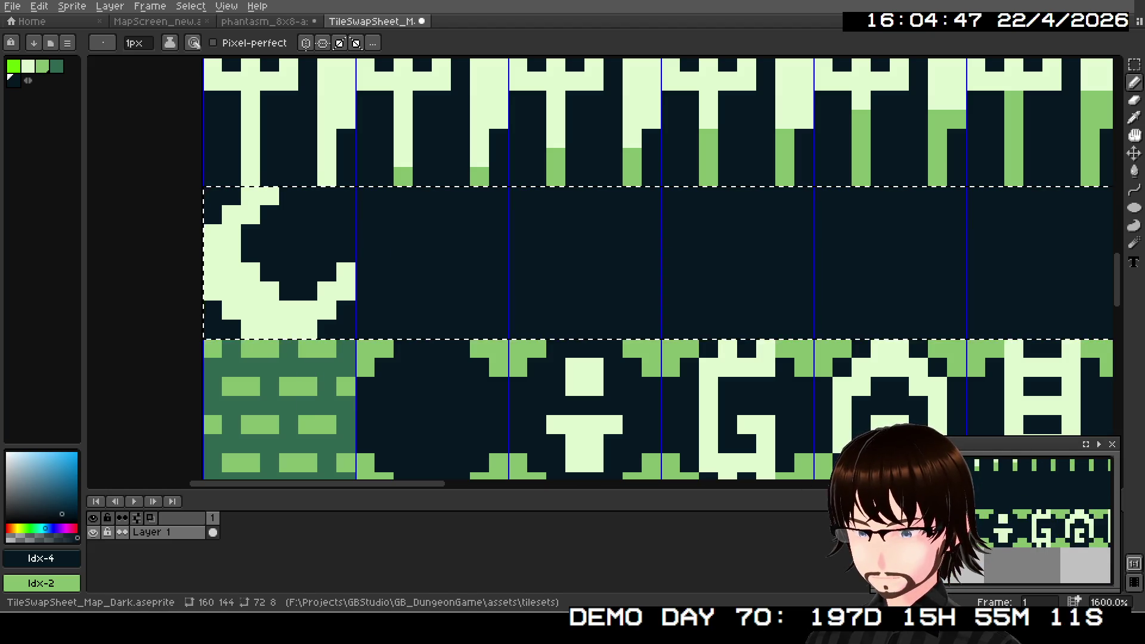
pyautogui.scroll(3, 988, 488)
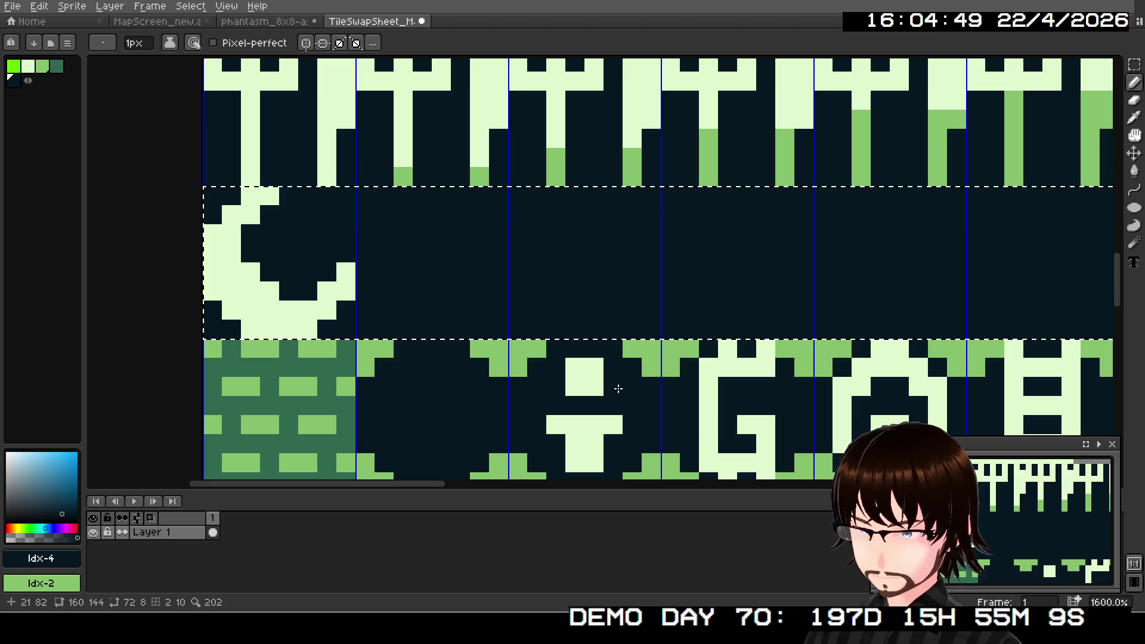
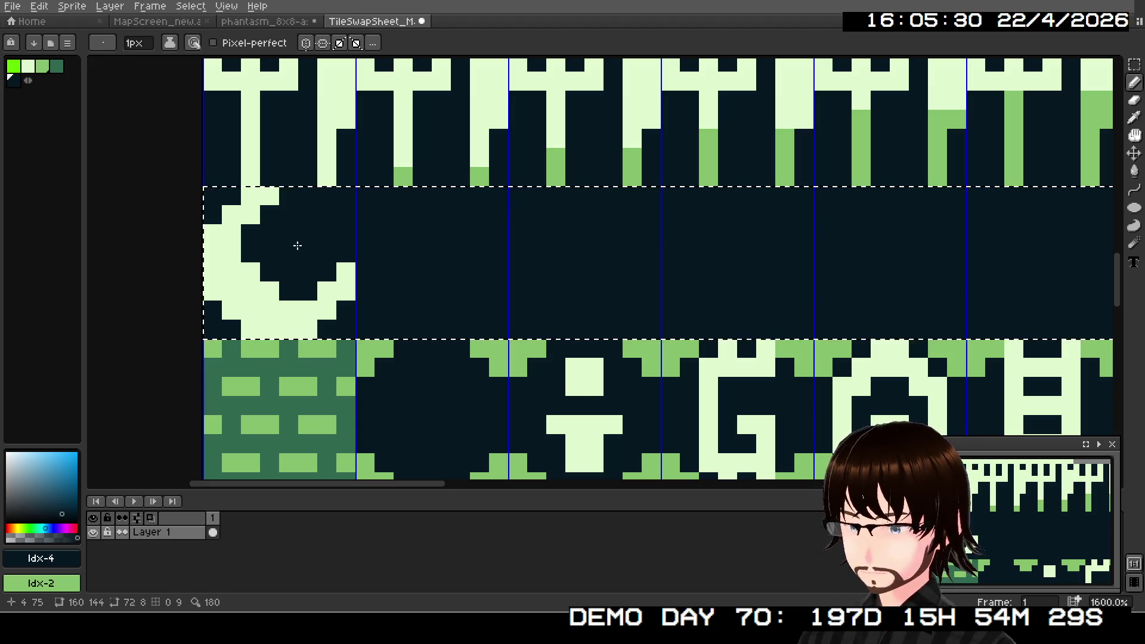
# - Paint over the C tile with the dark colour to clear it
pyautogui.click(343, 271)
pyautogui.moveTo(343, 271); pyautogui.dragTo(315, 303)
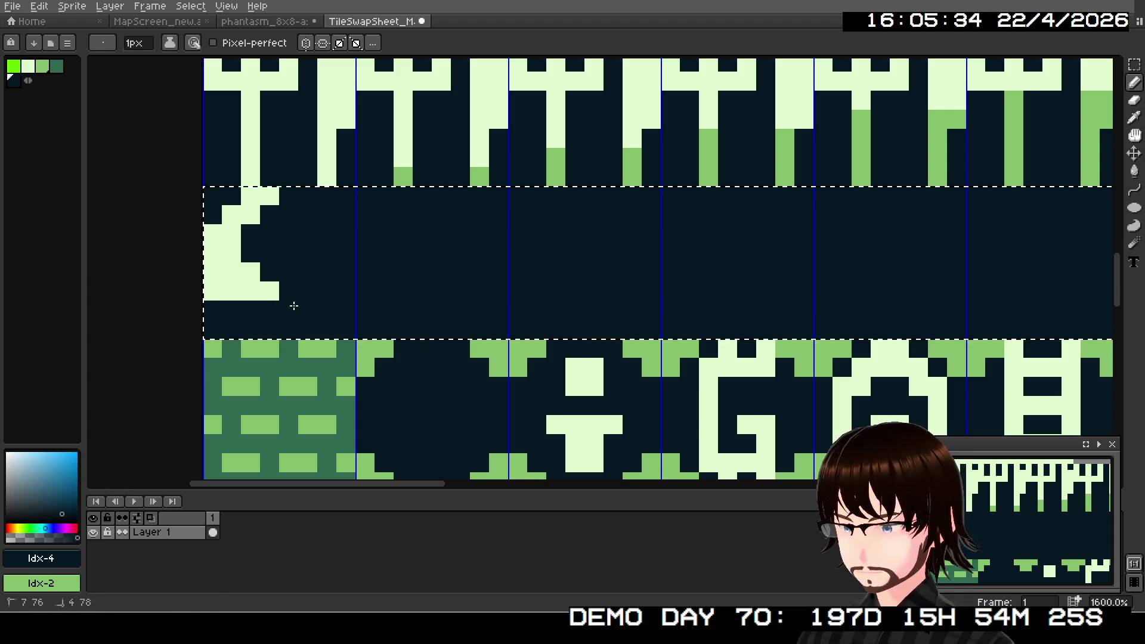
pyautogui.moveTo(231, 277); pyautogui.dragTo(284, 290)
pyautogui.moveTo(230, 253); pyautogui.dragTo(226, 227)
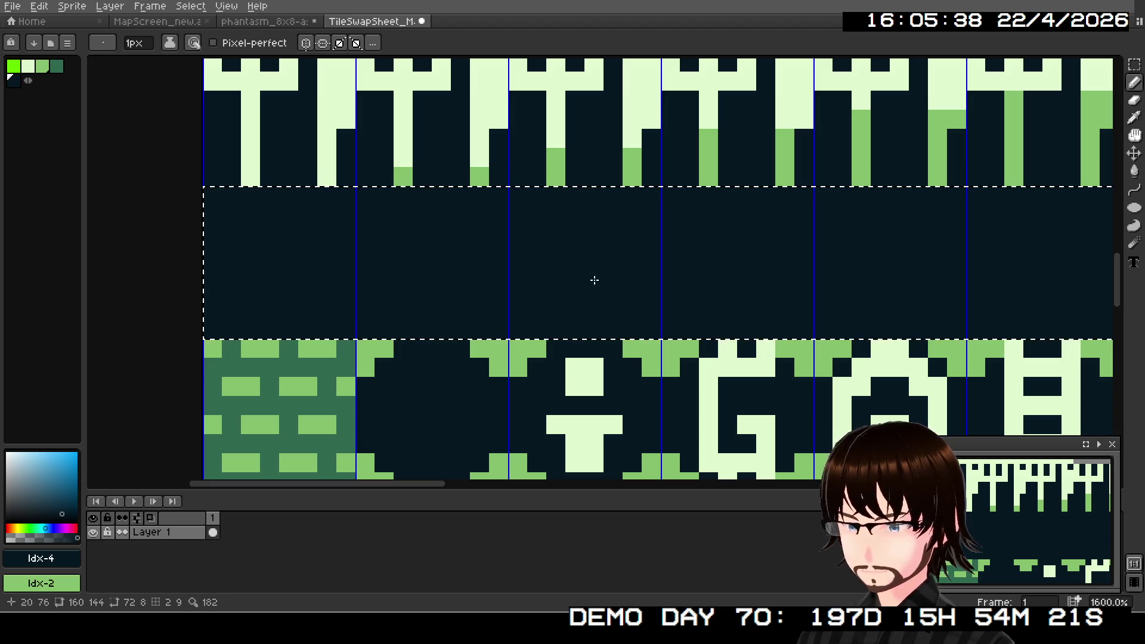
# - Switch to light green and draw a grinning face with a V-shaped mouth
pyautogui.click(29, 66)
pyautogui.click(244, 219)
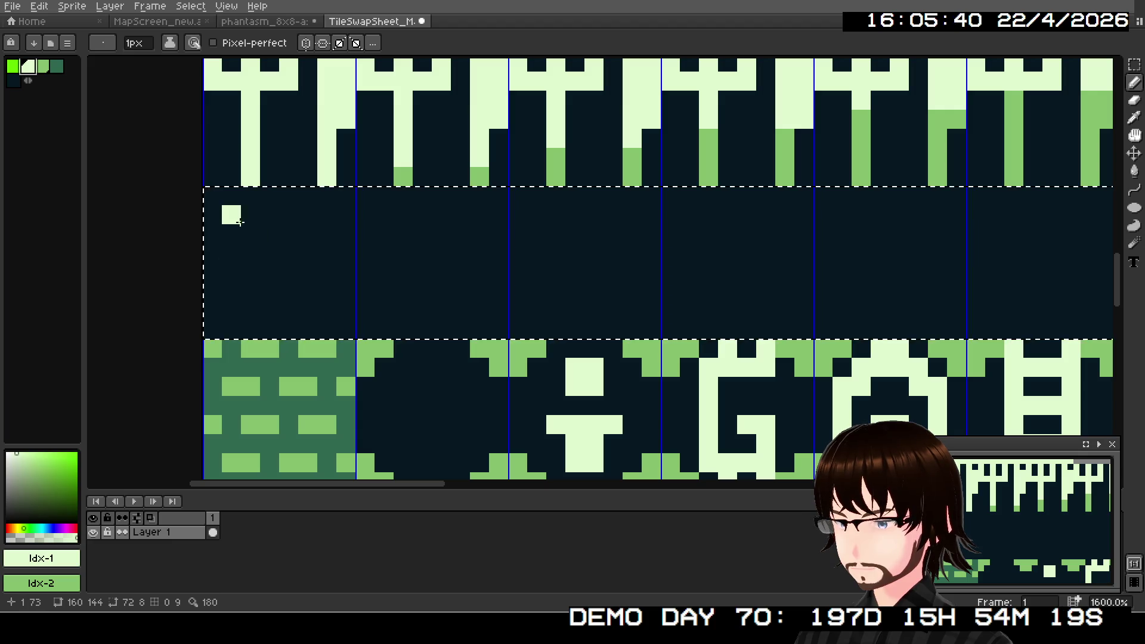
pyautogui.click(229, 234)
pyautogui.moveTo(322, 214); pyautogui.dragTo(322, 226)
pyautogui.click(242, 284)
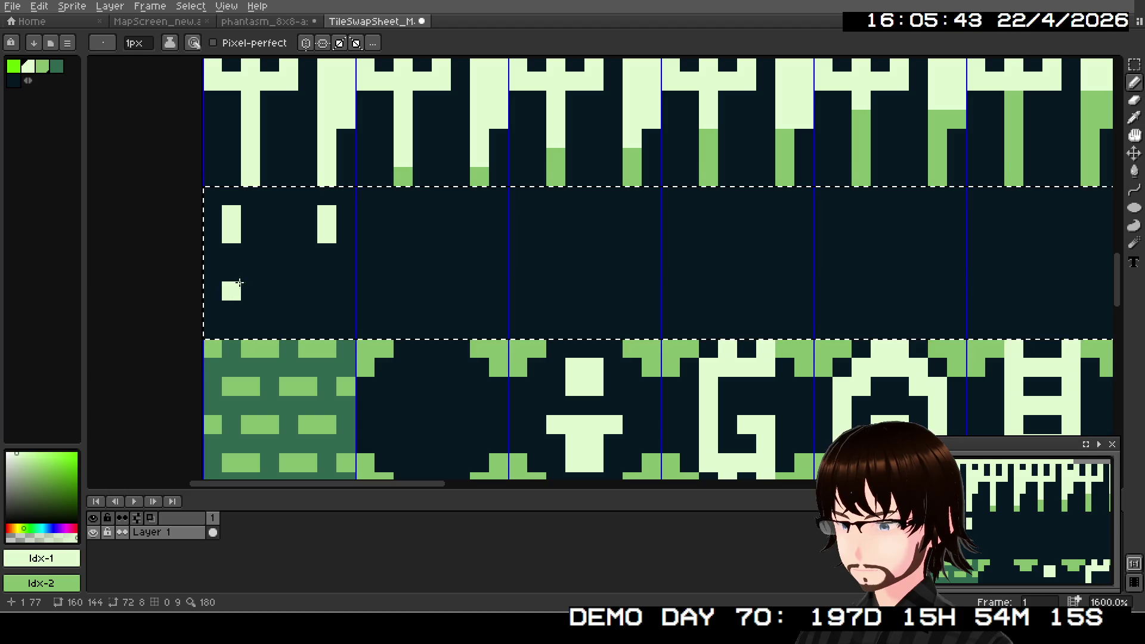
pyautogui.click(245, 289)
pyautogui.click(270, 302)
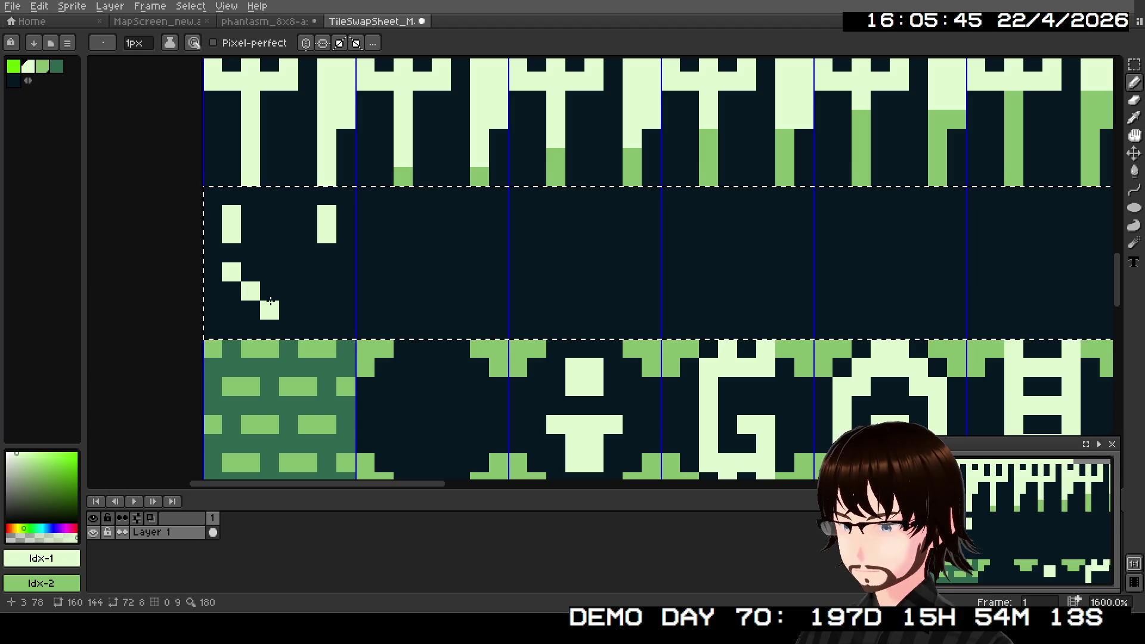
pyautogui.click(326, 273)
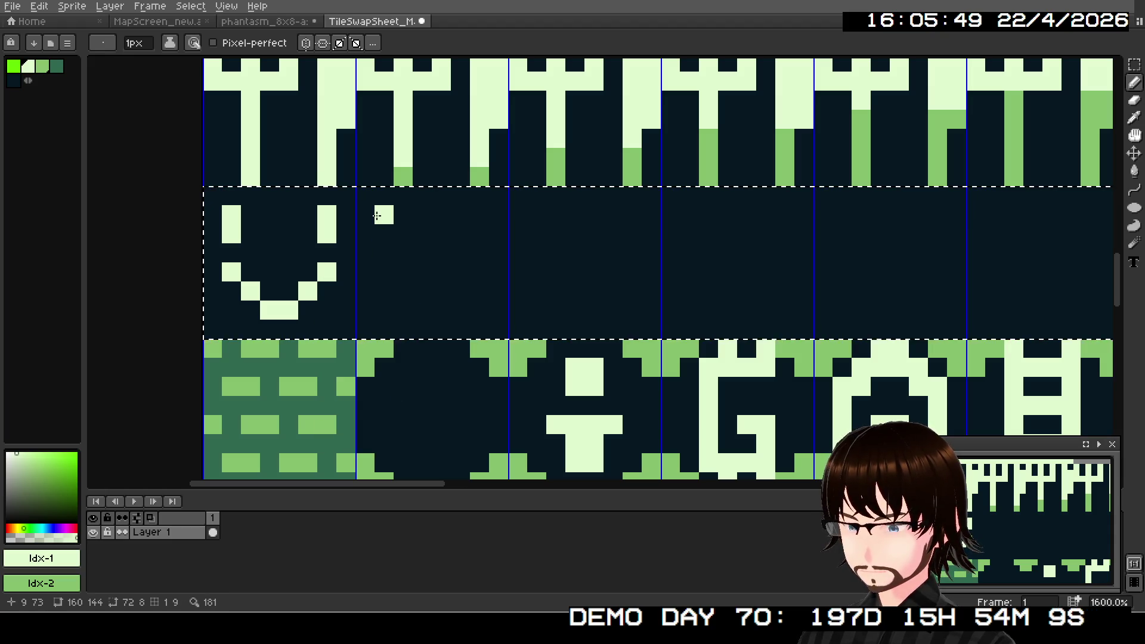
# - Draw a smiling face and a neutral face with a flat mouth in the next two tiles
pyautogui.moveTo(387, 220); pyautogui.dragTo(385, 235)
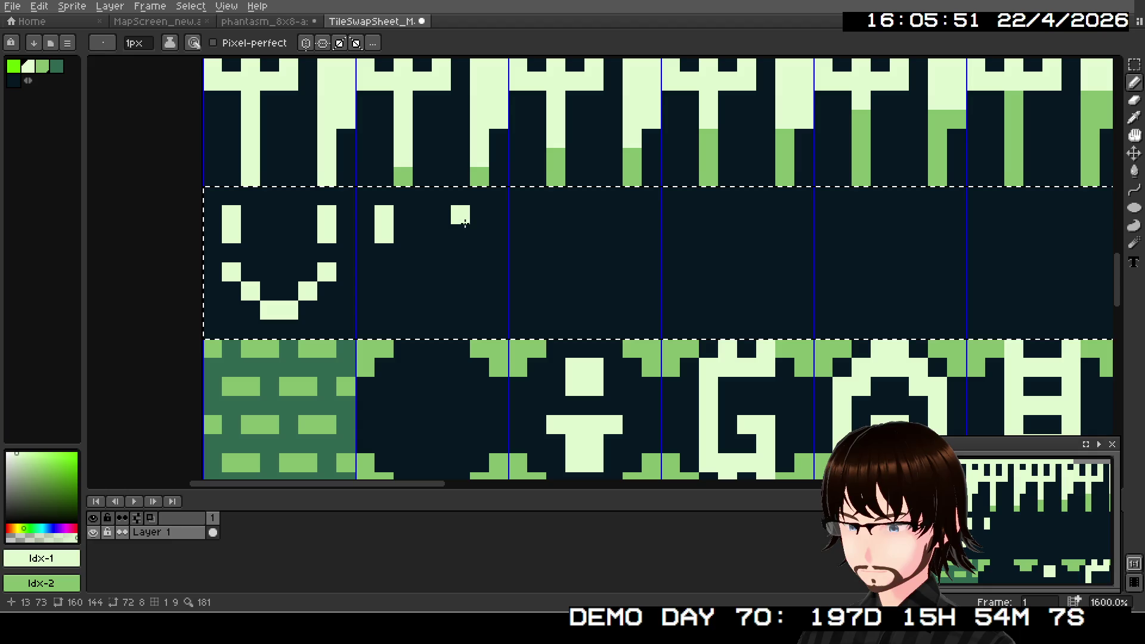
pyautogui.moveTo(474, 219); pyautogui.dragTo(474, 235)
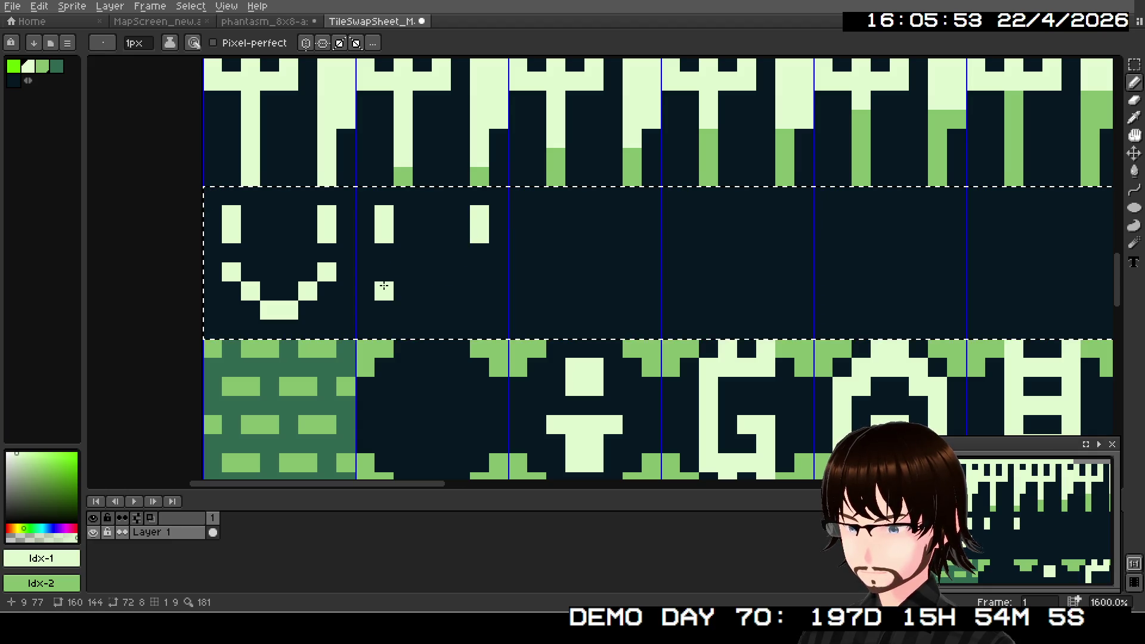
pyautogui.moveTo(384, 272)
pyautogui.mouseDown()
pyautogui.moveTo(402, 289)
pyautogui.moveTo(457, 291)
pyautogui.moveTo(480, 272)
pyautogui.mouseUp()
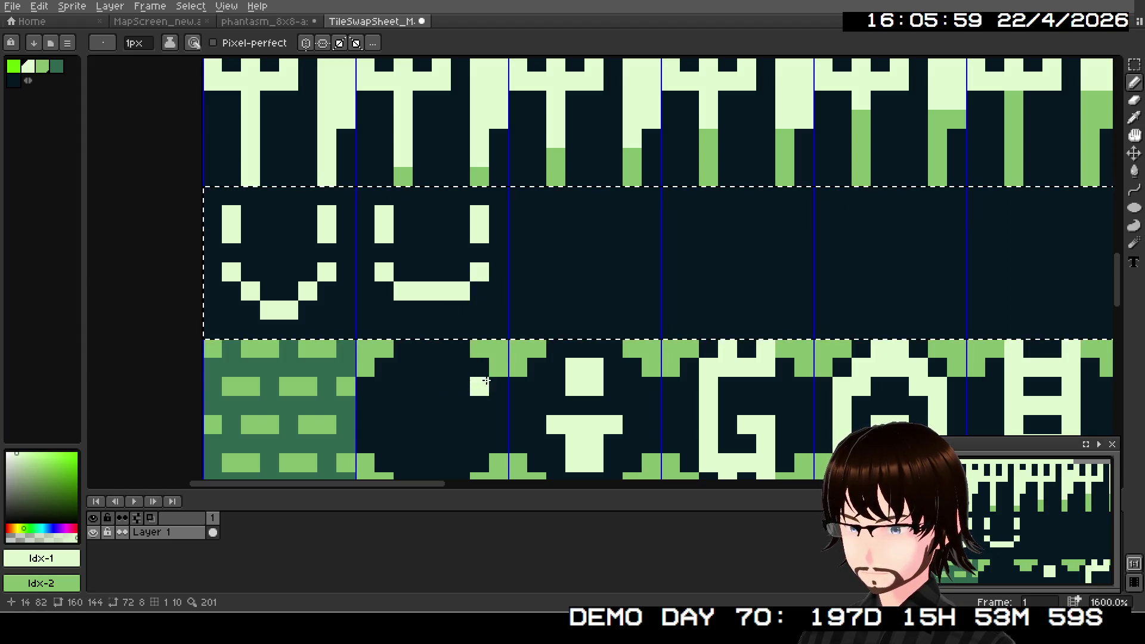
pyautogui.moveTo(537, 214); pyautogui.dragTo(540, 233)
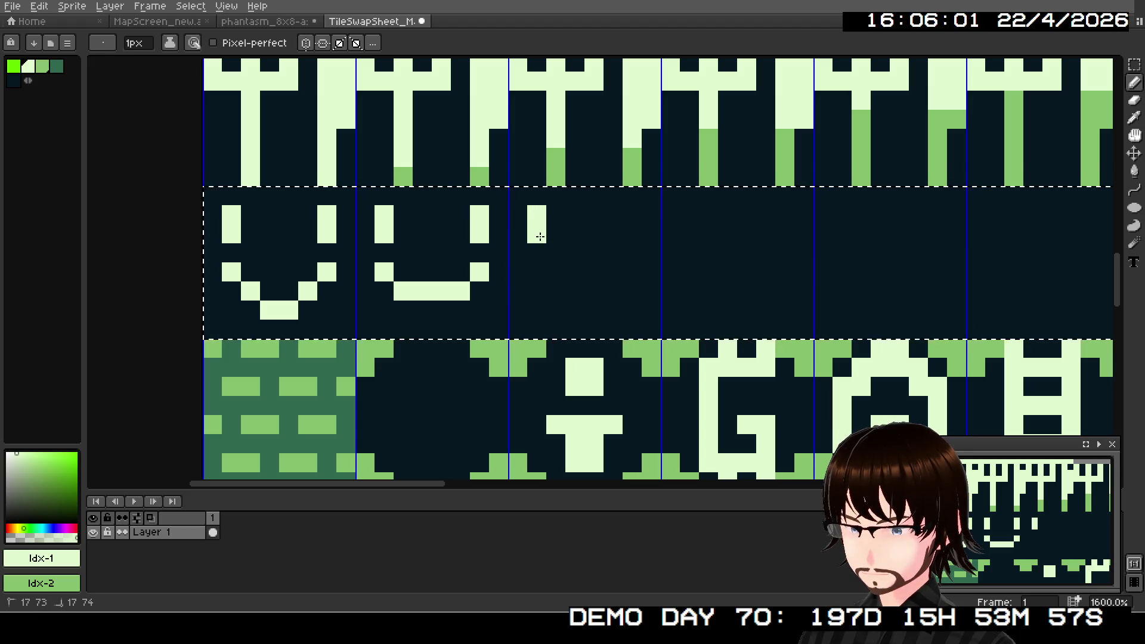
pyautogui.moveTo(633, 215); pyautogui.dragTo(634, 232)
pyautogui.click(537, 290)
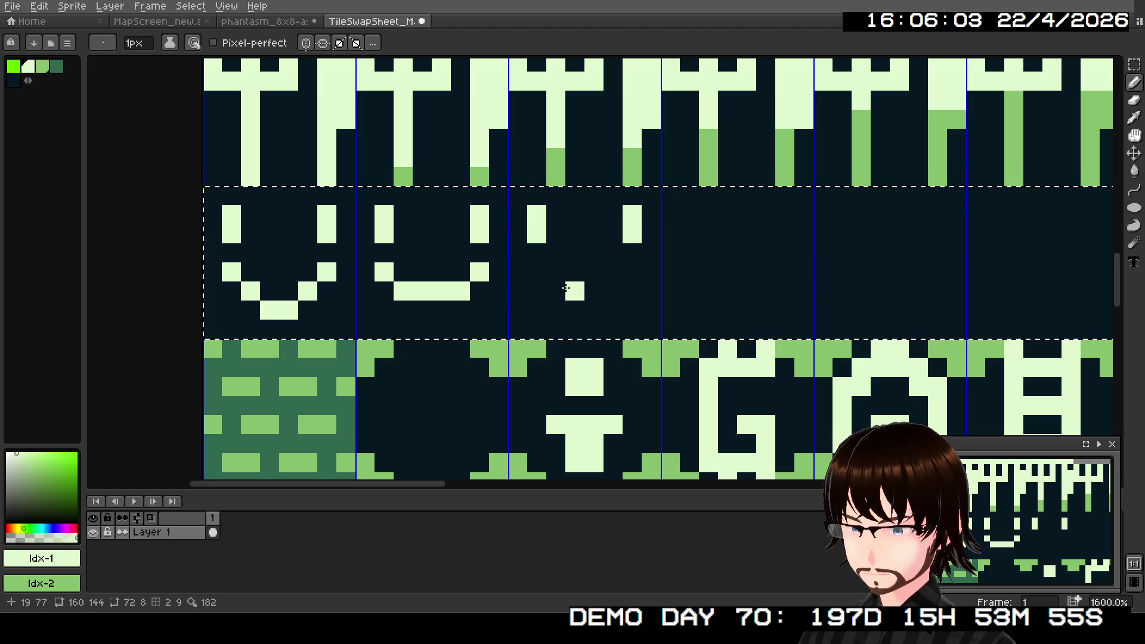
pyautogui.click(563, 285)
pyautogui.moveTo(562, 284); pyautogui.dragTo(636, 284)
pyautogui.click(690, 236)
# - Draw a fourth face with two eyes and a frowning mouth
pyautogui.moveTo(690, 235); pyautogui.dragTo(526, 281)
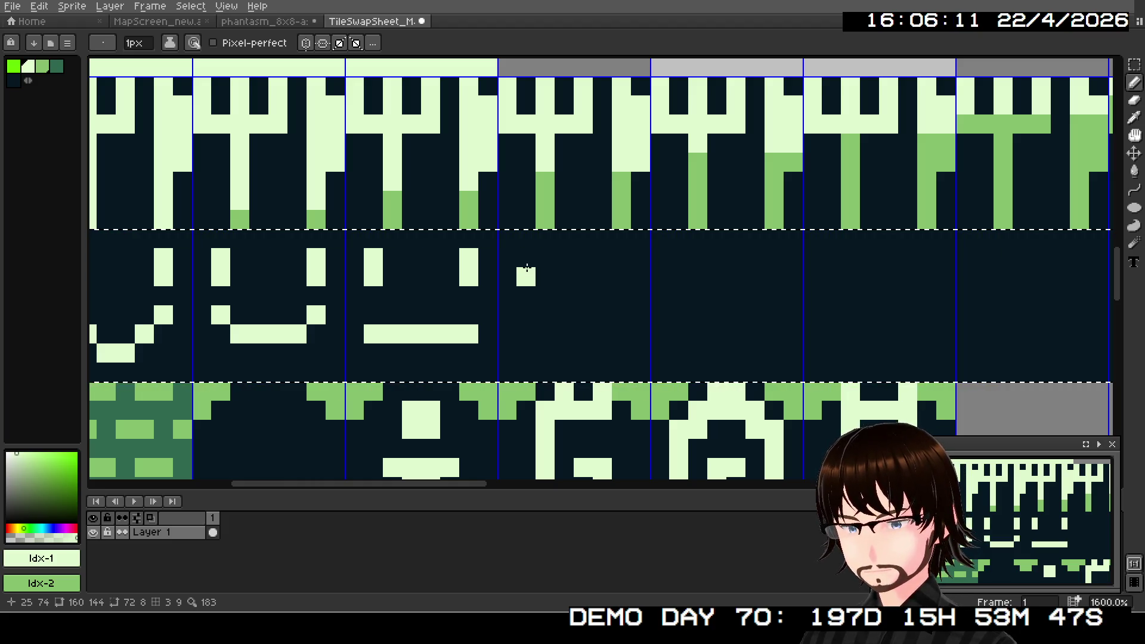
pyautogui.moveTo(527, 262); pyautogui.dragTo(526, 277)
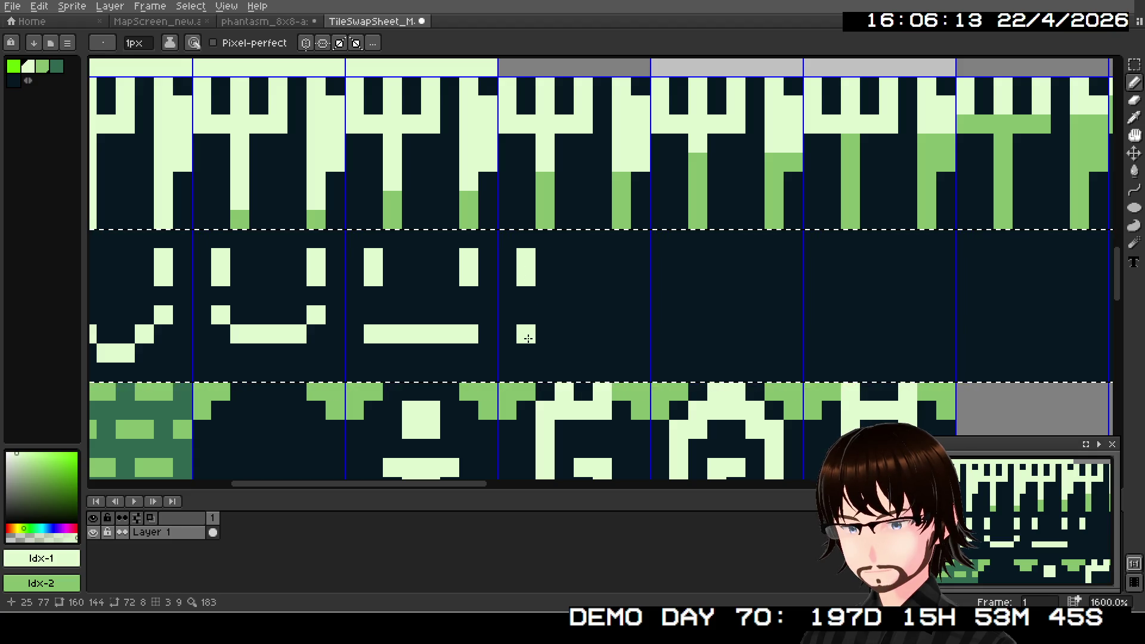
pyautogui.click(526, 352)
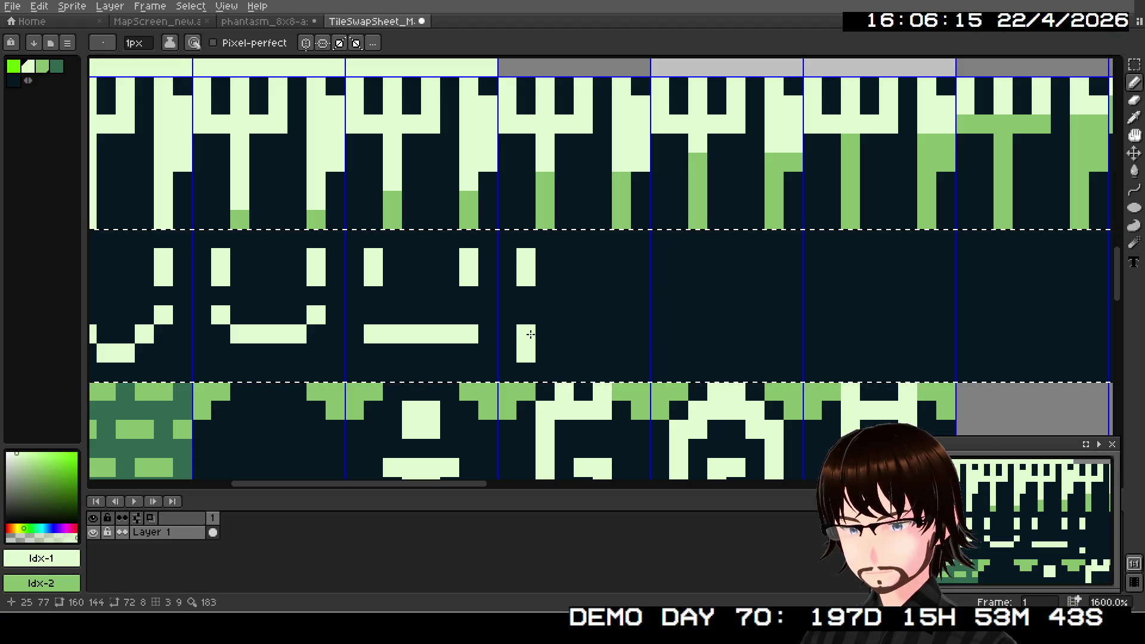
pyautogui.moveTo(544, 334); pyautogui.dragTo(603, 334)
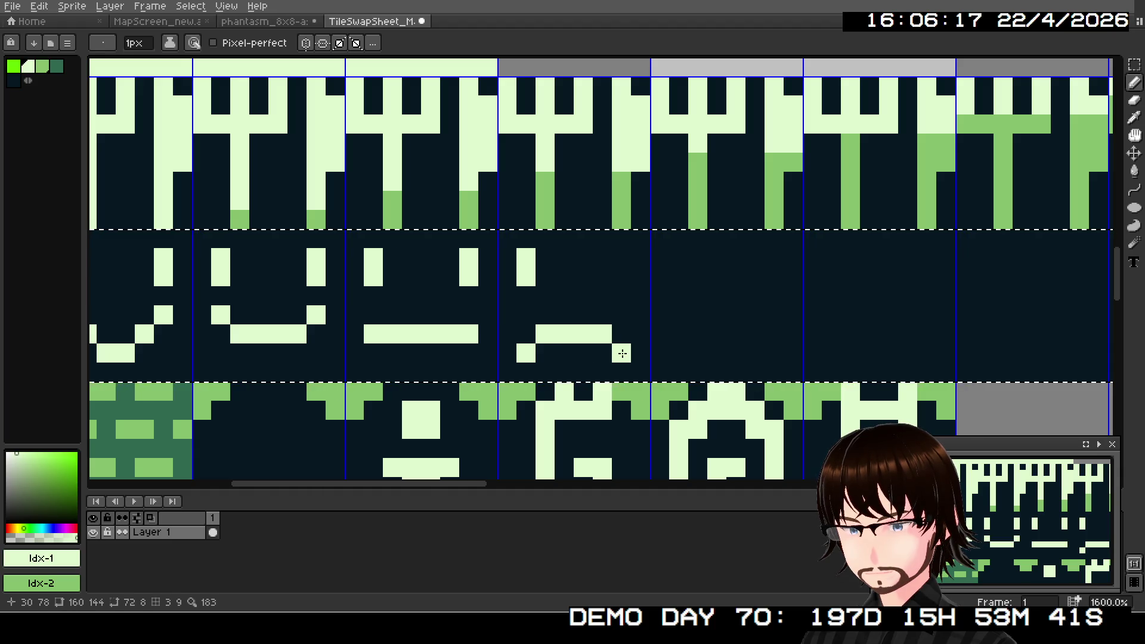
pyautogui.click(622, 353)
pyautogui.moveTo(622, 263); pyautogui.dragTo(622, 277)
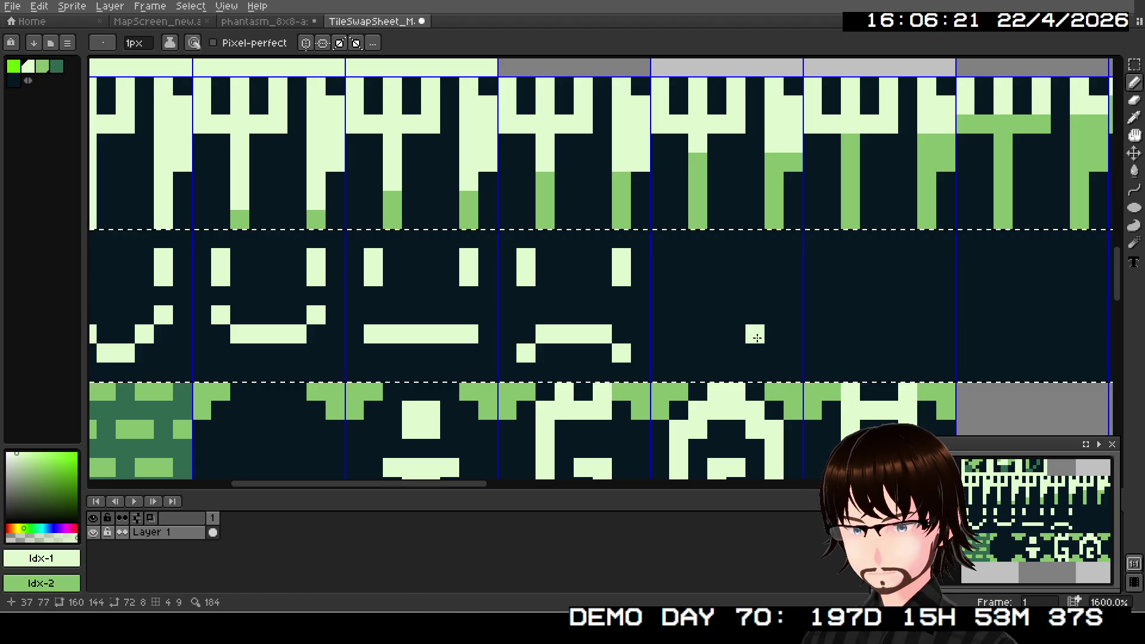
pyautogui.moveTo(756, 334); pyautogui.dragTo(456, 354)
pyautogui.scroll(-1, 456, 355)
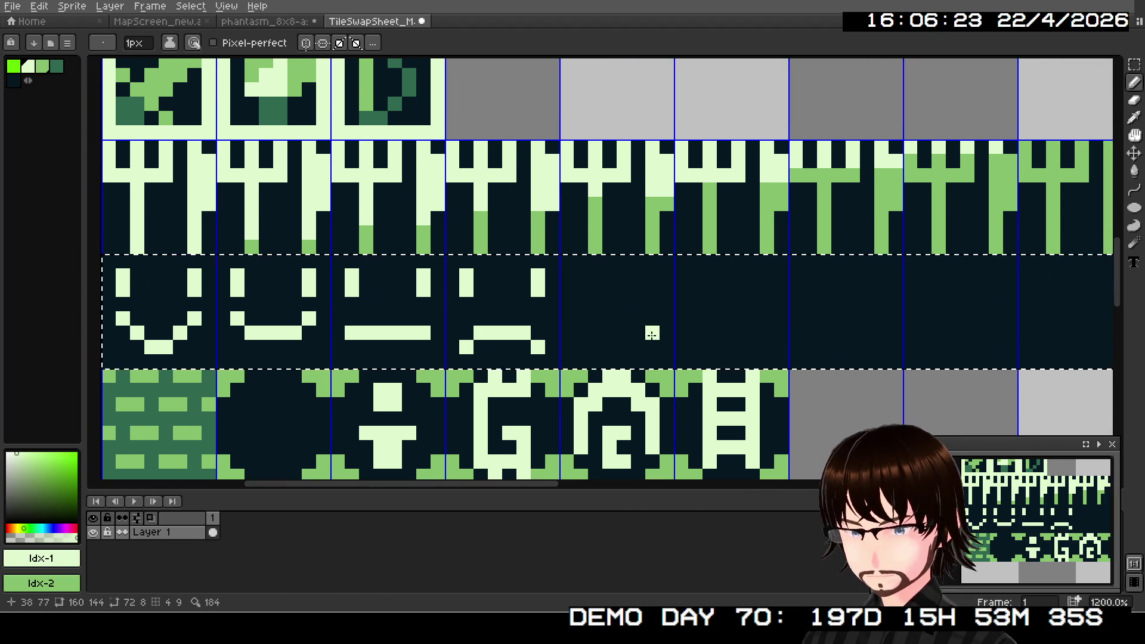
# - Draw a fifth face with two eyes and a peaked, arched mouth
pyautogui.moveTo(582, 289); pyautogui.dragTo(582, 276)
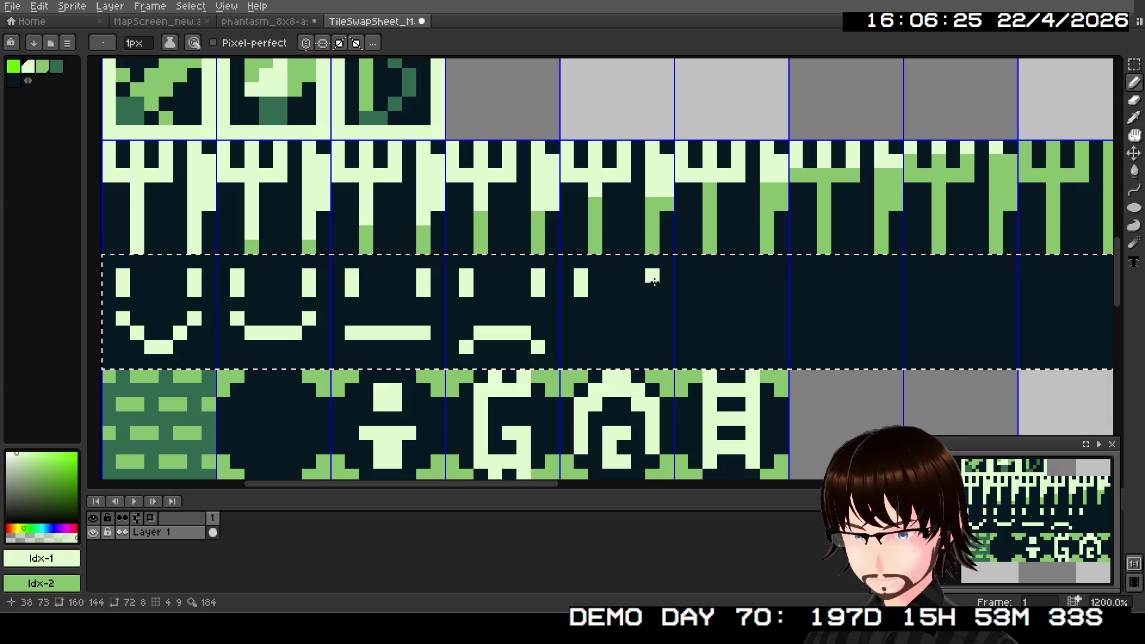
pyautogui.moveTo(655, 281); pyautogui.dragTo(654, 292)
pyautogui.moveTo(582, 346); pyautogui.dragTo(593, 334)
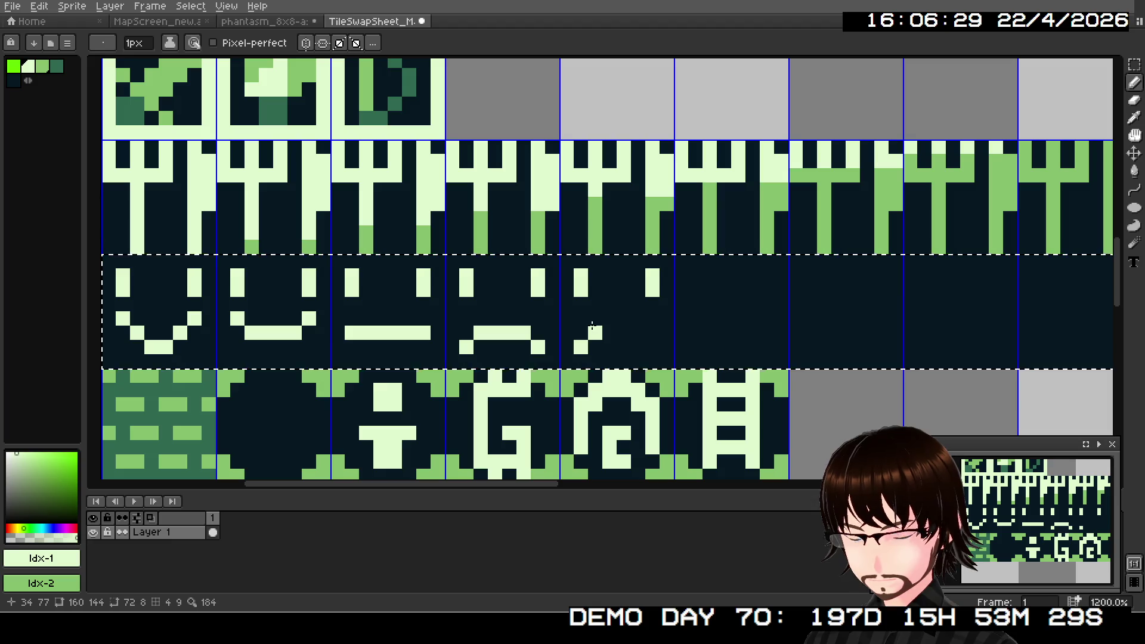
pyautogui.moveTo(608, 318); pyautogui.dragTo(622, 321)
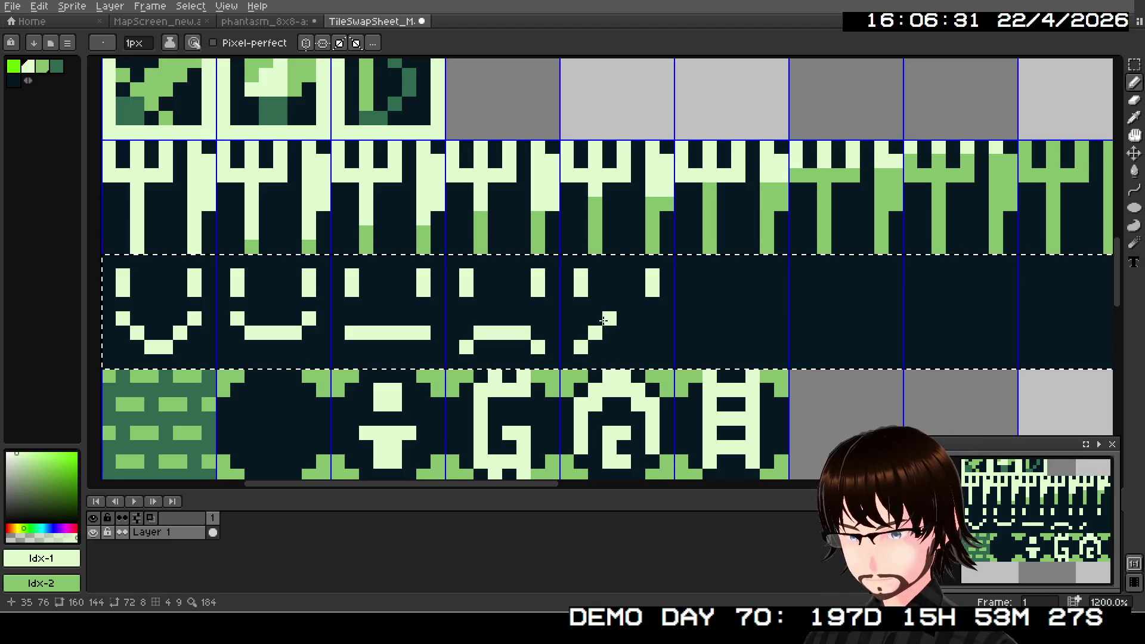
pyautogui.click(652, 334)
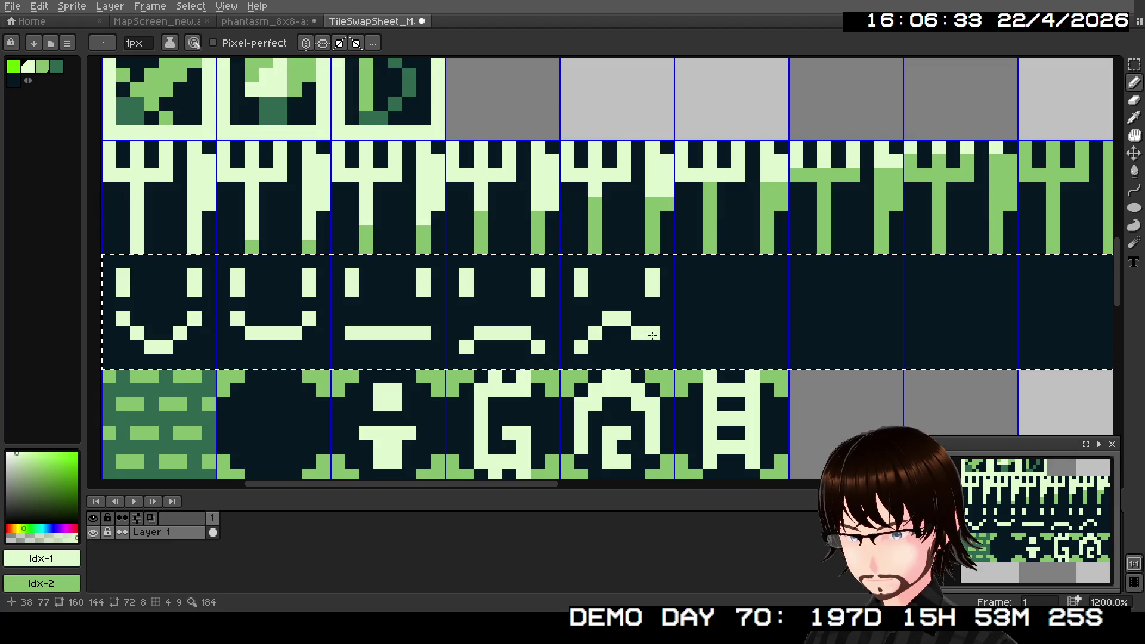
# - Shade the sixth face's eyes mid-green and paint out stray light pixels in dark
pyautogui.click(695, 277)
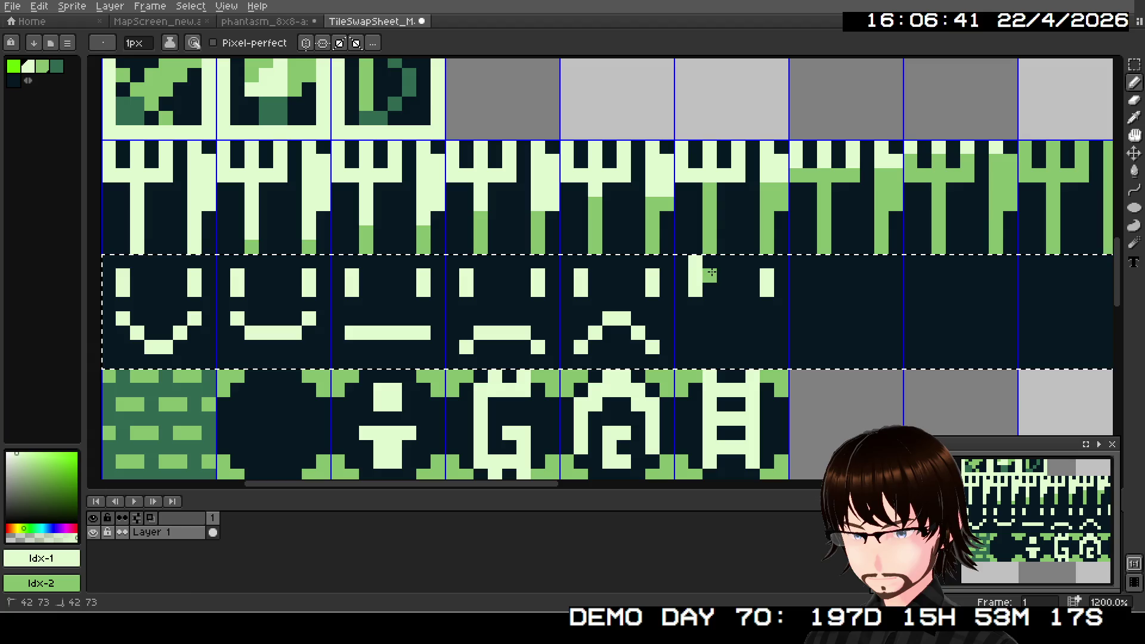
pyautogui.rightClick(696, 261)
pyautogui.rightClick(766, 263)
pyautogui.rightClick(753, 275)
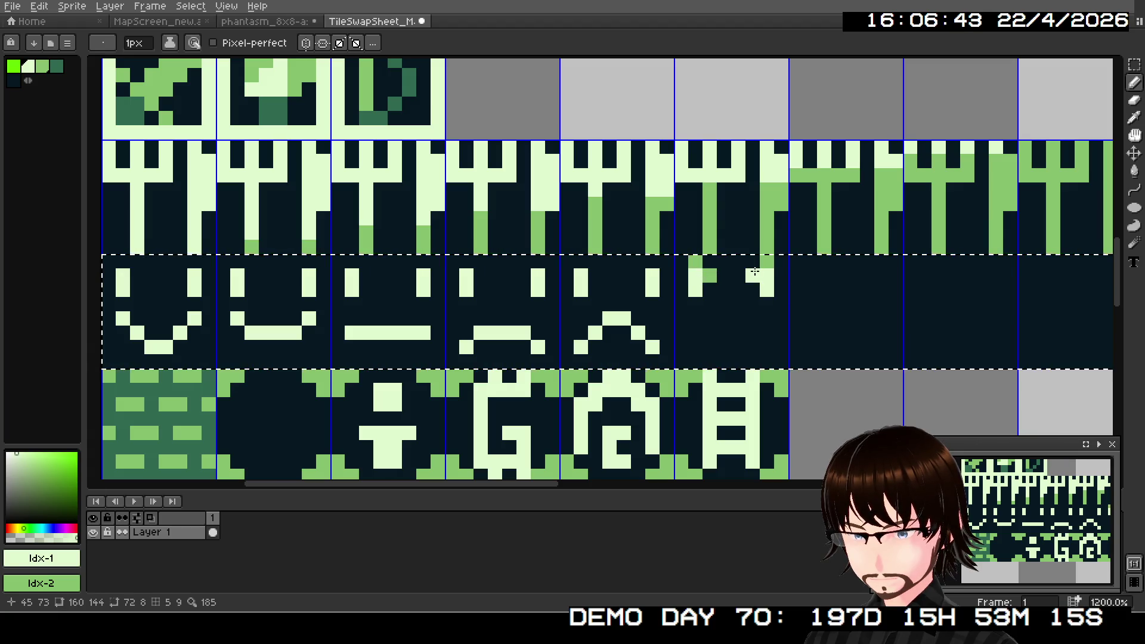
pyautogui.rightClick(719, 289)
pyautogui.rightClick(736, 286)
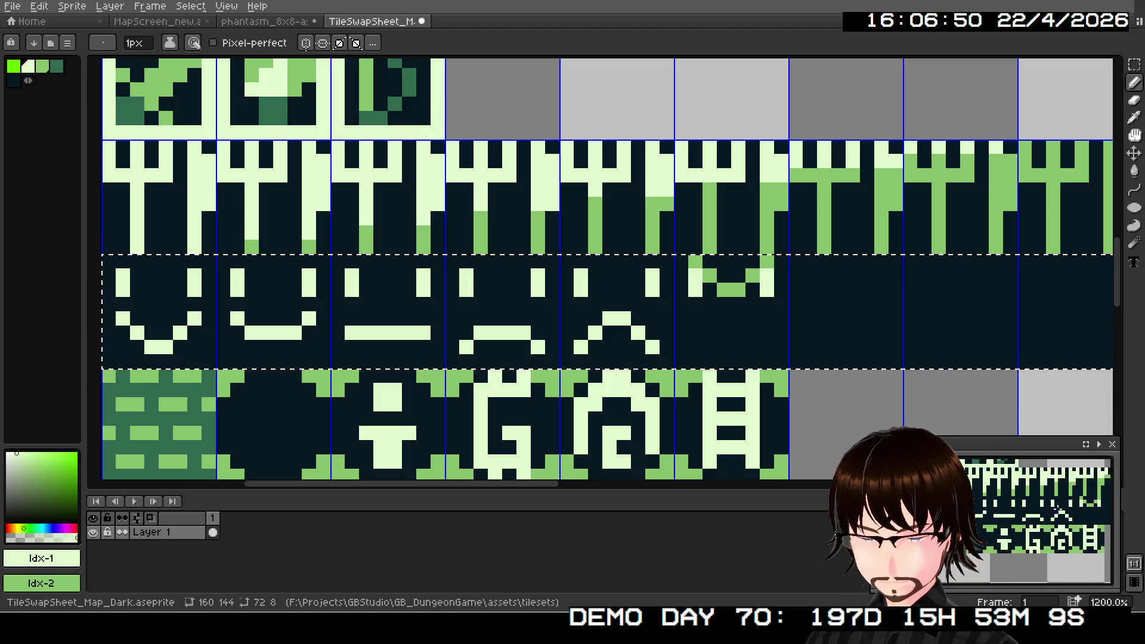
pyautogui.keyDown('alt'); pyautogui.click(687, 261); pyautogui.keyUp('alt')
pyautogui.moveTo(697, 297)
pyautogui.mouseDown()
pyautogui.moveTo(696, 275)
pyautogui.moveTo(722, 297)
pyautogui.mouseUp()
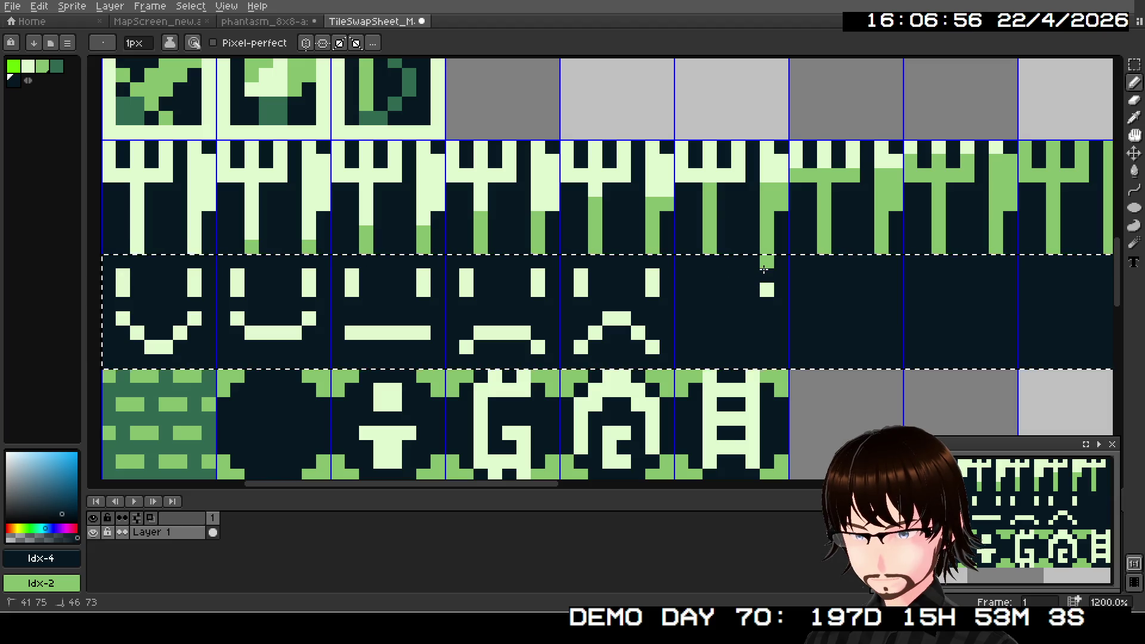
pyautogui.click(767, 290)
pyautogui.click(28, 66)
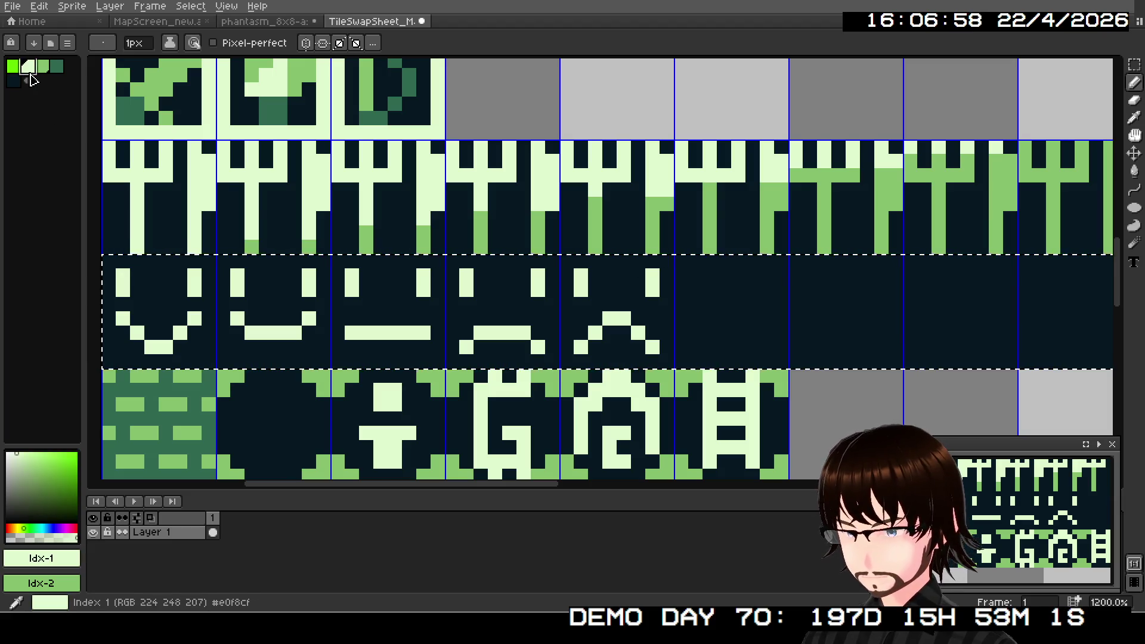
# - Draw slanted angry eyebrows and a frown on the sixth face, undoing mistakes
pyautogui.moveTo(694, 276); pyautogui.dragTo(708, 291)
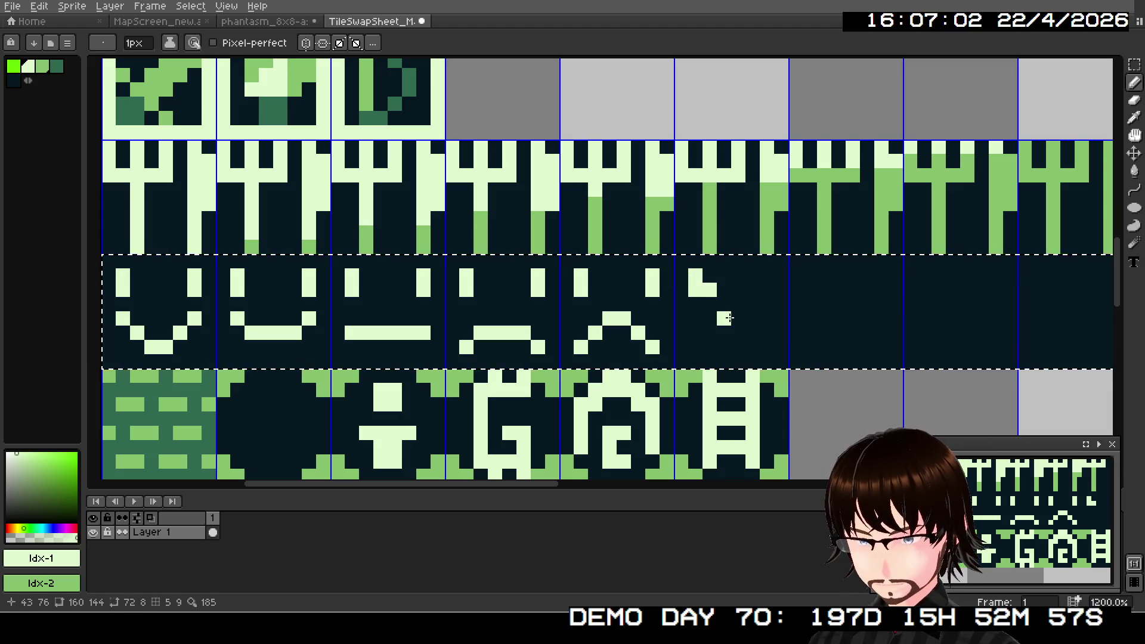
pyautogui.hotkey('ctrl', 'z')
pyautogui.moveTo(696, 275)
pyautogui.mouseDown()
pyautogui.moveTo(708, 291)
pyautogui.moveTo(753, 289)
pyautogui.mouseUp()
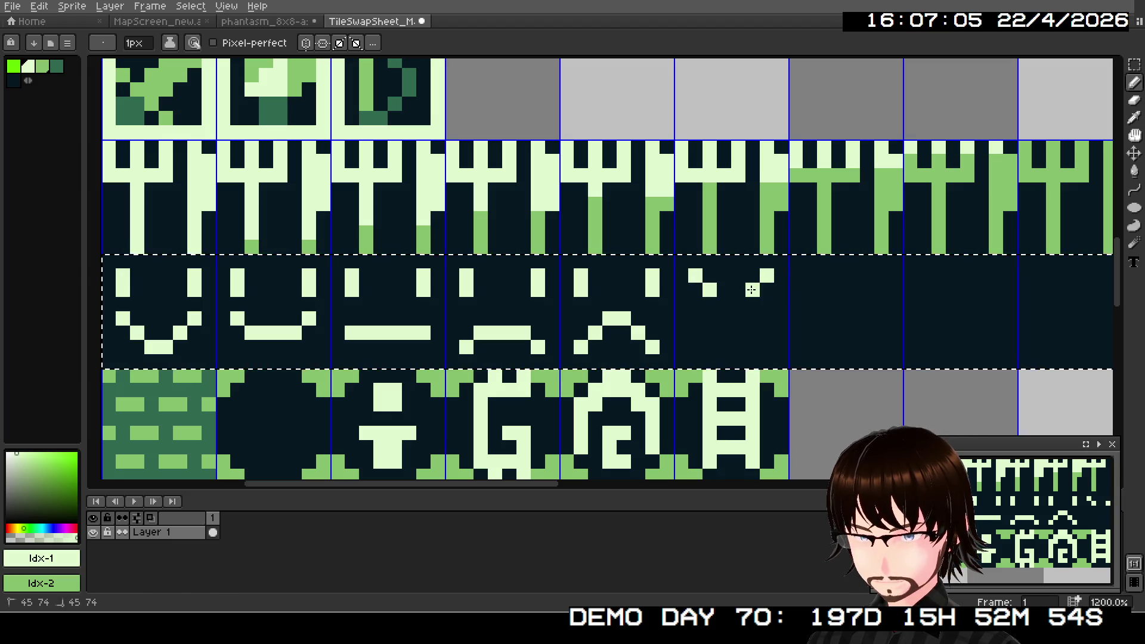
pyautogui.click(699, 336)
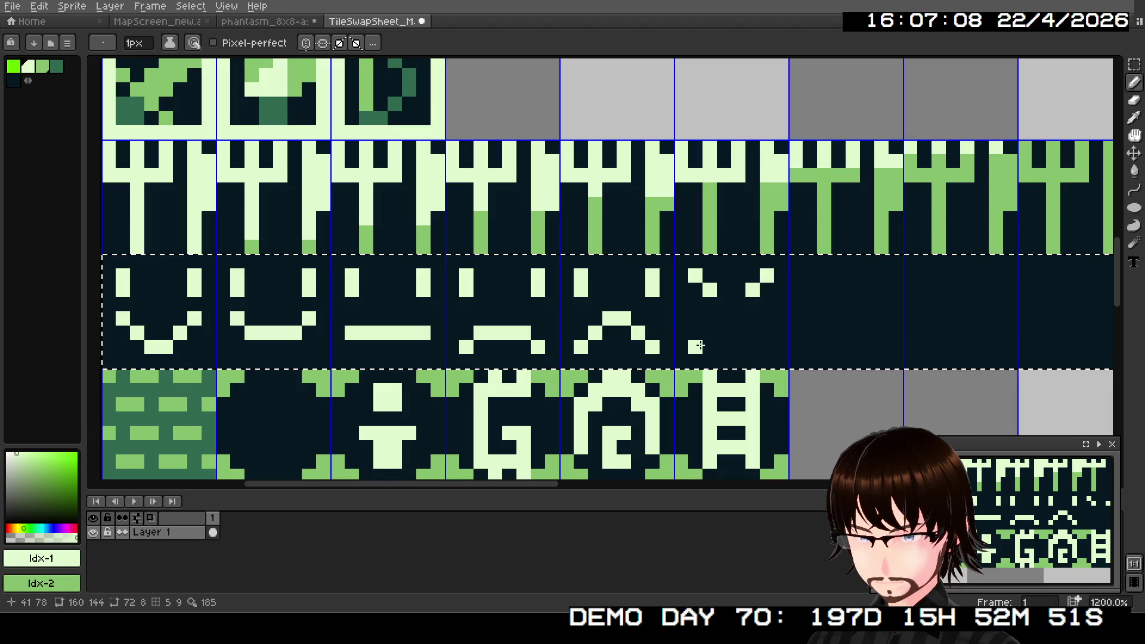
pyautogui.moveTo(705, 319); pyautogui.dragTo(747, 321)
pyautogui.click(767, 333)
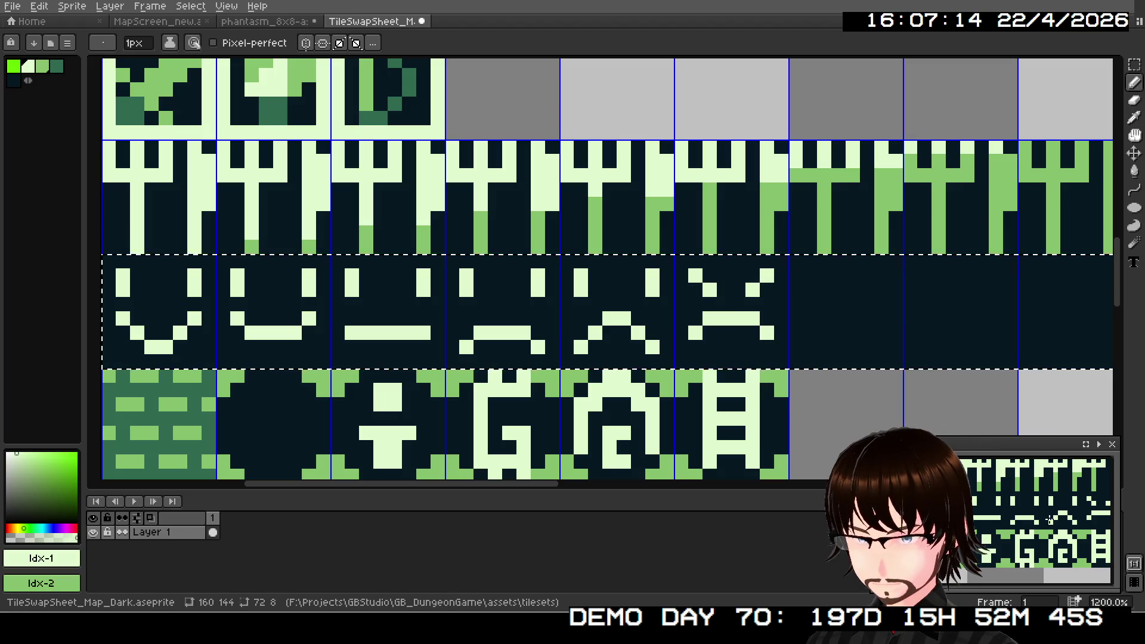
pyautogui.hotkey('ctrl', 'z')
pyautogui.hotkey('ctrl', 'z')
pyautogui.hotkey('ctrl', 'z')
pyautogui.hotkey('ctrl', 'z')
pyautogui.click(710, 303)
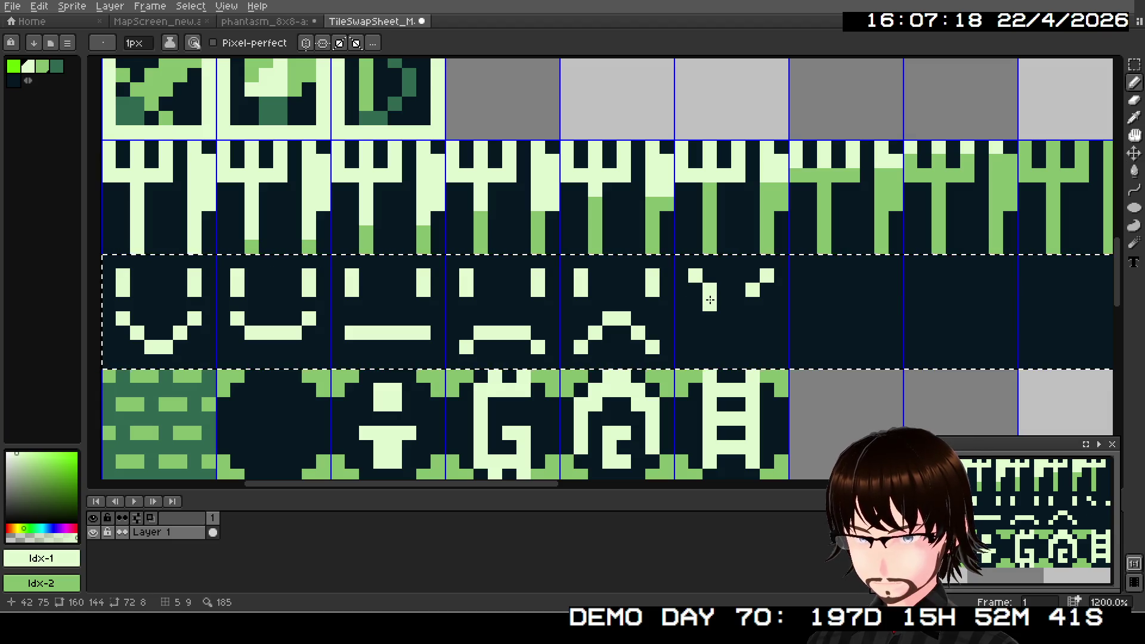
pyautogui.click(752, 304)
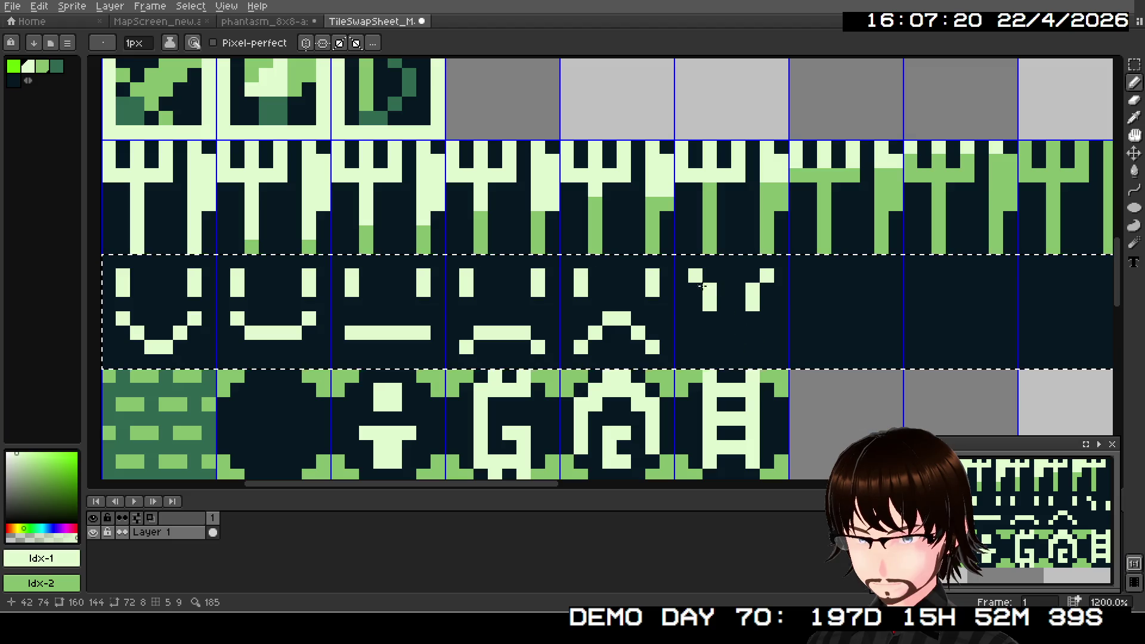
pyautogui.moveTo(710, 333); pyautogui.dragTo(750, 334)
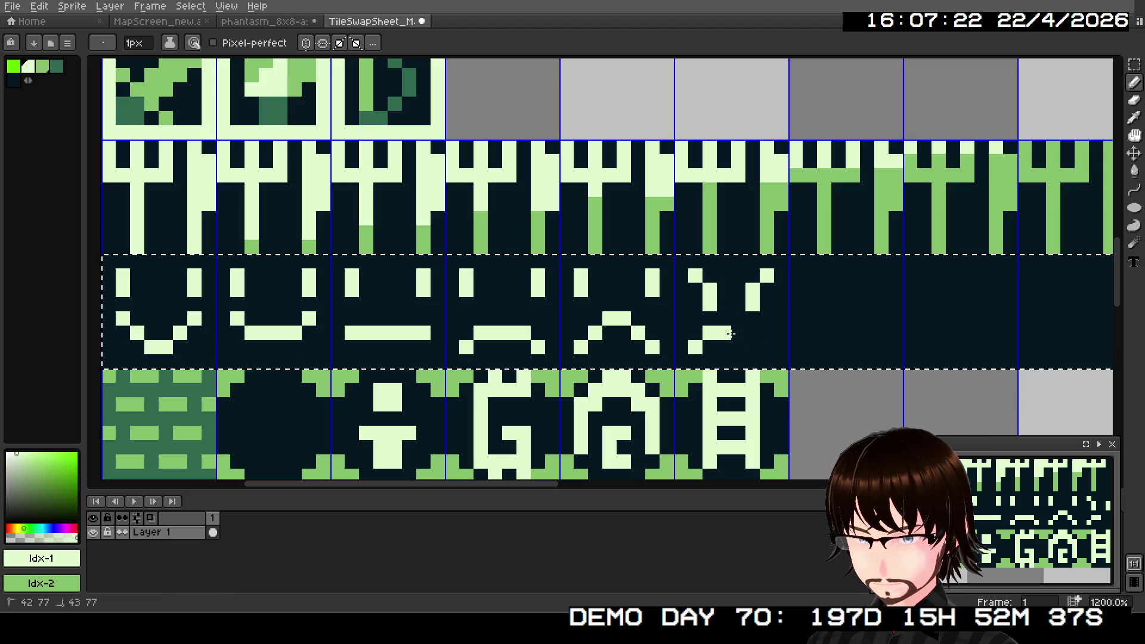
pyautogui.click(766, 347)
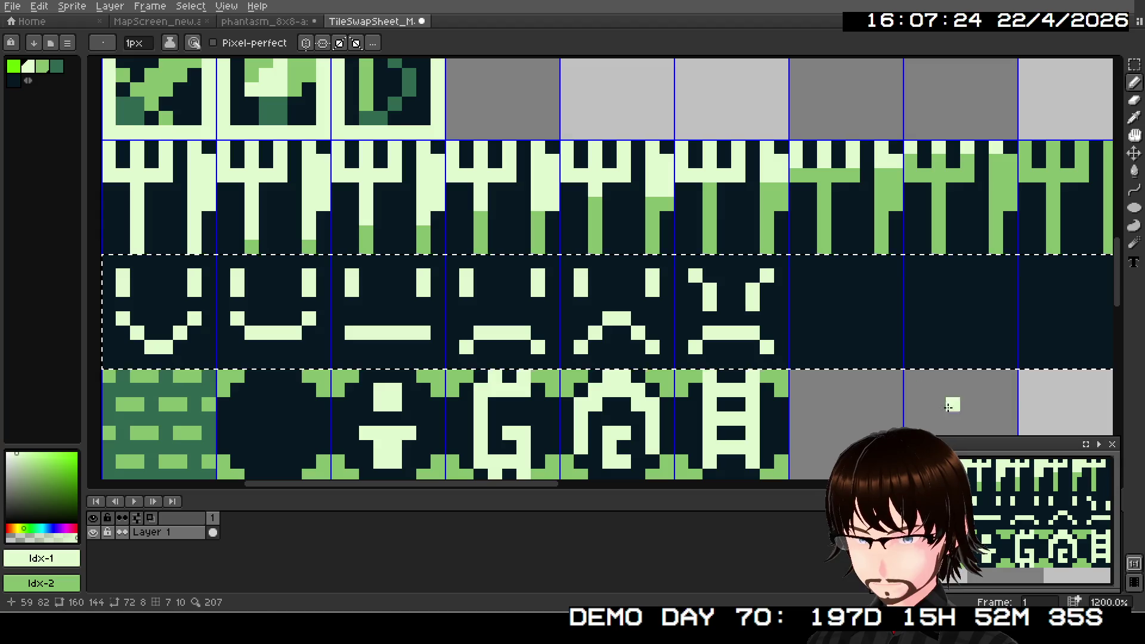
# - Redo the sixth face's eye pixels and frown, then pan right to the empty tiles
pyautogui.scroll(-1, 1004, 518)
pyautogui.hotkey('ctrl', 'z')
pyautogui.hotkey('ctrl', 'z')
pyautogui.hotkey('ctrl', 'z')
pyautogui.hotkey('ctrl', 'z')
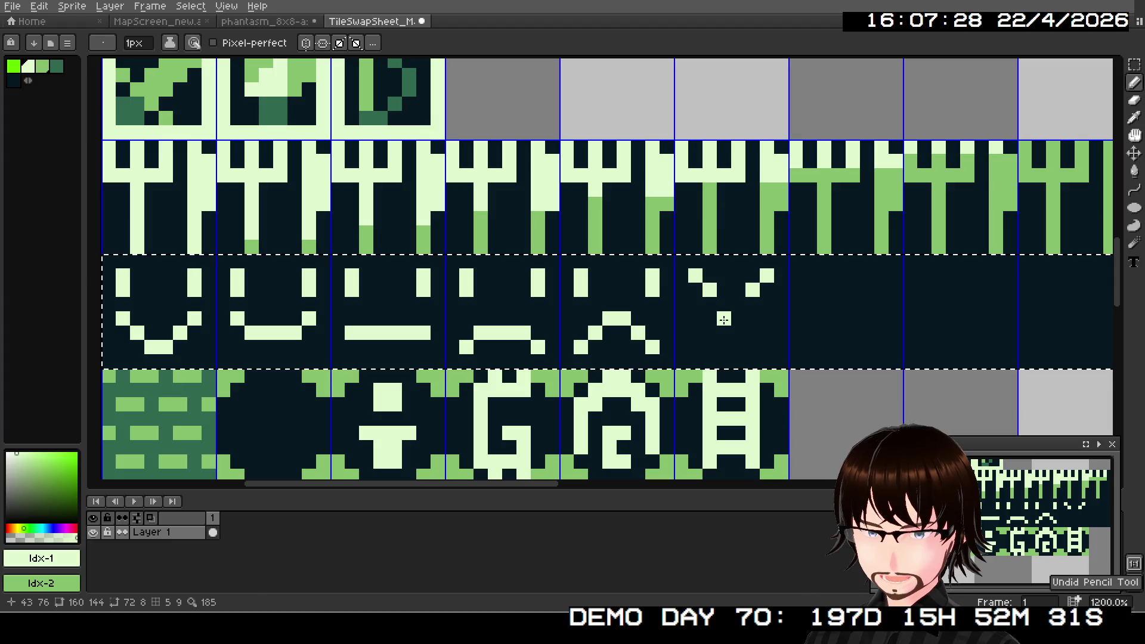
pyautogui.click(697, 305)
pyautogui.click(767, 305)
pyautogui.click(754, 316)
pyautogui.click(695, 347)
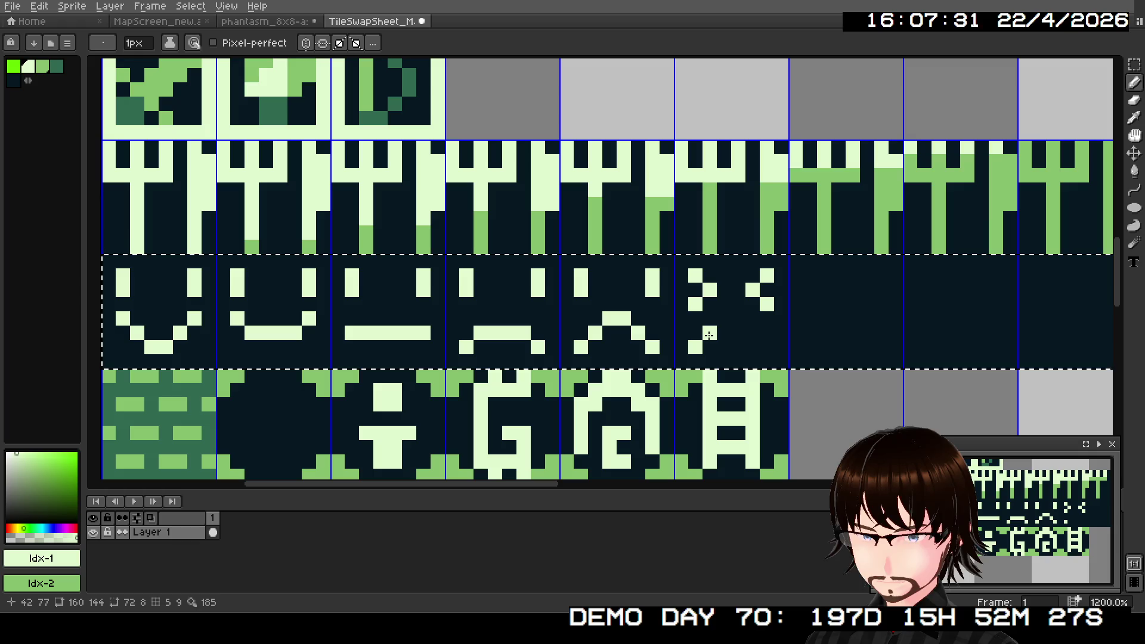
pyautogui.moveTo(710, 333); pyautogui.dragTo(745, 335)
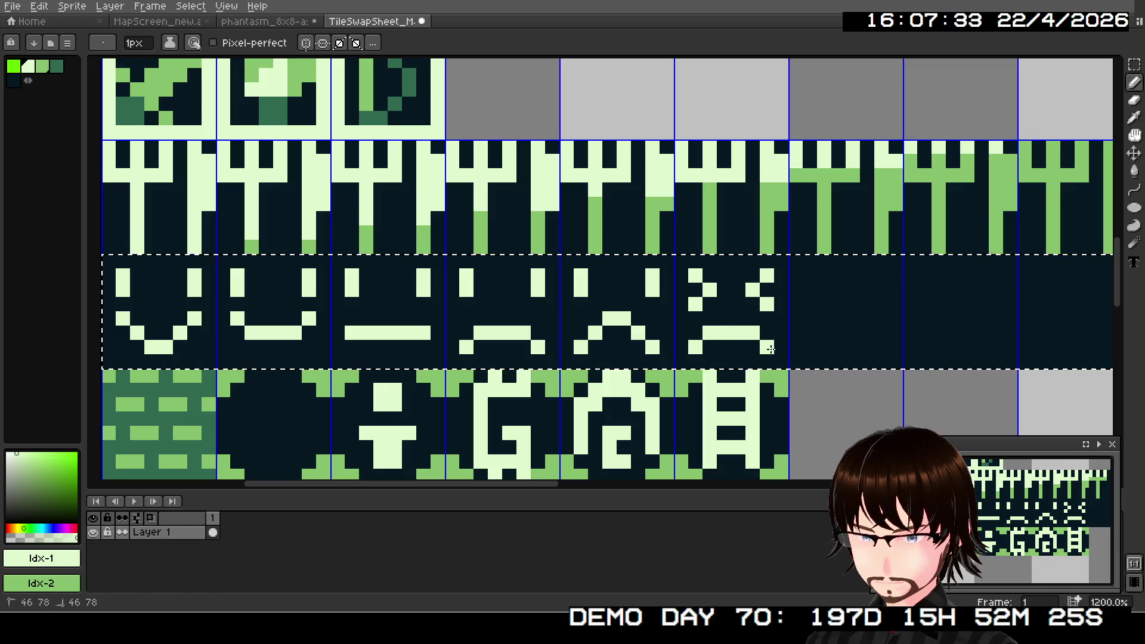
pyautogui.moveTo(829, 298); pyautogui.dragTo(597, 300)
pyautogui.click(594, 298)
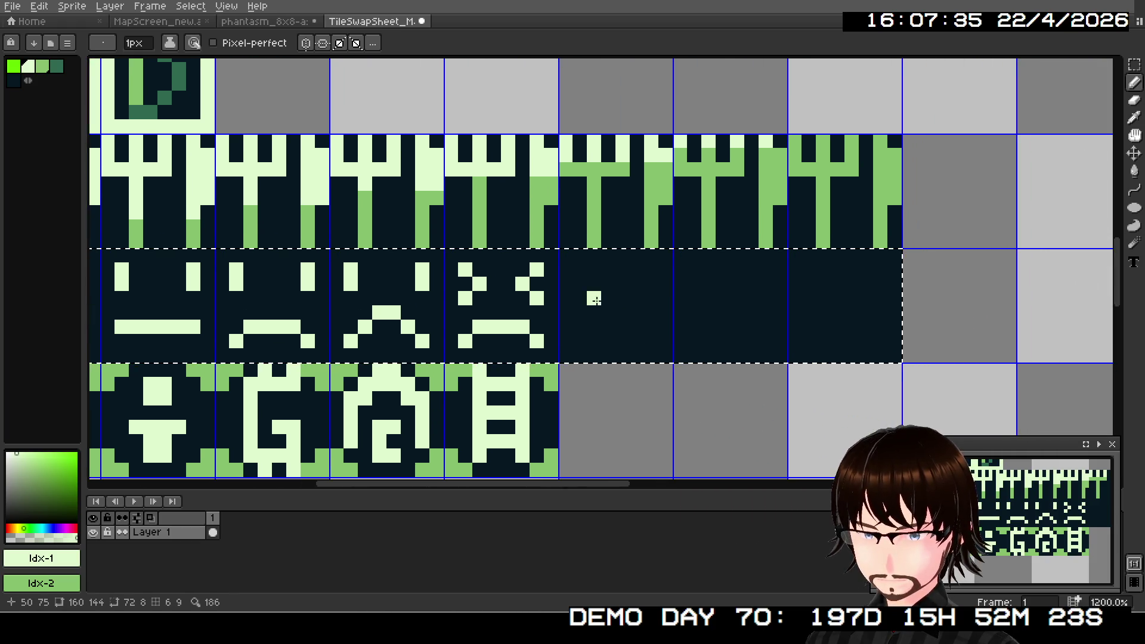
# - Draw squinting > and < eyes in the next empty tile
pyautogui.hotkey('ctrl', 'z')
pyautogui.click(580, 326)
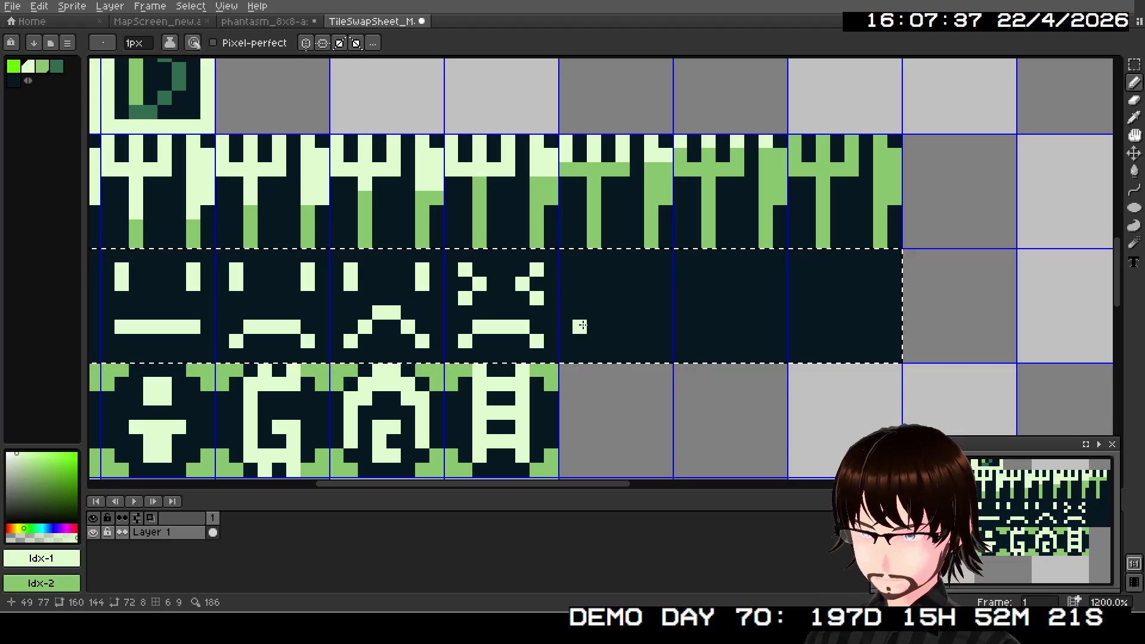
pyautogui.click(580, 269)
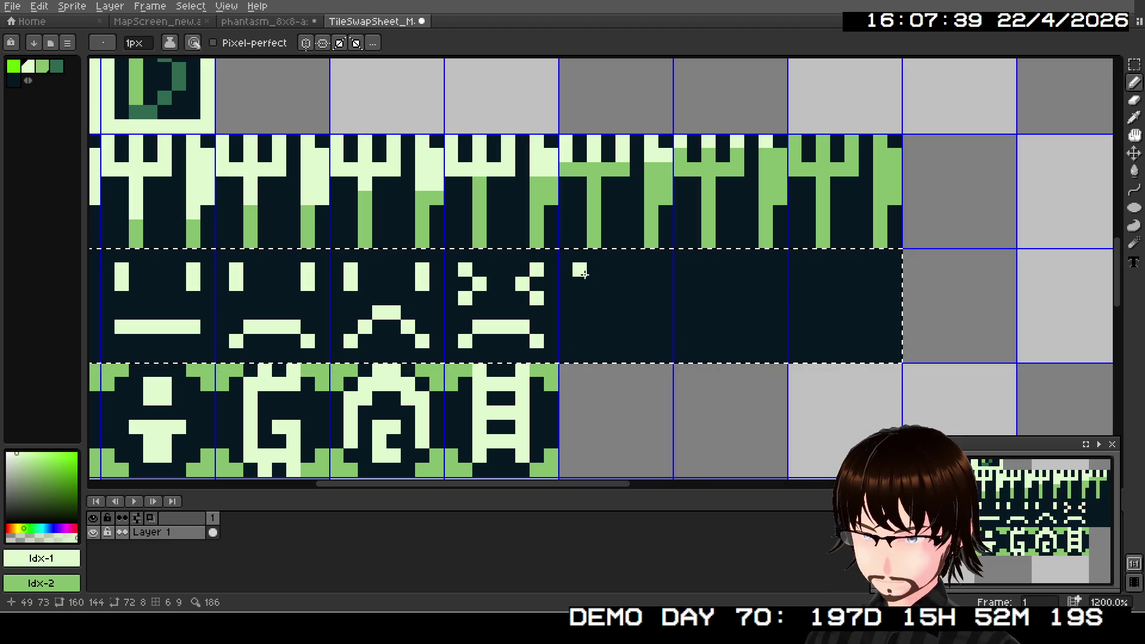
pyautogui.click(594, 283)
pyautogui.click(580, 297)
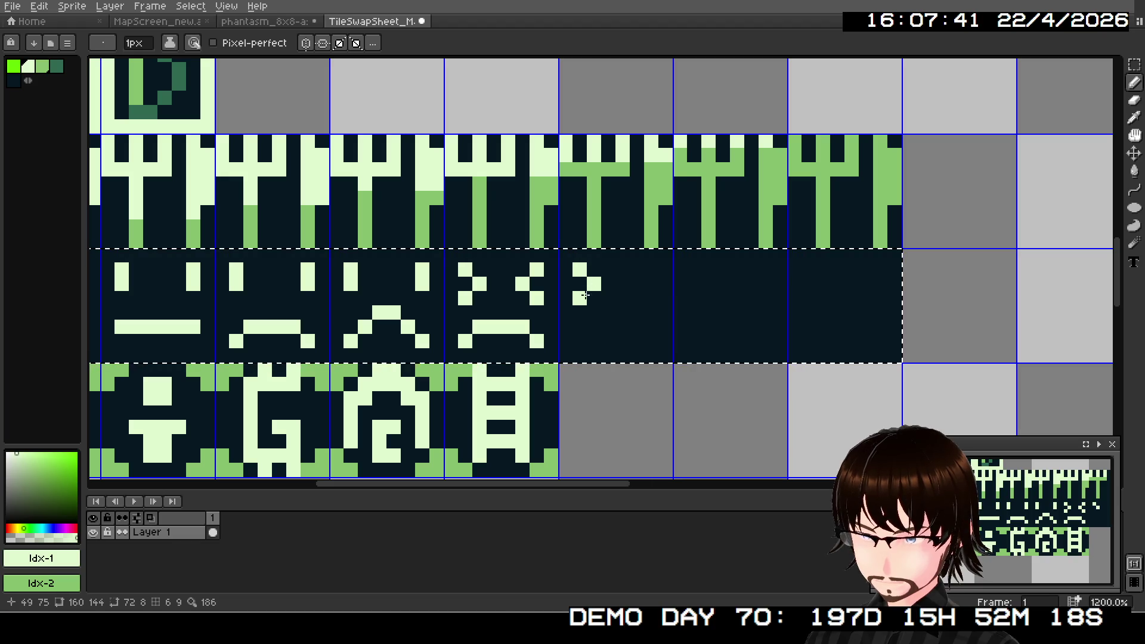
pyautogui.click(652, 269)
pyautogui.click(637, 284)
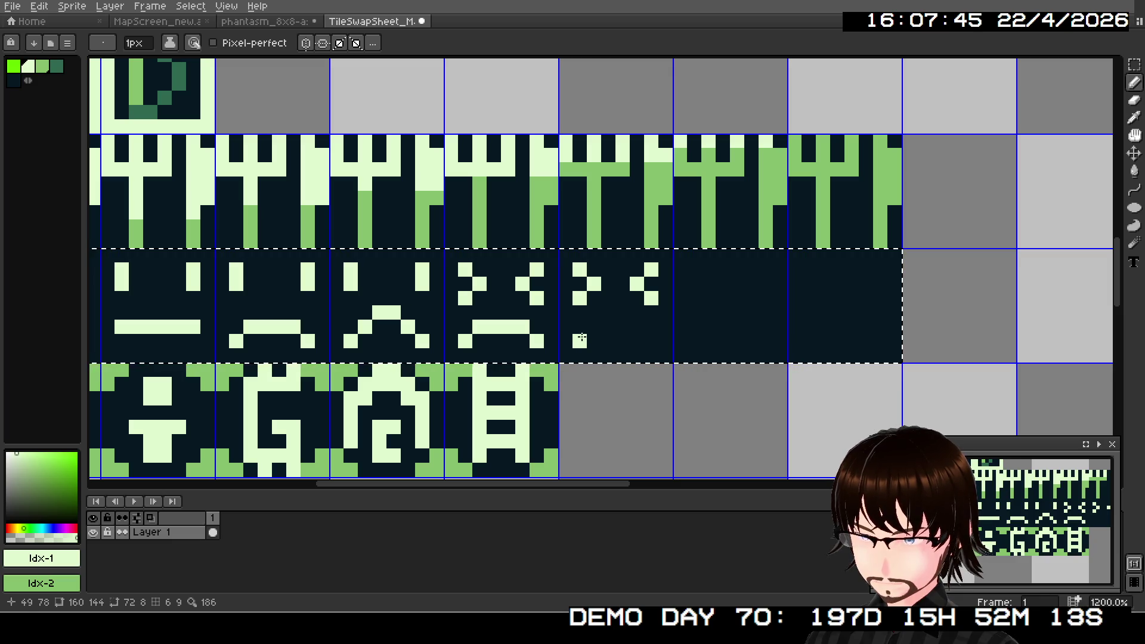
# - Try a zigzag mouth, undo it, and draw a wide mouth line instead
pyautogui.moveTo(595, 327); pyautogui.dragTo(651, 327)
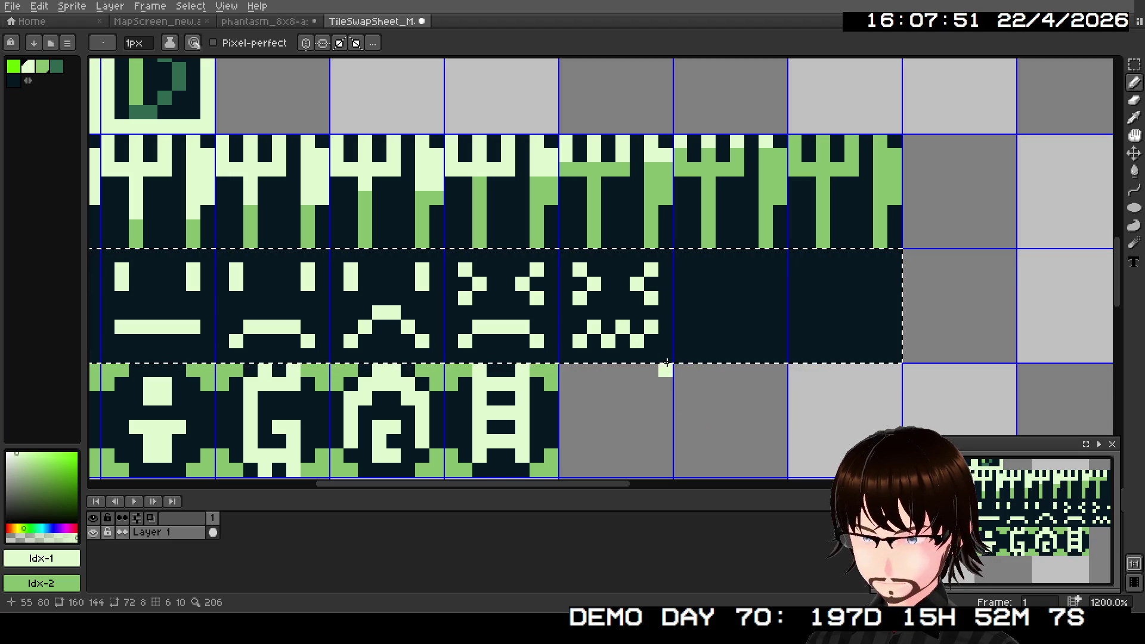
pyautogui.hotkey('ctrl', 'z')
pyautogui.hotkey('ctrl', 'z')
pyautogui.press('v')
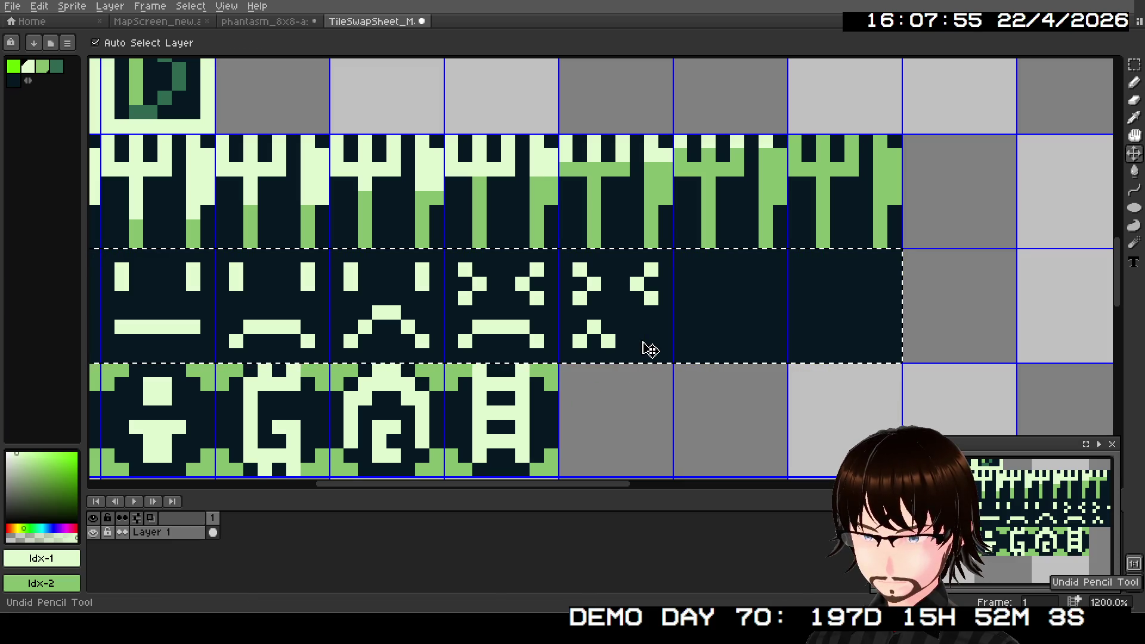
pyautogui.press('b')
pyautogui.rightClick(608, 342)
pyautogui.moveTo(609, 327); pyautogui.dragTo(622, 342)
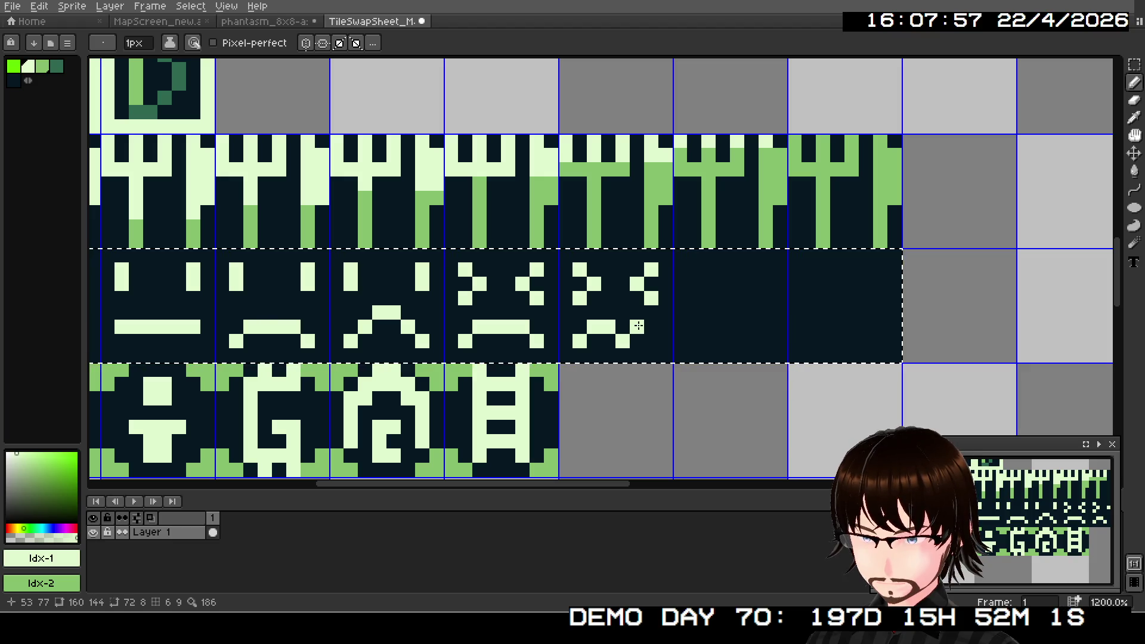
pyautogui.press('v')
pyautogui.hotkey('ctrl', 'z')
pyautogui.hotkey('ctrl', 'z')
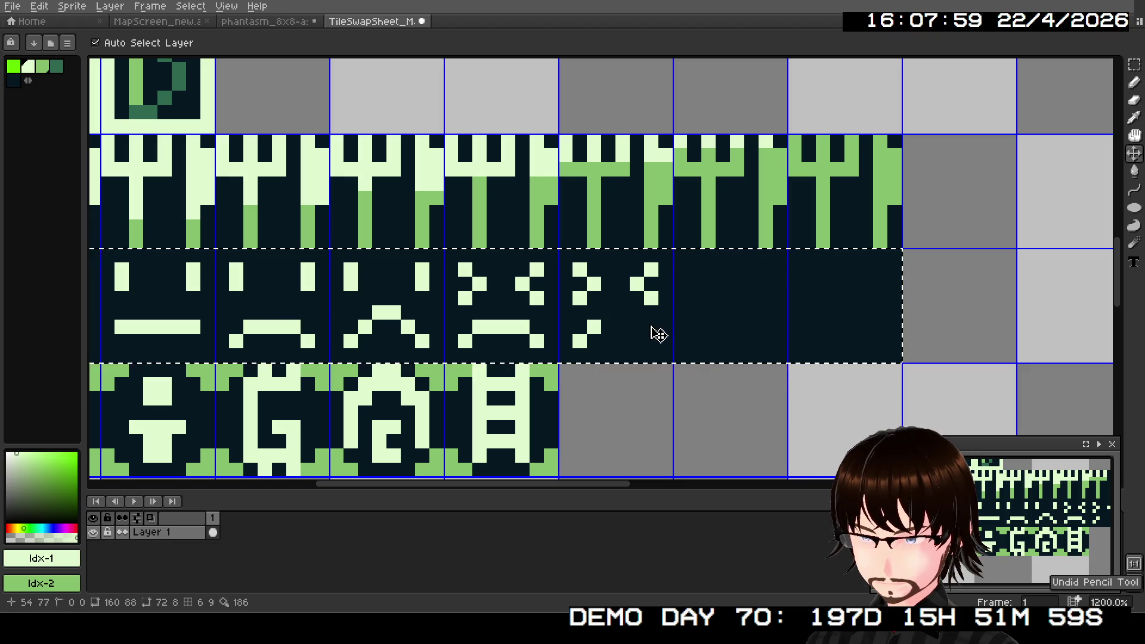
pyautogui.press('b')
pyautogui.moveTo(589, 328); pyautogui.dragTo(656, 336)
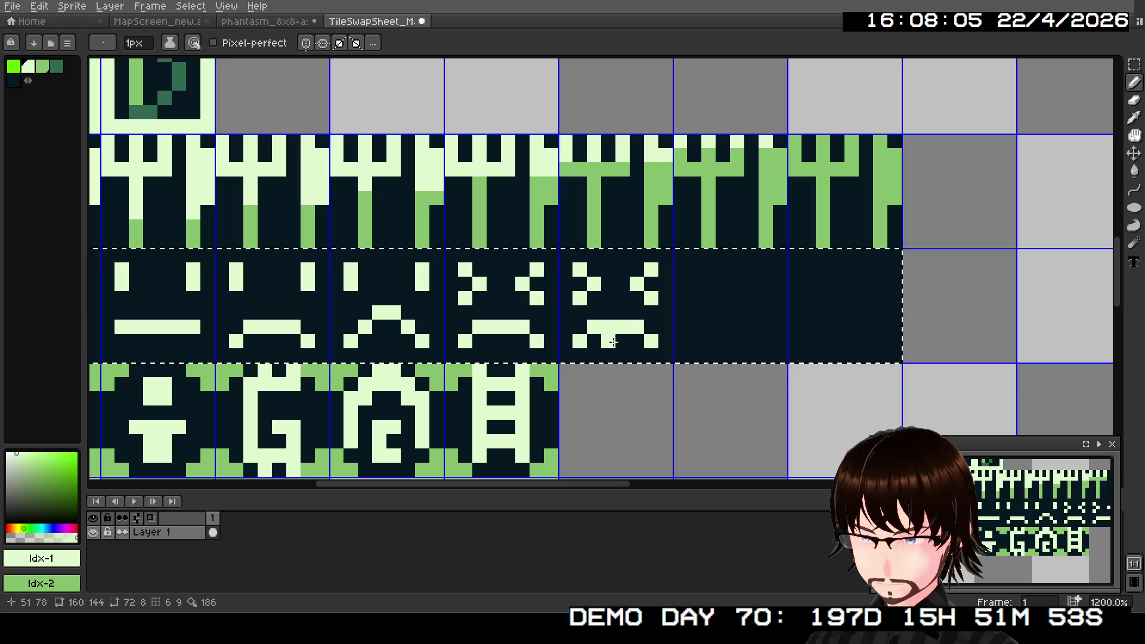
# - Undo the last mouth stroke and darken the mouth's corners with palette colour Idx-4
pyautogui.scroll(-2, 979, 524)
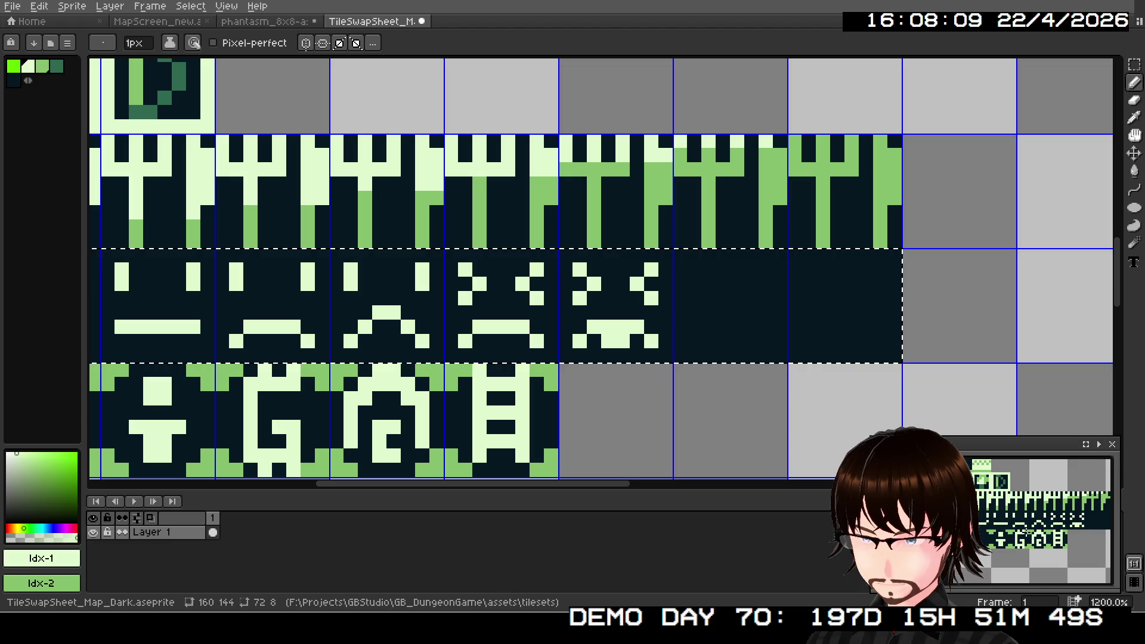
pyautogui.hotkey('ctrl', 'z')
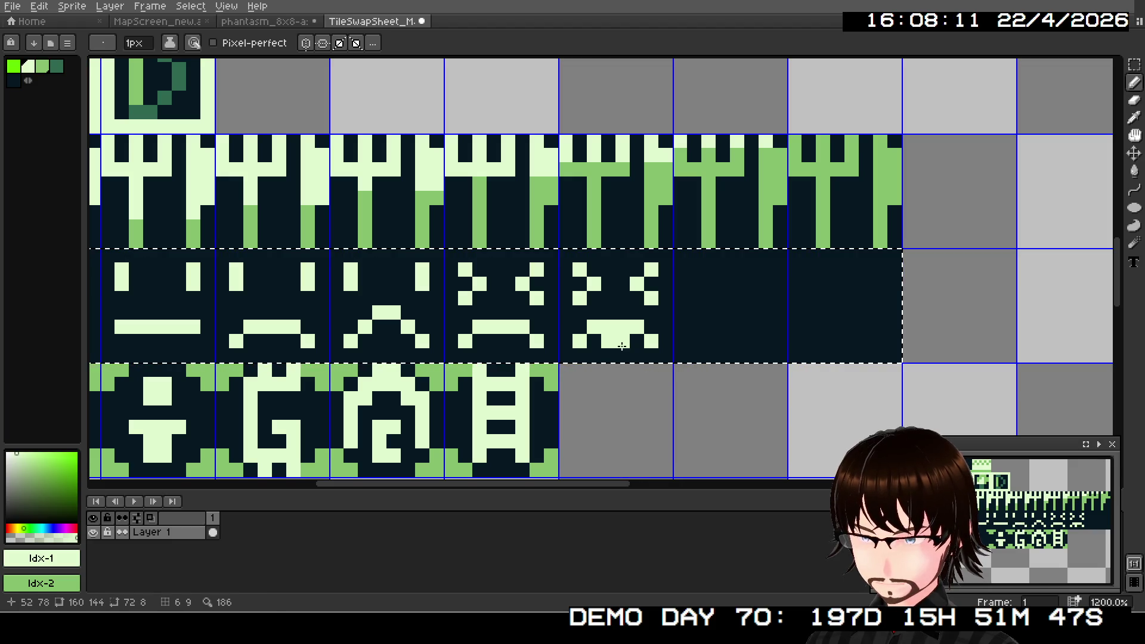
pyautogui.click(12, 82)
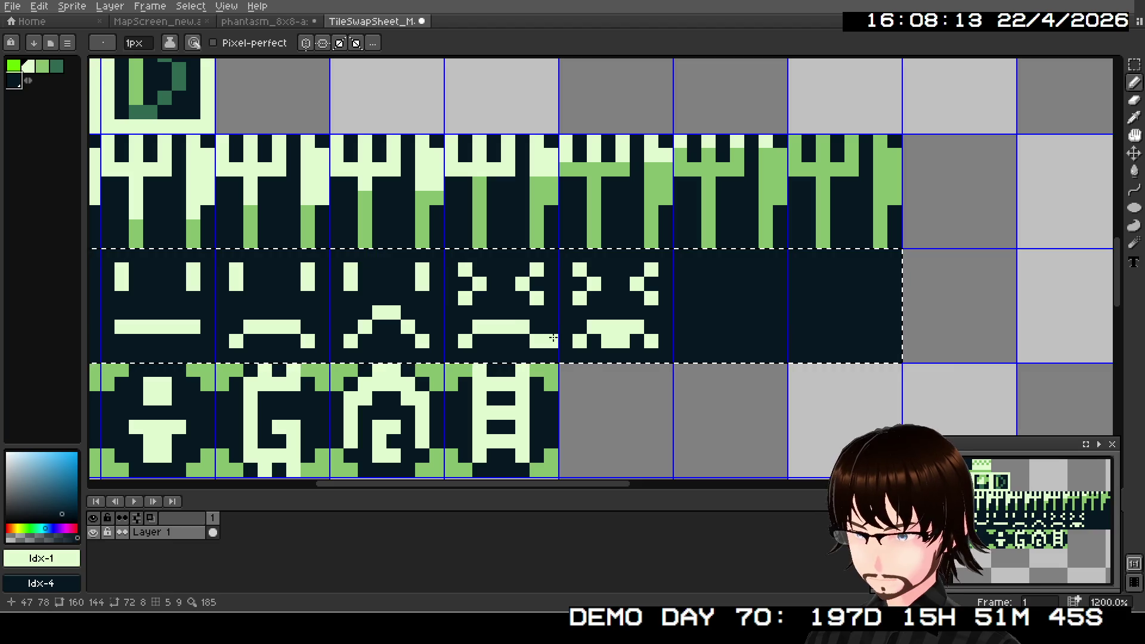
pyautogui.click(580, 342)
pyautogui.click(649, 343)
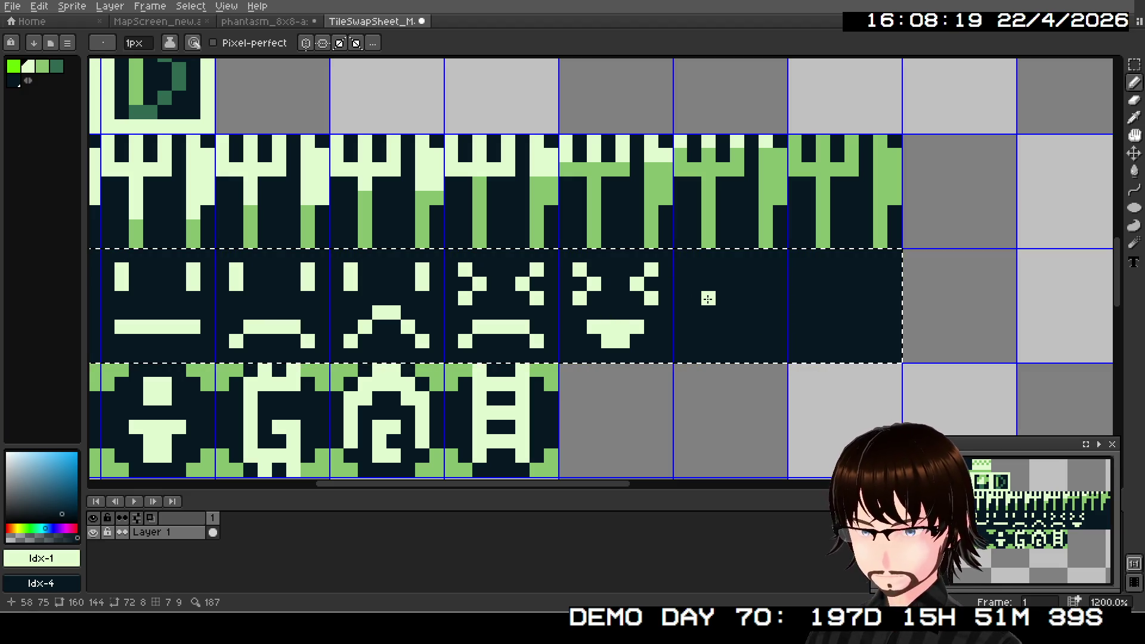
# - Undo trial pixels in the next empty tile and draw the first Z
pyautogui.hscroll(4, 598, 283)
pyautogui.click(577, 296)
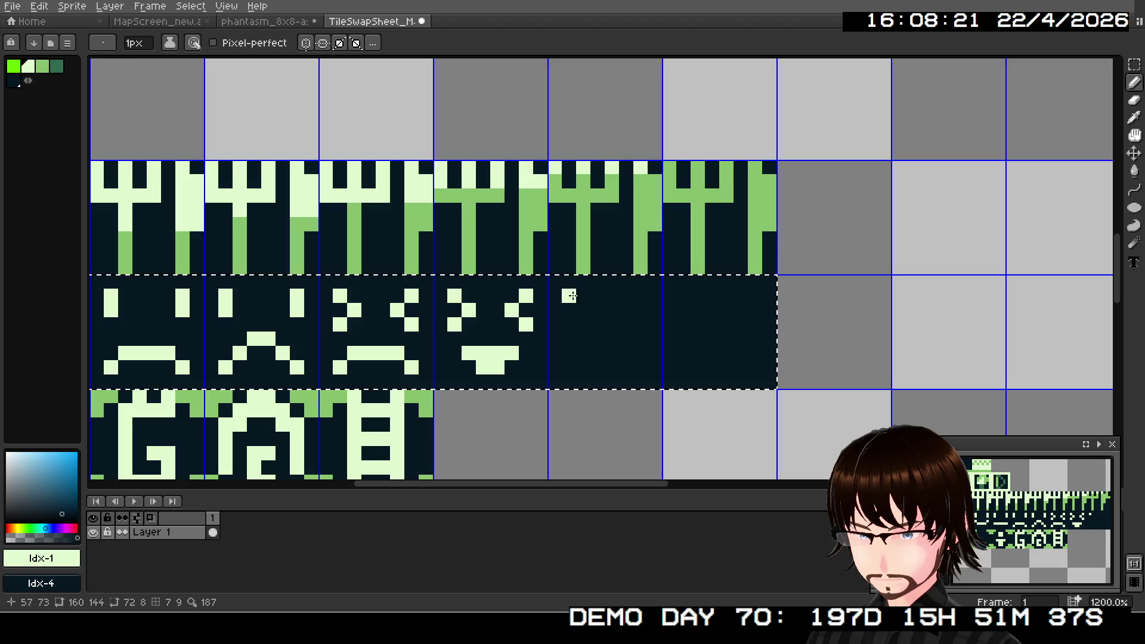
pyautogui.click(572, 319)
pyautogui.click(583, 309)
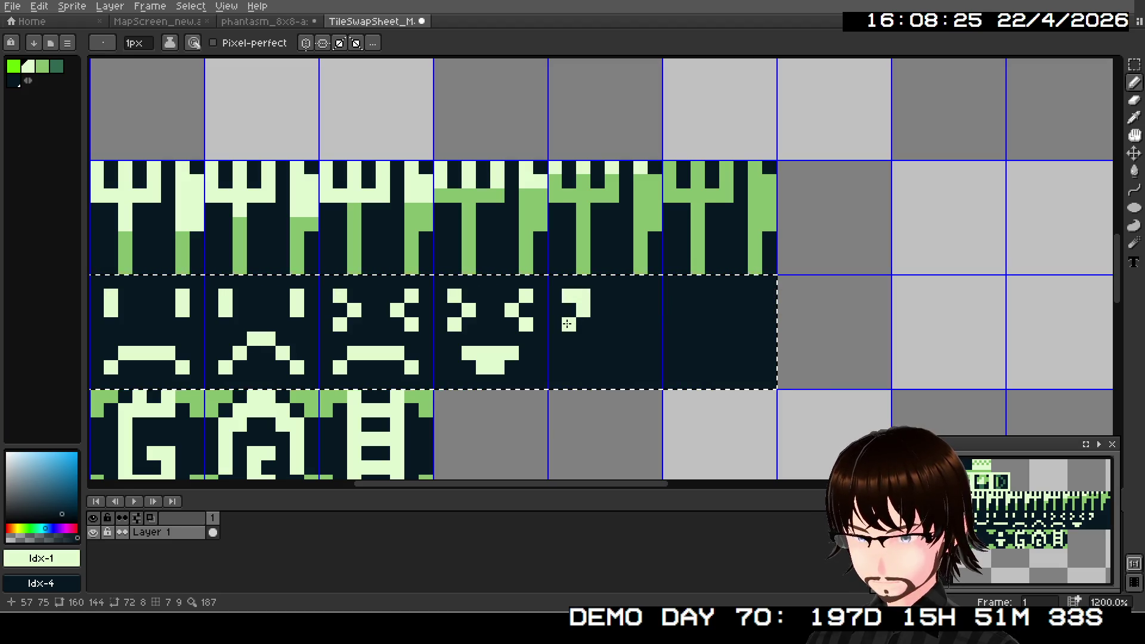
pyautogui.hotkey('ctrl', 'z')
pyautogui.press('v')
pyautogui.hotkey('ctrl', 'z')
pyautogui.hotkey('ctrl', 'z')
pyautogui.hotkey('ctrl', 'z')
pyautogui.press('b')
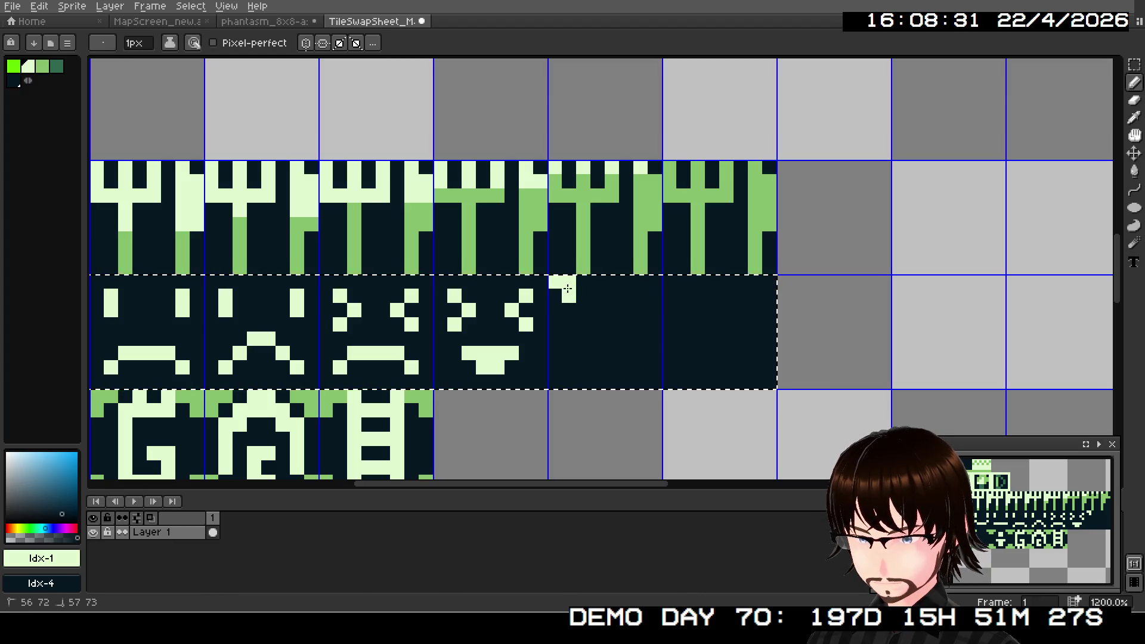
pyautogui.moveTo(555, 286)
pyautogui.mouseDown()
pyautogui.moveTo(572, 286)
pyautogui.moveTo(557, 333)
pyautogui.moveTo(585, 338)
pyautogui.mouseUp()
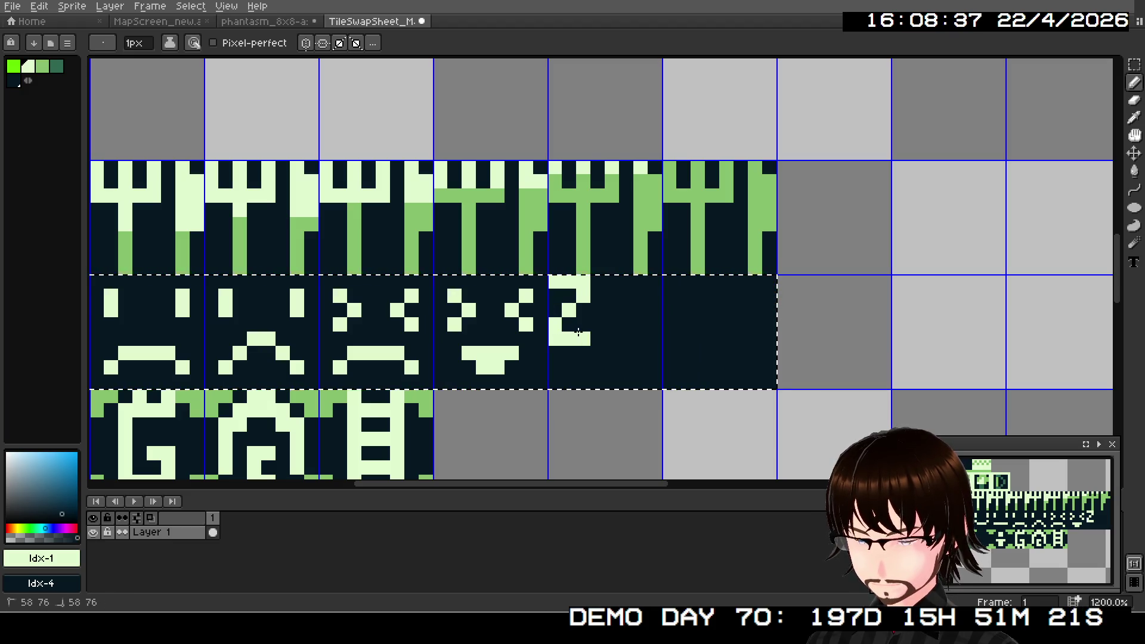
pyautogui.moveTo(614, 281)
pyautogui.mouseDown()
pyautogui.moveTo(632, 286)
pyautogui.moveTo(613, 325)
pyautogui.moveTo(644, 338)
pyautogui.mouseUp()
pyautogui.click(612, 336)
# - Draw the second Z's top bar, diagonal and bottom row, undoing stray pixels
pyautogui.hotkey('ctrl', 'z')
pyautogui.hotkey('ctrl', 'z')
pyautogui.hotkey('ctrl', 'z')
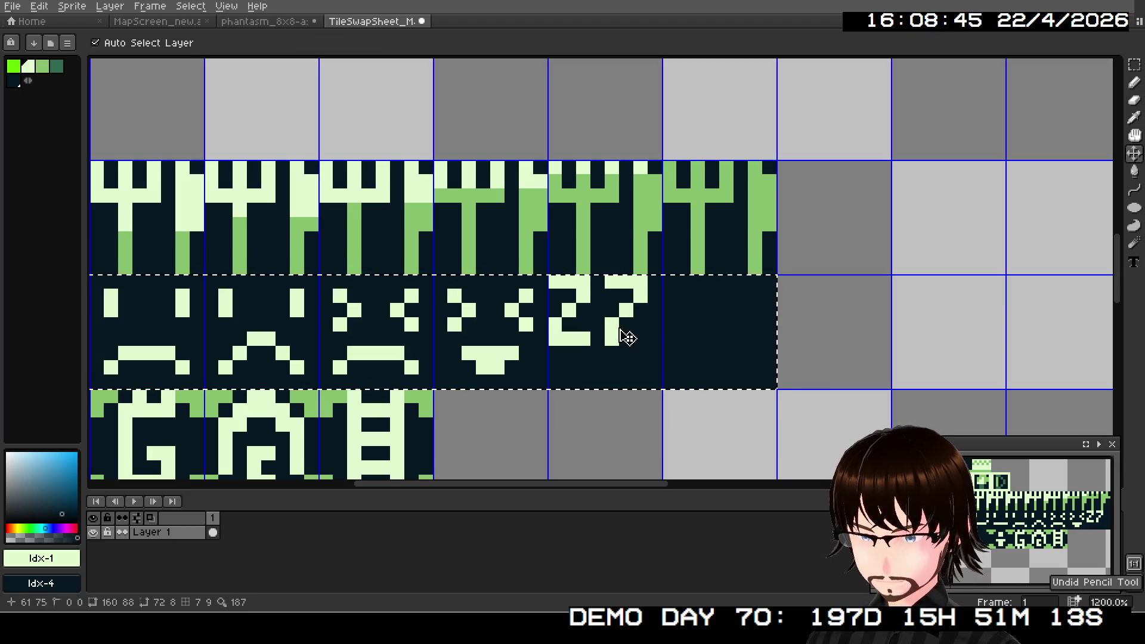
pyautogui.hotkey('ctrl', 'z')
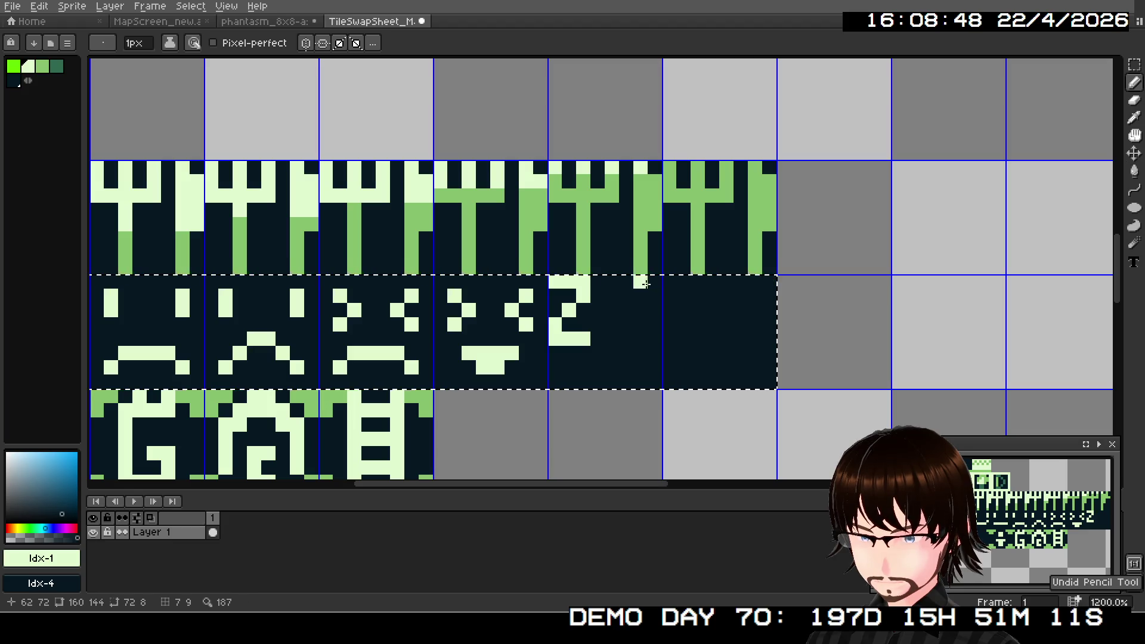
pyautogui.moveTo(655, 283); pyautogui.dragTo(640, 283)
pyautogui.click(617, 282)
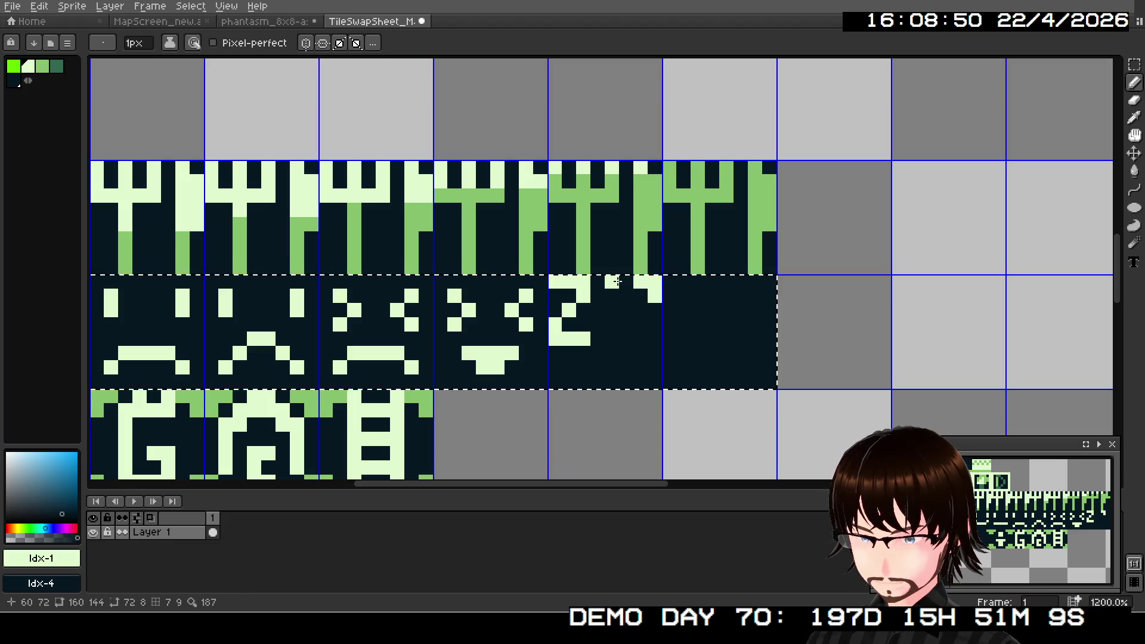
pyautogui.hotkey('ctrl', 'z')
pyautogui.click(641, 309)
pyautogui.click(627, 325)
pyautogui.click(612, 339)
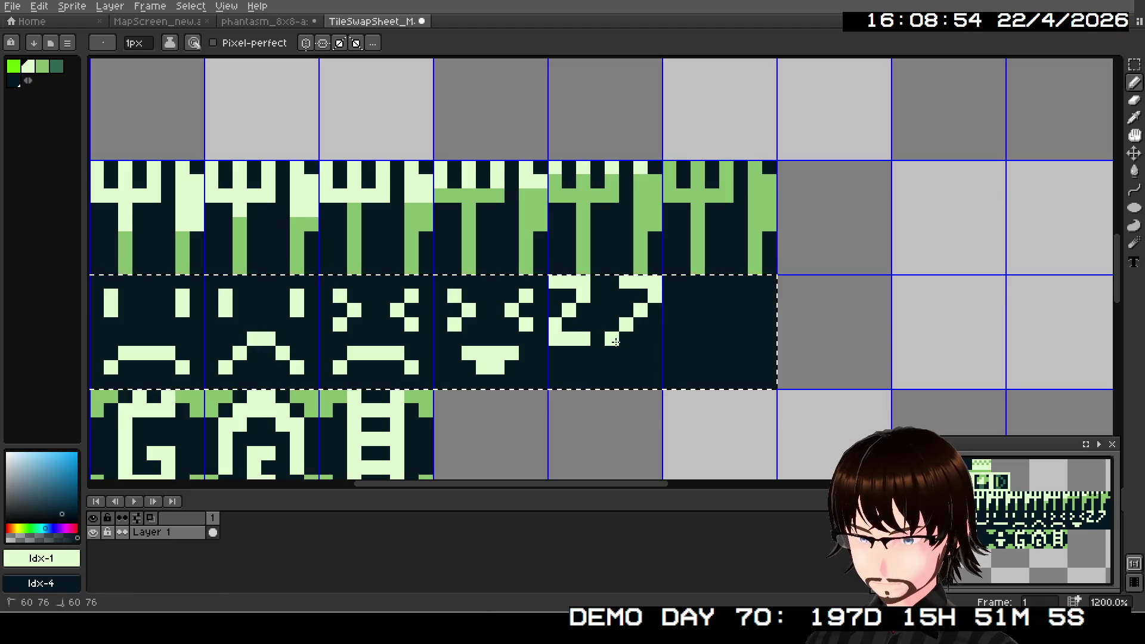
pyautogui.hotkey('ctrl', 'z')
pyautogui.click(626, 339)
pyautogui.click(640, 339)
pyautogui.click(655, 339)
# - Fix the second Z's bottom bar with a single straight stroke
pyautogui.hotkey('ctrl', 'z')
pyautogui.hotkey('ctrl', 'z')
pyautogui.hotkey('ctrl', 'z')
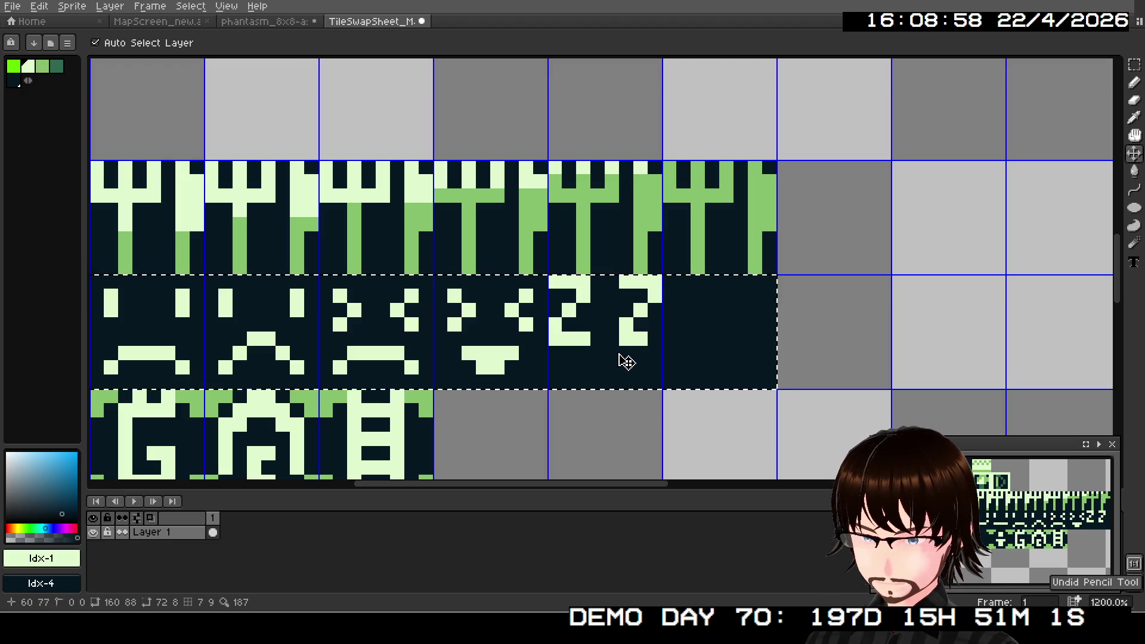
pyautogui.click(612, 339)
pyautogui.click(626, 339)
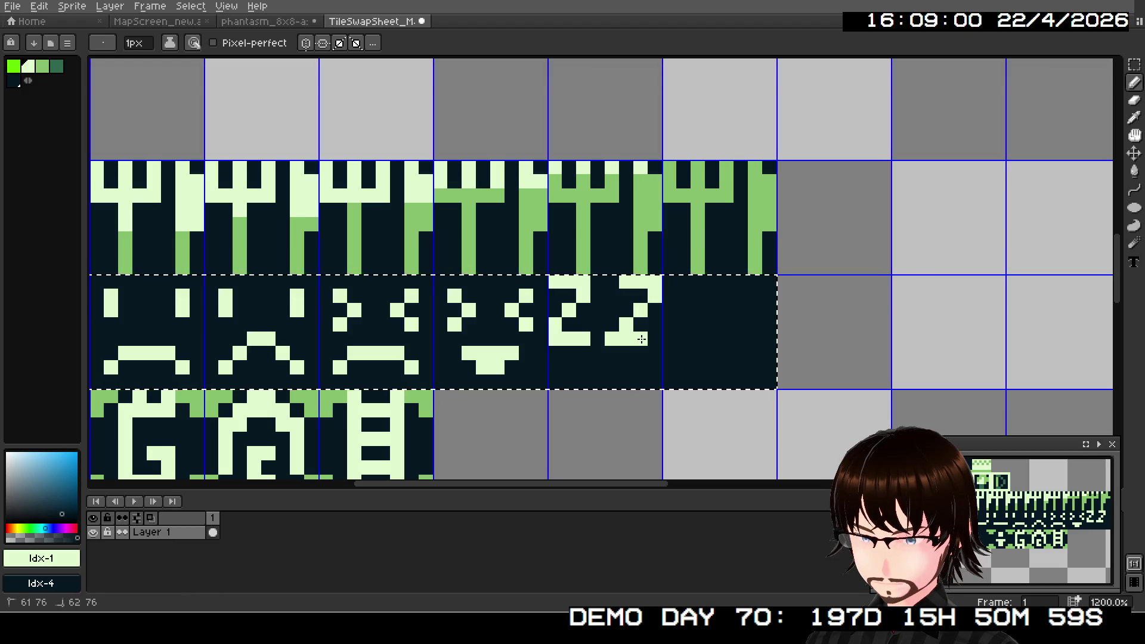
pyautogui.hotkey('ctrl', 'z')
pyautogui.click(616, 351)
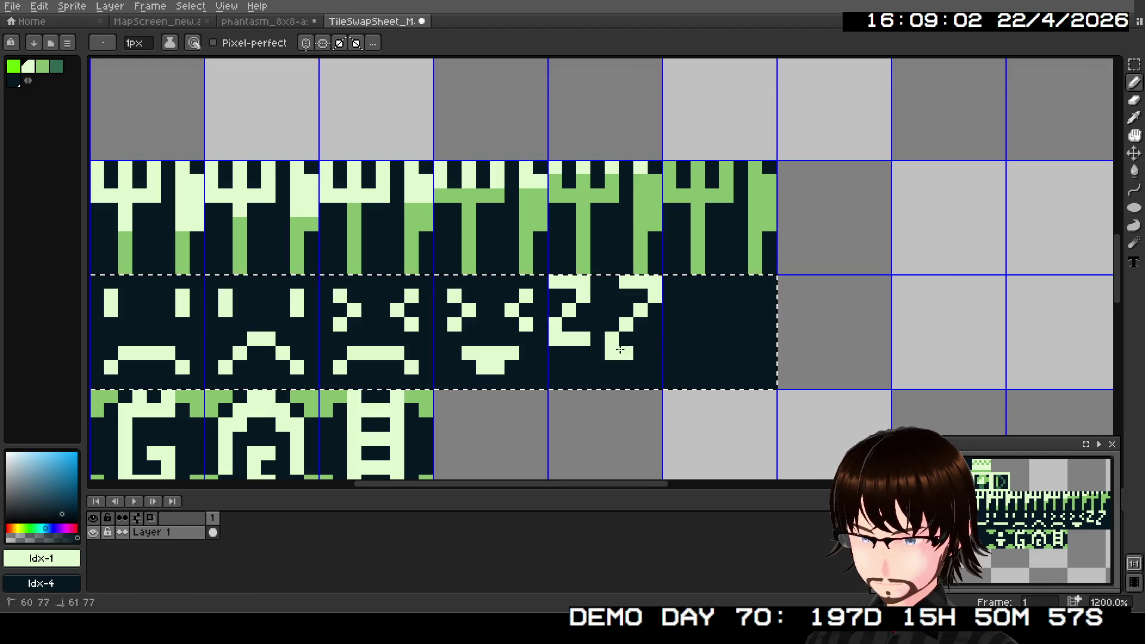
pyautogui.hotkey('ctrl', 'z')
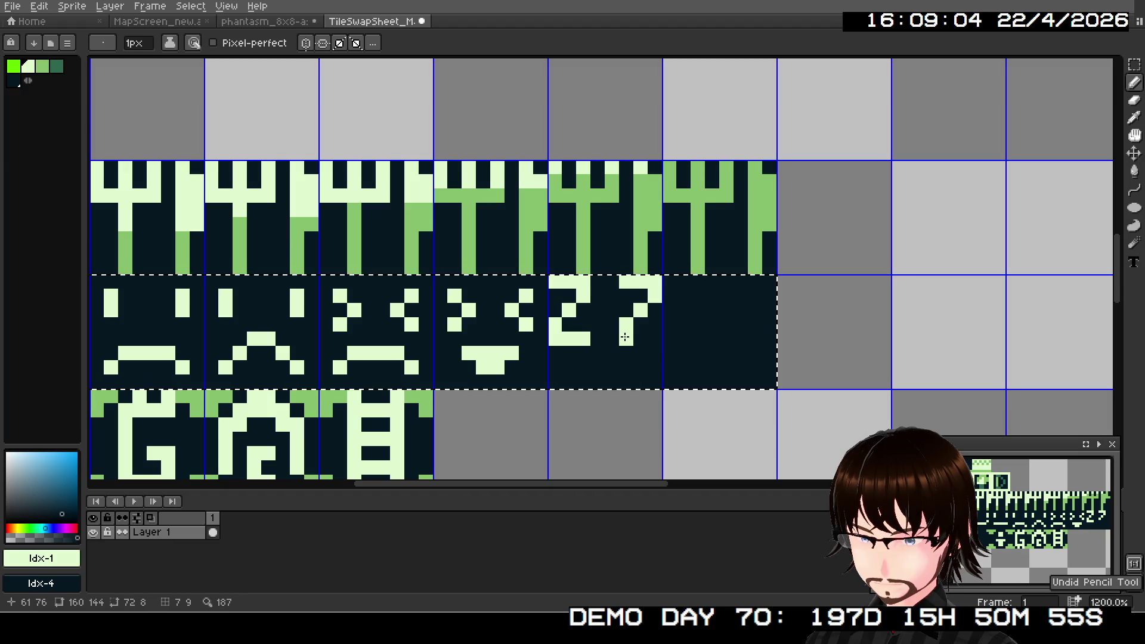
pyautogui.moveTo(618, 339); pyautogui.dragTo(655, 340)
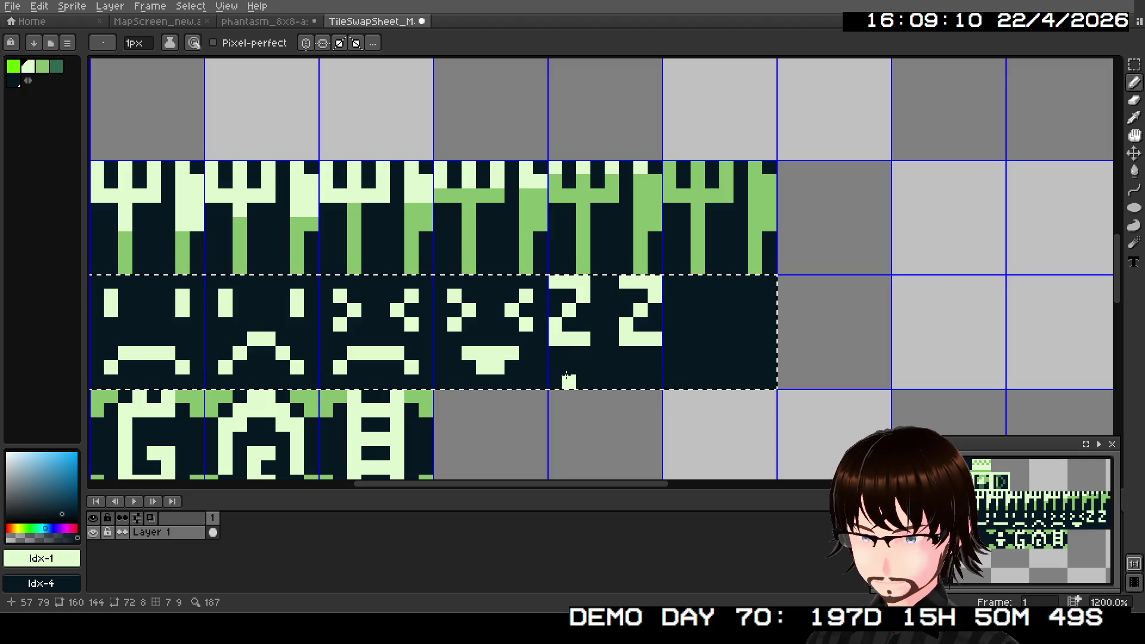
# - Underline the ZZ and dot a small x-like mark into the last tile
pyautogui.moveTo(571, 370); pyautogui.dragTo(640, 367)
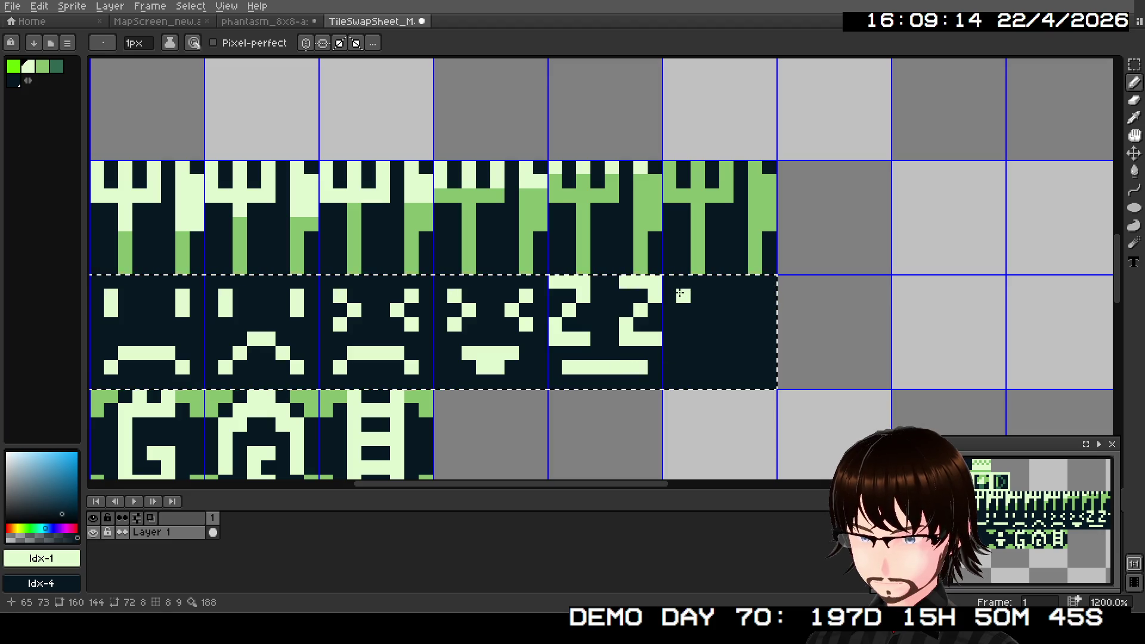
pyautogui.click(712, 326)
pyautogui.click(690, 320)
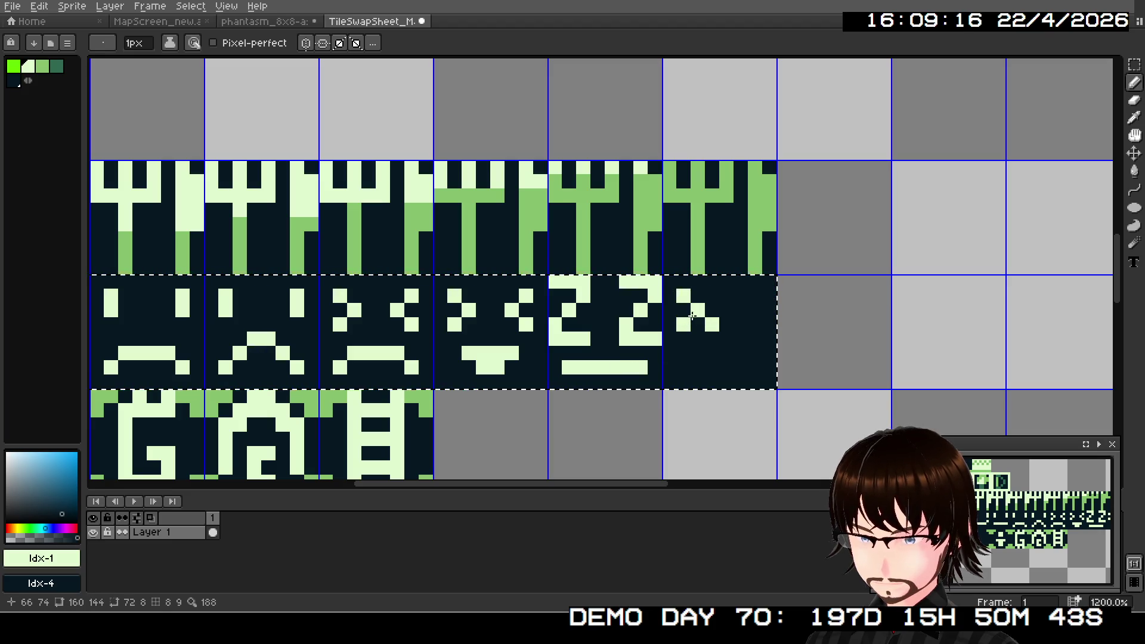
pyautogui.click(755, 310)
pyautogui.click(741, 325)
# - Zoom out and undo the faces, ZZ and mark strokes, then reselect the Pencil
pyautogui.scroll(-3, 692, 360)
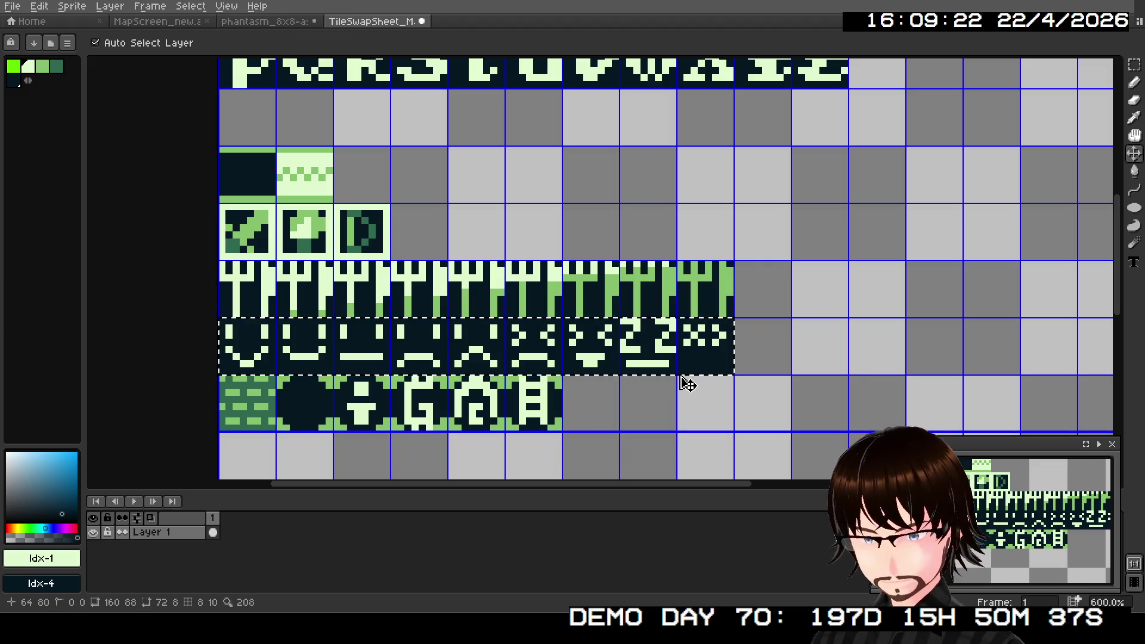
pyautogui.hotkey('ctrl', 'z')
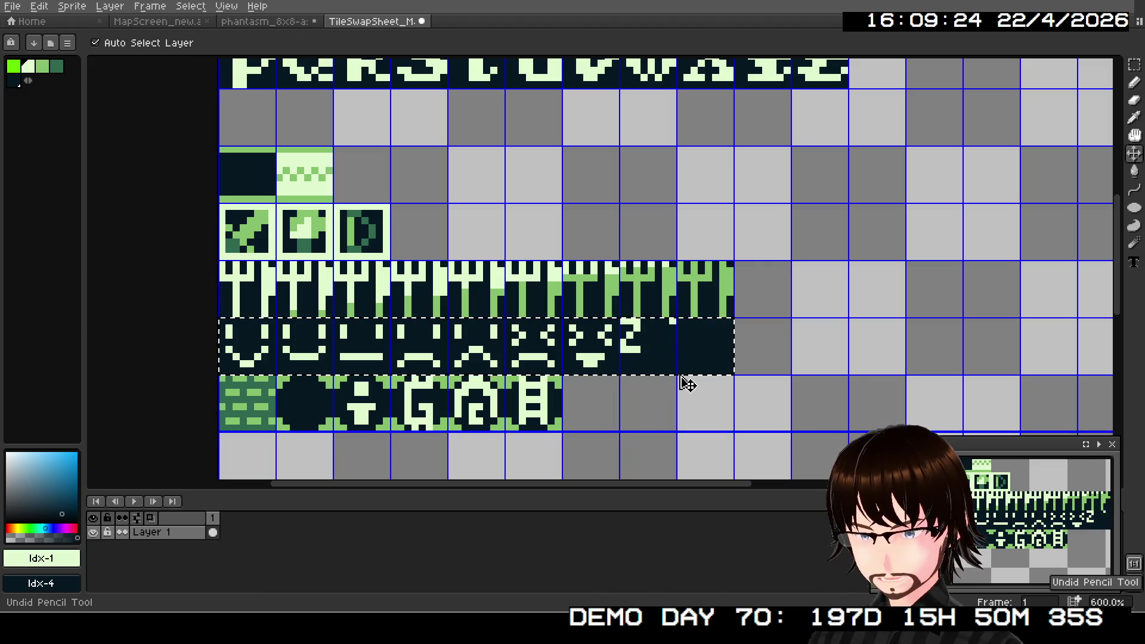
pyautogui.hotkey('ctrl', 'z')
pyautogui.hotkey('ctrl', 'z')
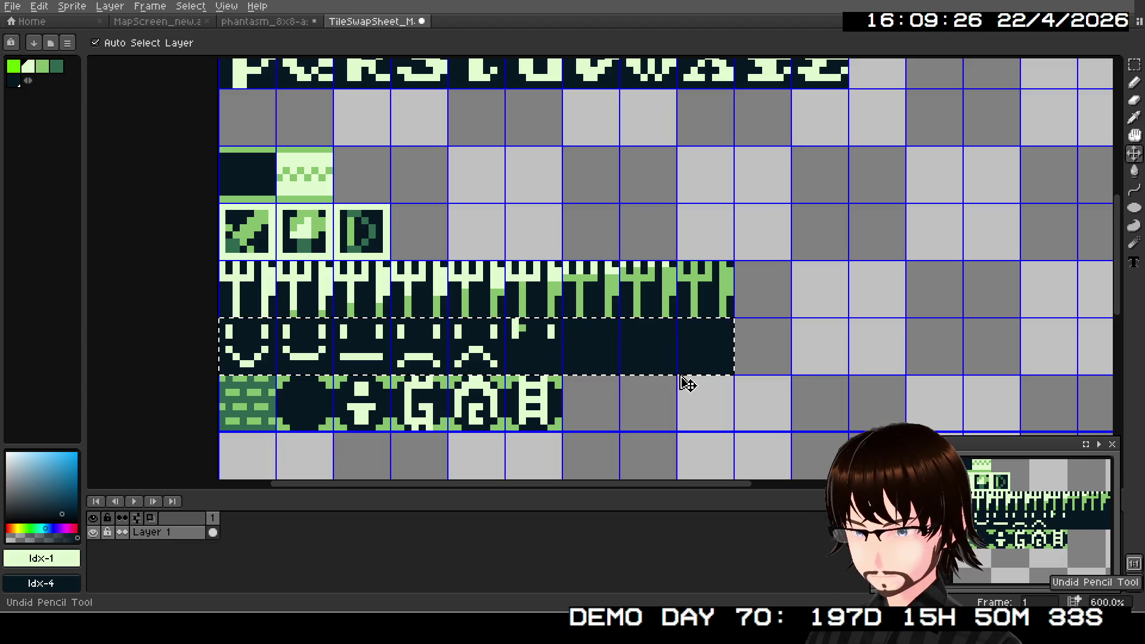
pyautogui.hotkey('ctrl', 'z')
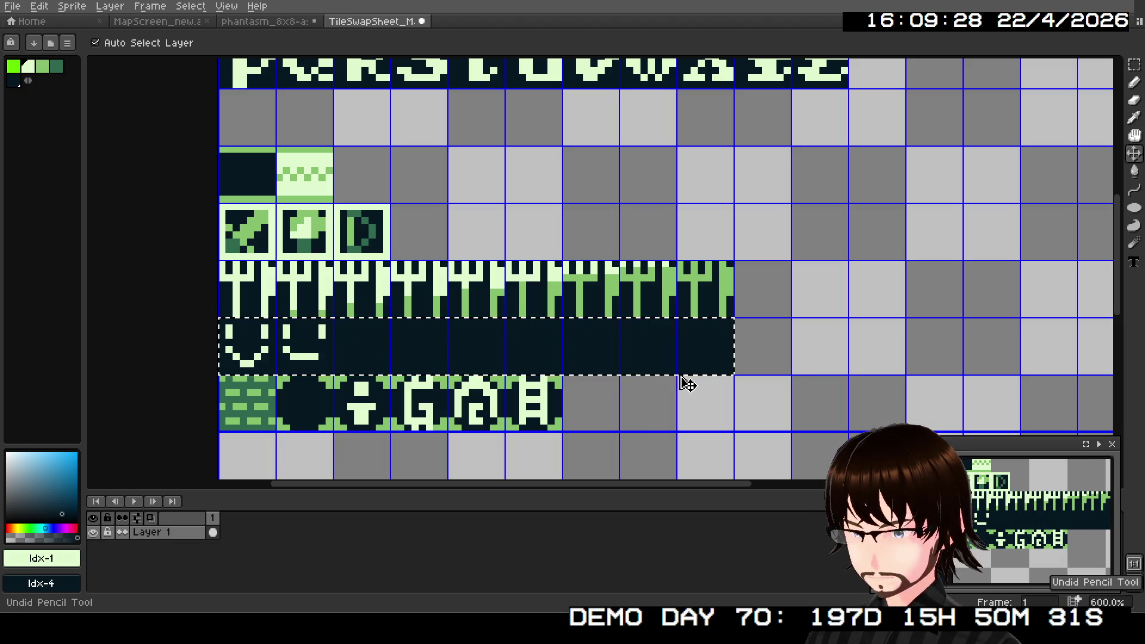
pyautogui.hotkey('ctrl', 'z')
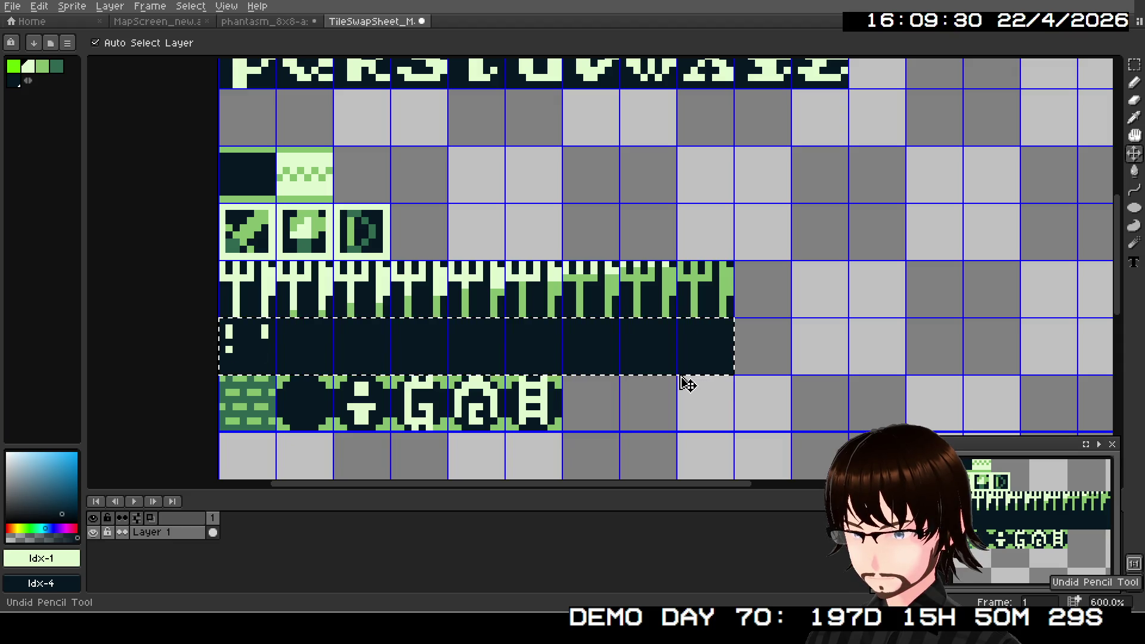
pyautogui.press('b')
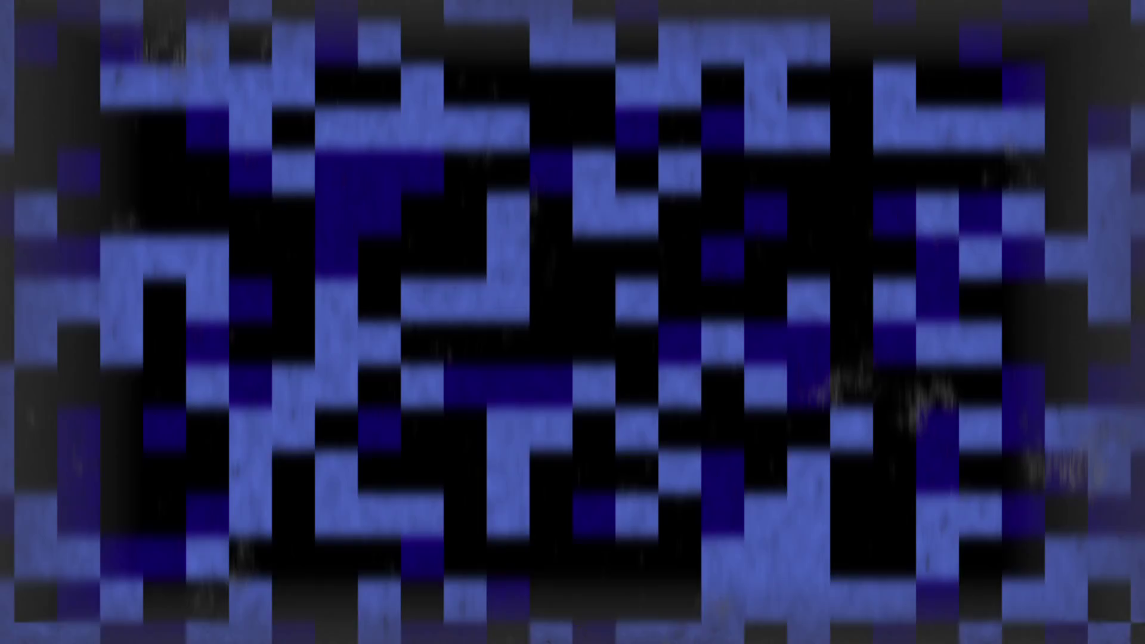
# - Switch to GB Studio and scroll up in the Game World view
pyautogui.scroll(2, 69, 332)
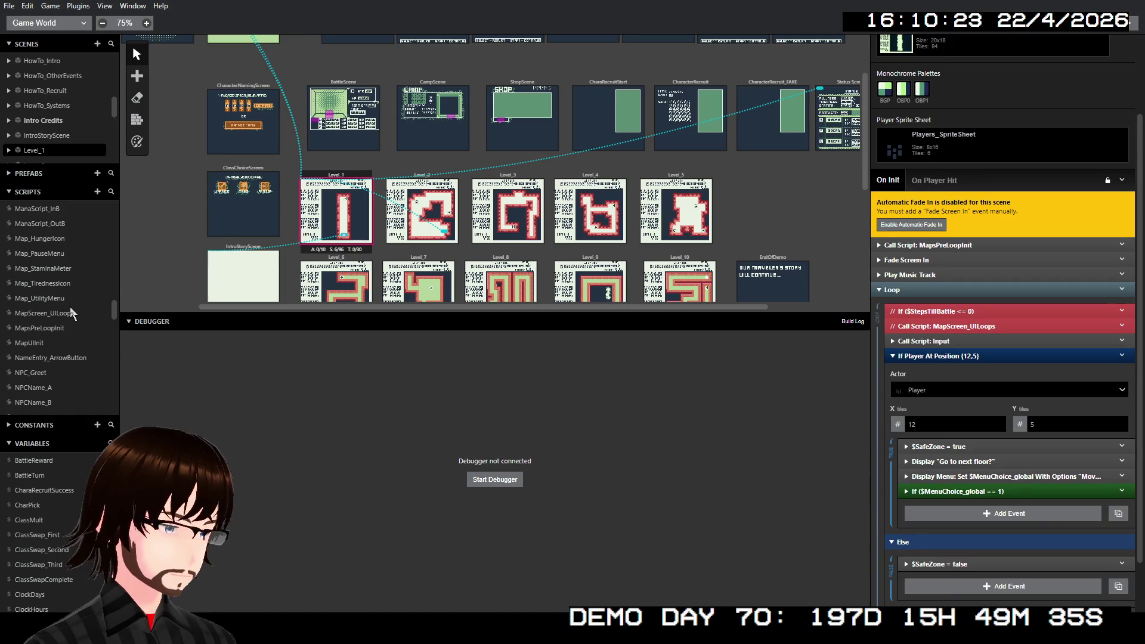
# - Open MapsPreLoopInit, then MapUIInit, and expand and collapse its Map_TirednessIcon call
pyautogui.click(64, 326)
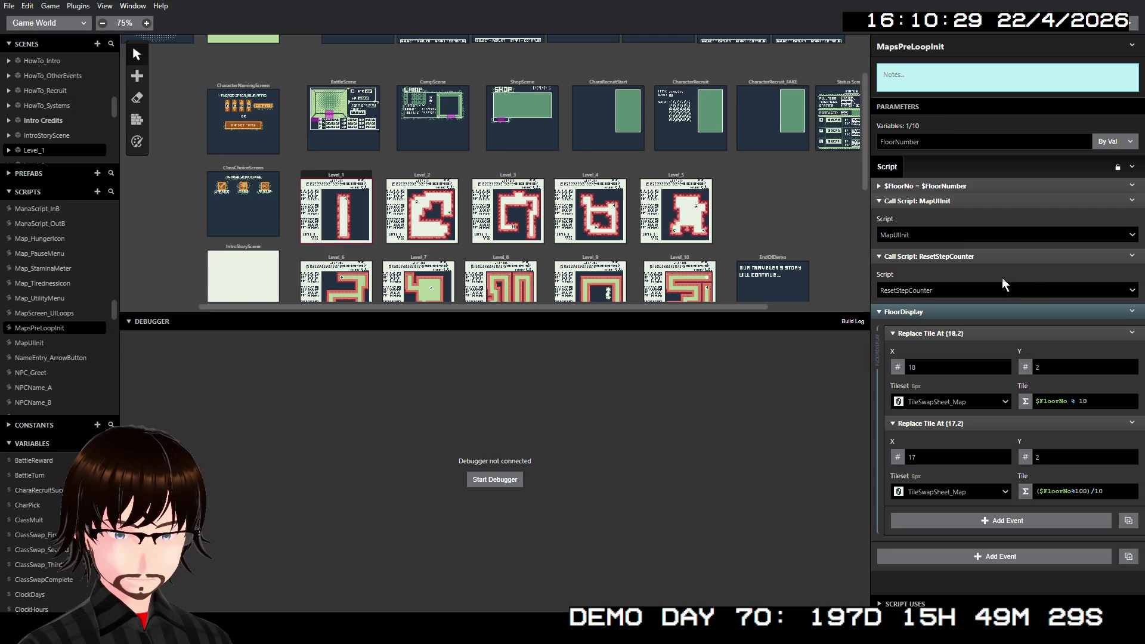
pyautogui.scroll(-5, 50, 317)
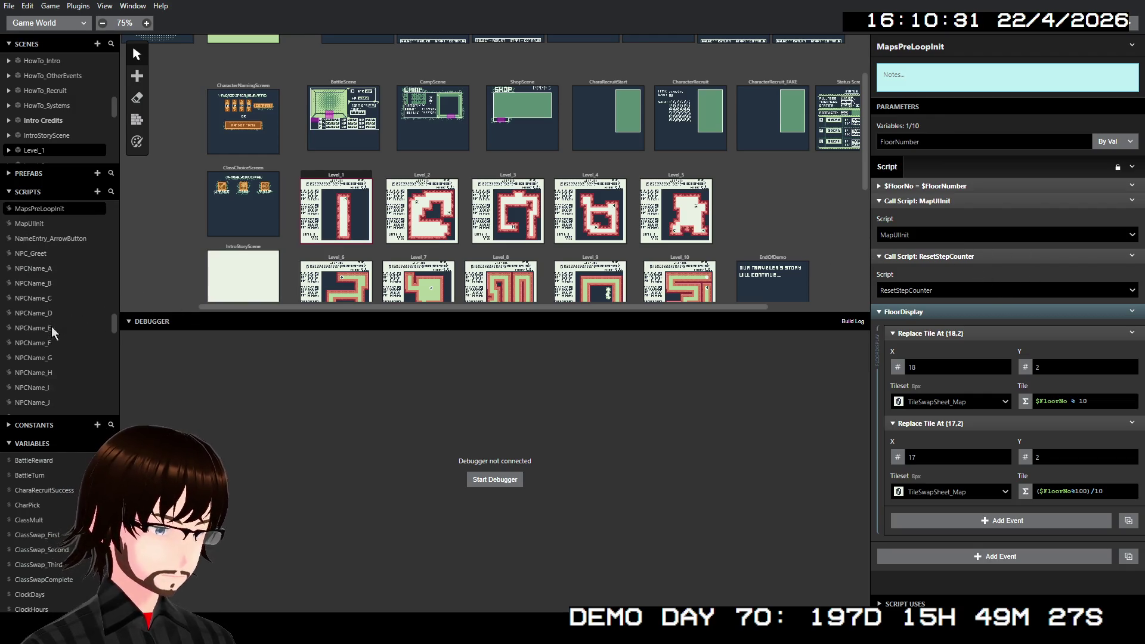
pyautogui.scroll(5, 53, 325)
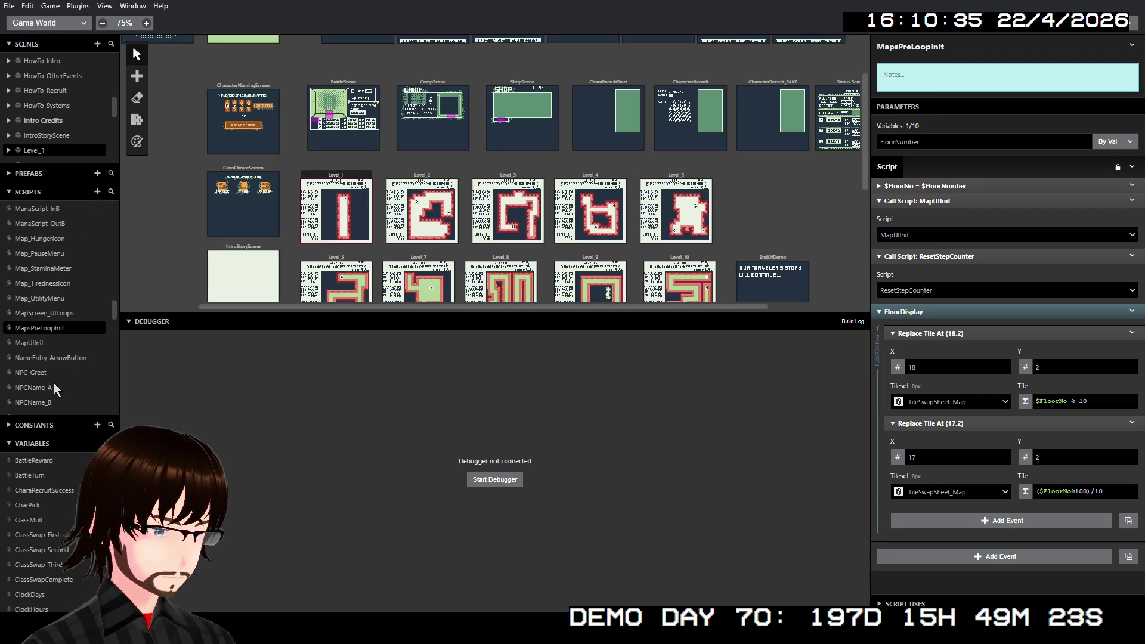
pyautogui.click(39, 343)
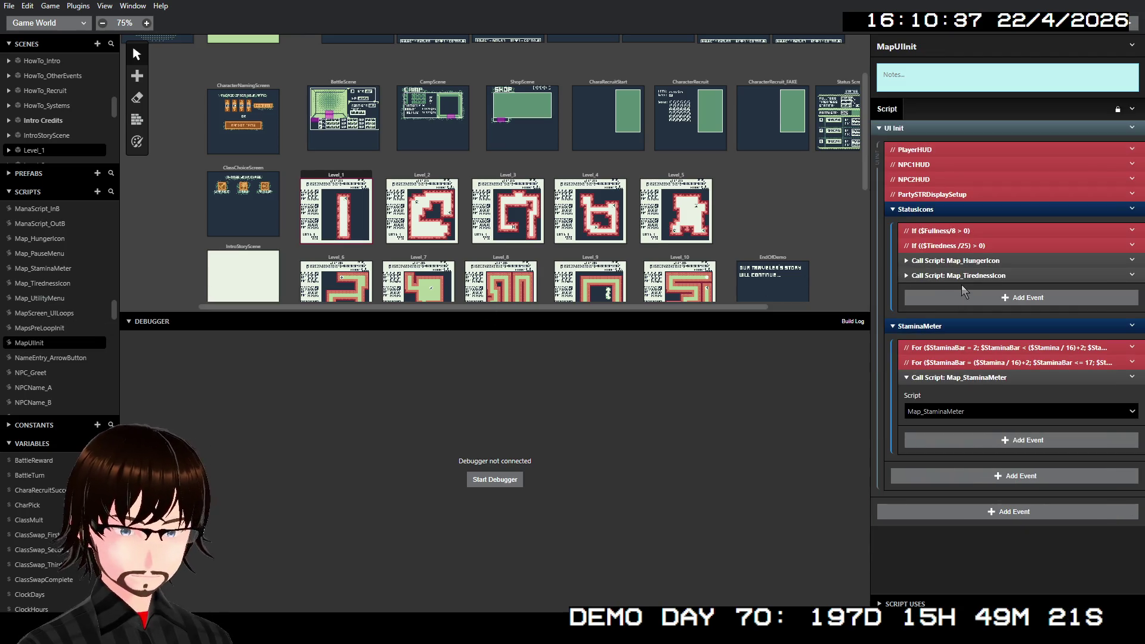
pyautogui.click(924, 277)
pyautogui.click(924, 277)
pyautogui.click(923, 277)
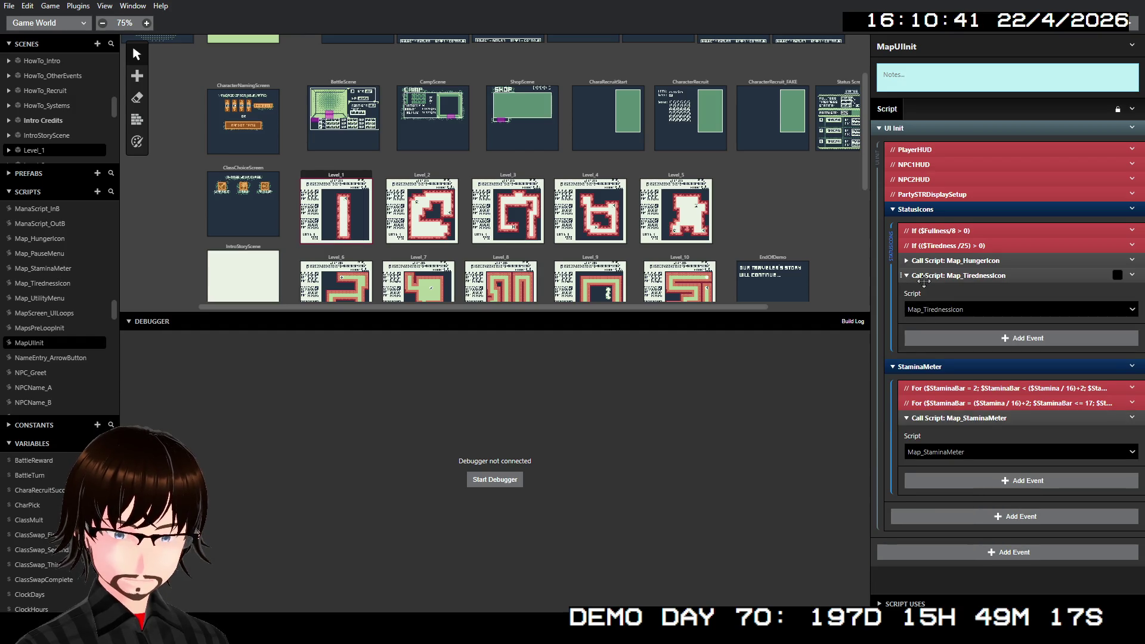
pyautogui.click(924, 277)
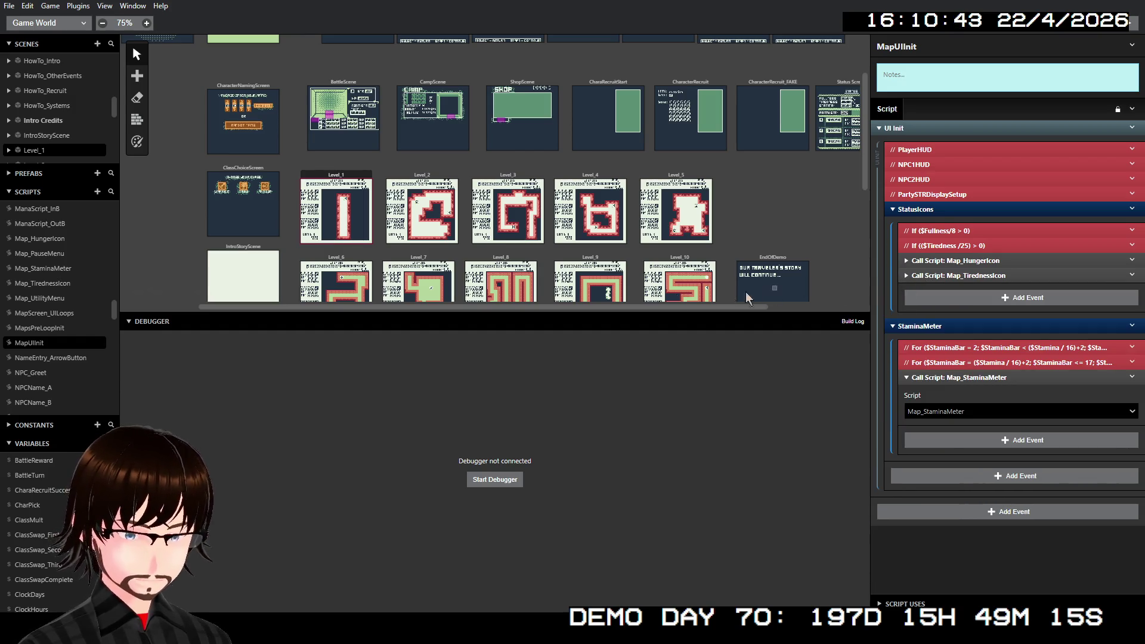
# - Open the Map_TirednessIcon script from the Scripts list
pyautogui.scroll(4, 65, 274)
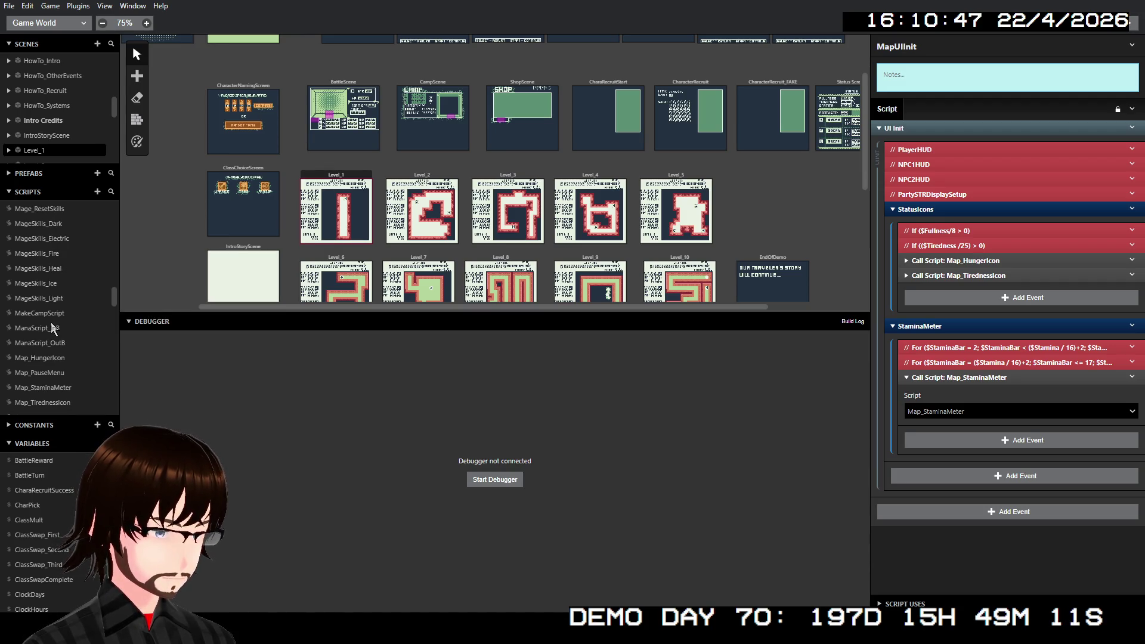
pyautogui.scroll(-2, 52, 322)
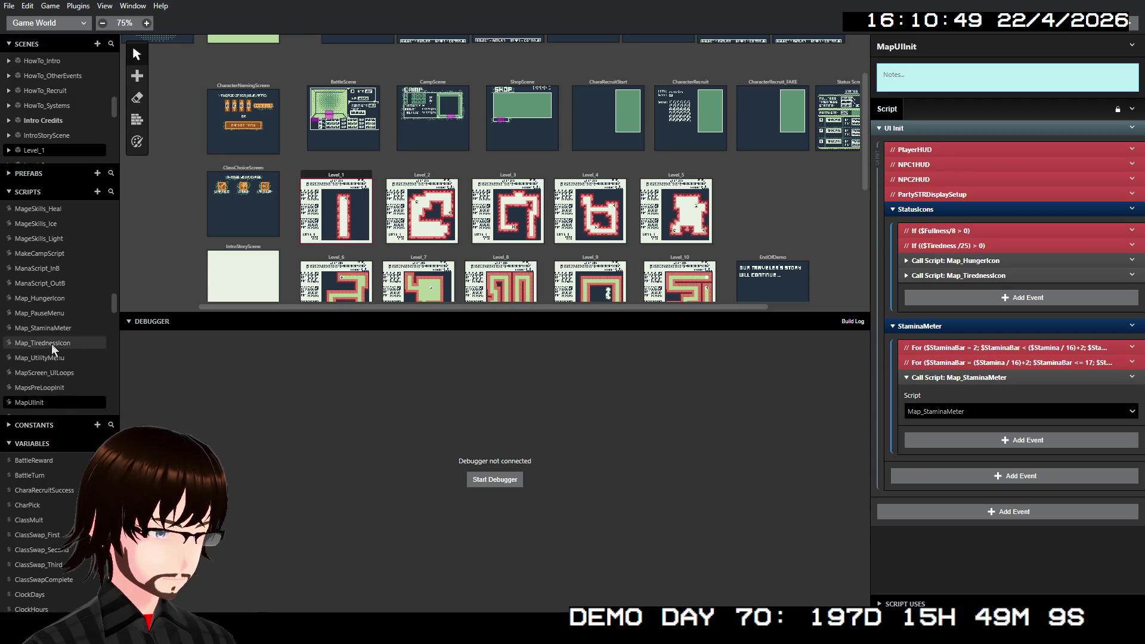
pyautogui.click(52, 344)
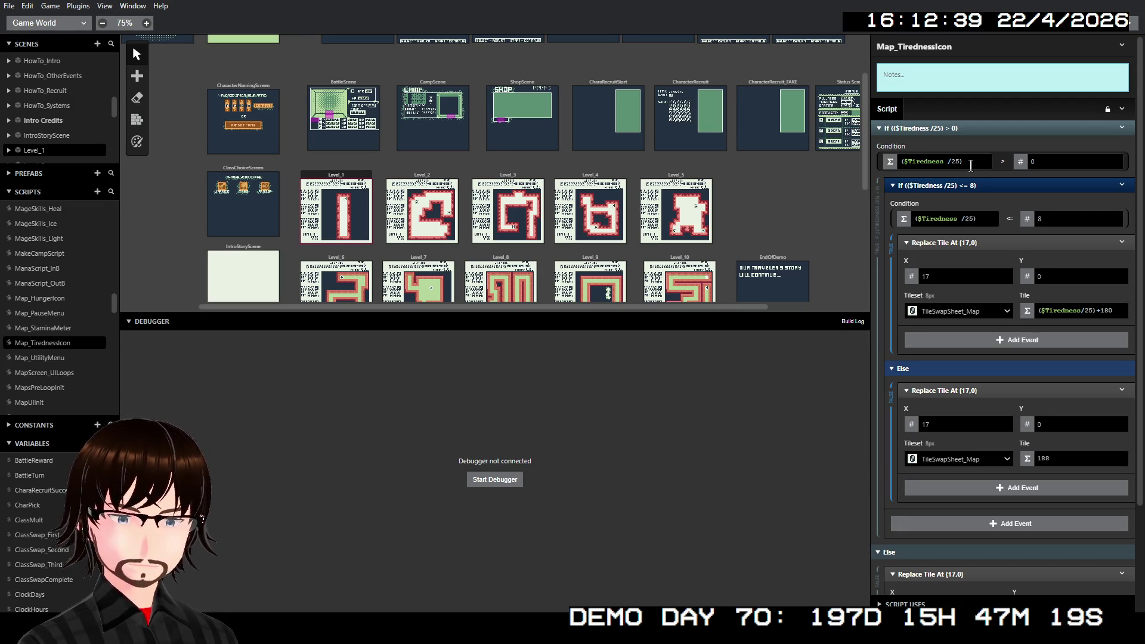
# - Scroll through the Map_TirednessIcon script to review its nested If and Replace Tile events
pyautogui.scroll(-2, 1005, 248)
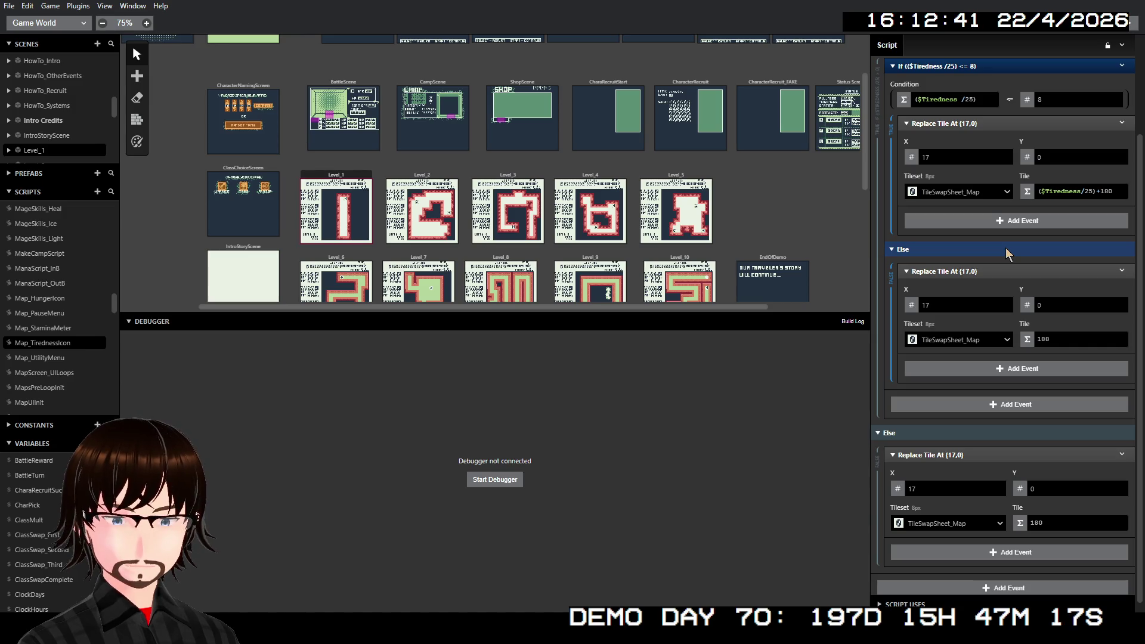
pyautogui.scroll(2, 1006, 249)
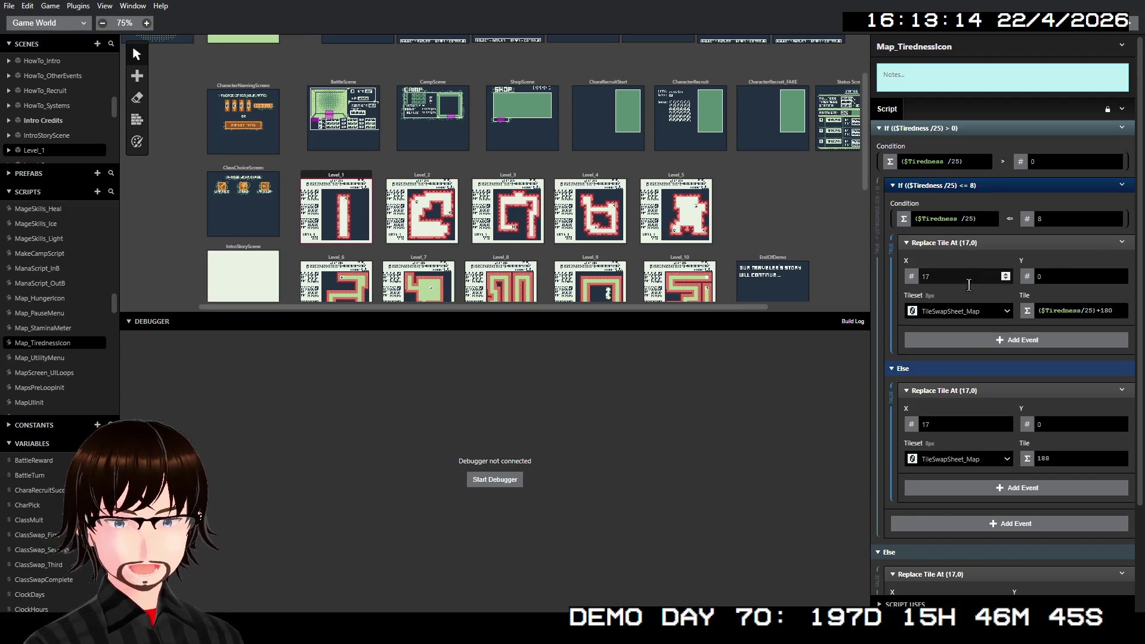
pyautogui.scroll(-3, 967, 336)
pyautogui.scroll(3, 967, 337)
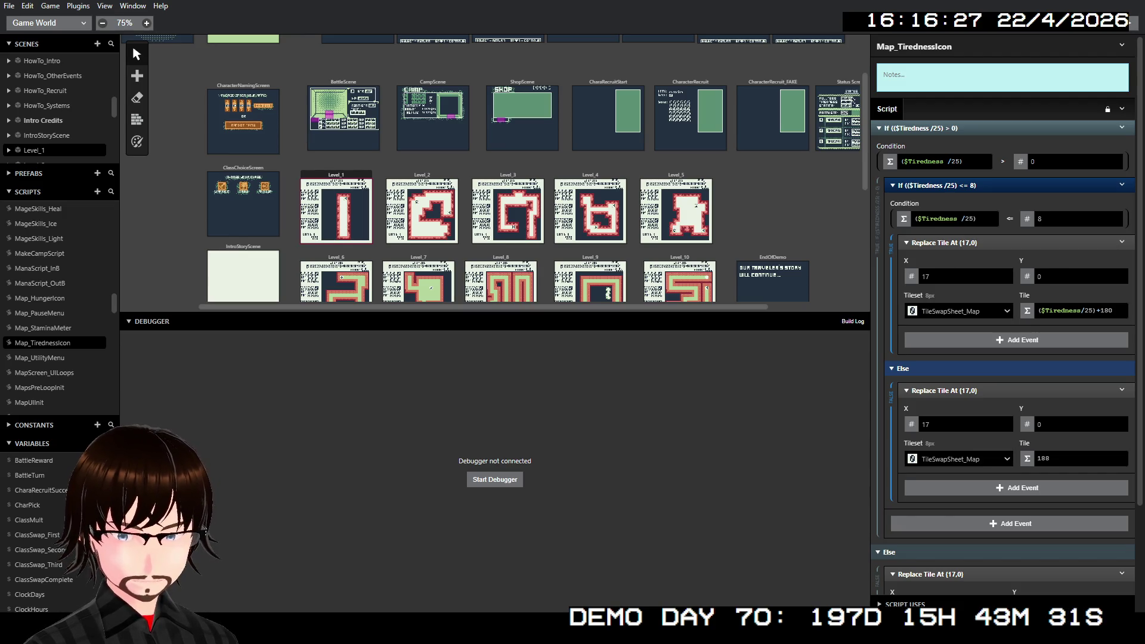
# - Centre the tile sheet and save TileSwapSheet_Map_Dark.aseprite
pyautogui.scroll(-2, 574, 226)
pyautogui.scroll(3, 560, 280)
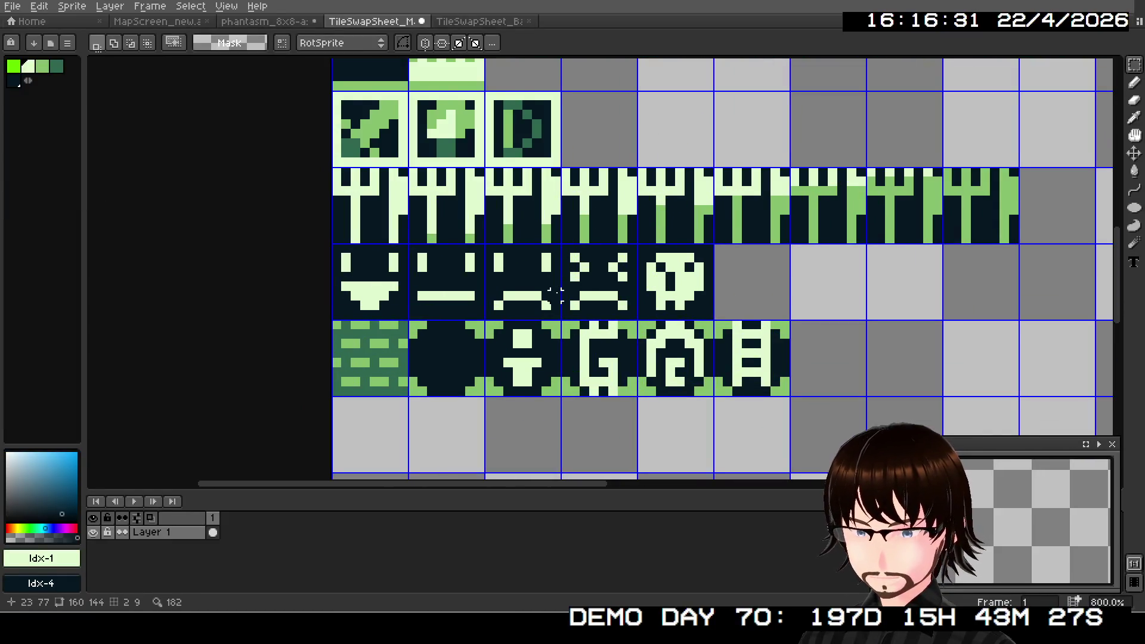
pyautogui.scroll(-1, 556, 293)
pyautogui.scroll(1, 486, 320)
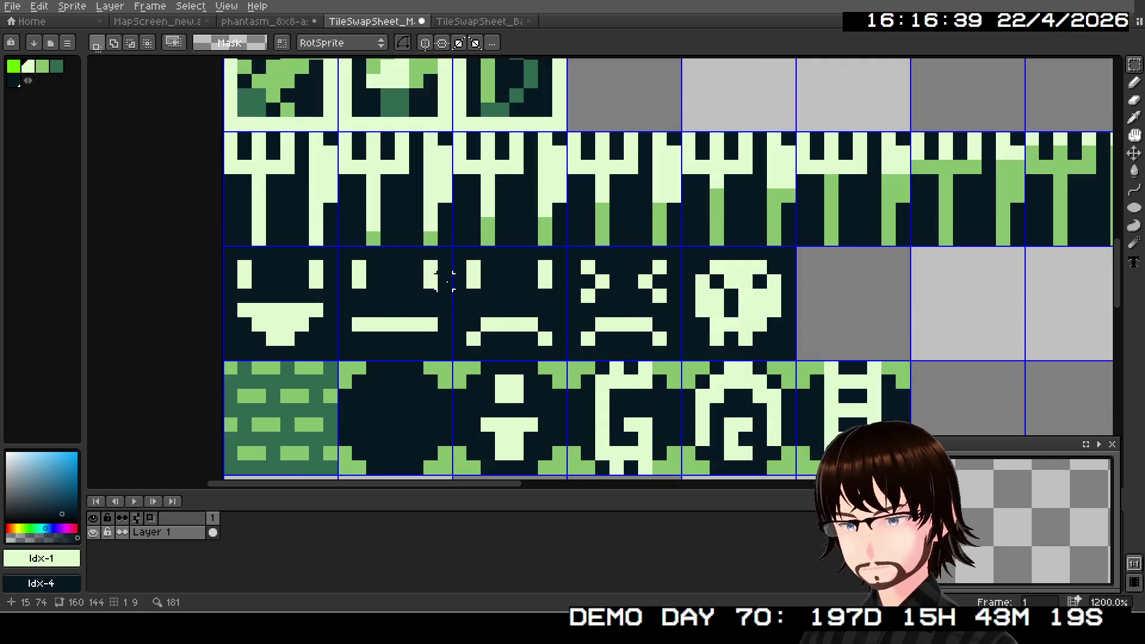
pyautogui.scroll(-2, 459, 281)
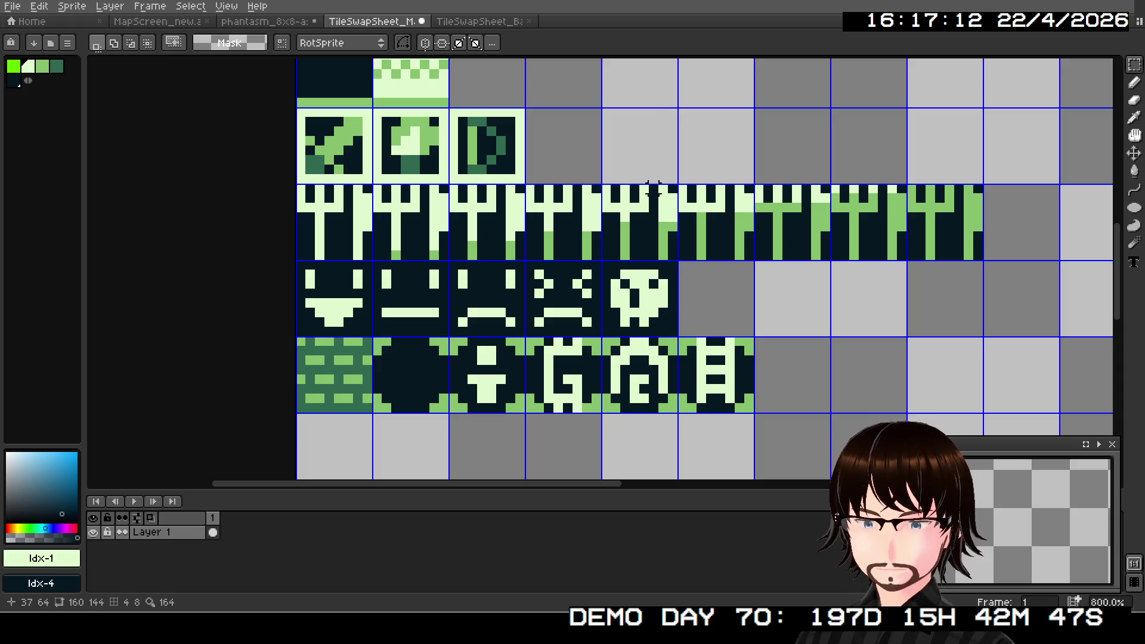
pyautogui.scroll(-1, 431, 324)
pyautogui.scroll(3, 431, 324)
pyautogui.scroll(-3, 431, 324)
pyautogui.moveTo(561, 215)
pyautogui.mouseDown()
pyautogui.moveTo(588, 287)
pyautogui.moveTo(609, 185)
pyautogui.moveTo(610, 245)
pyautogui.mouseUp()
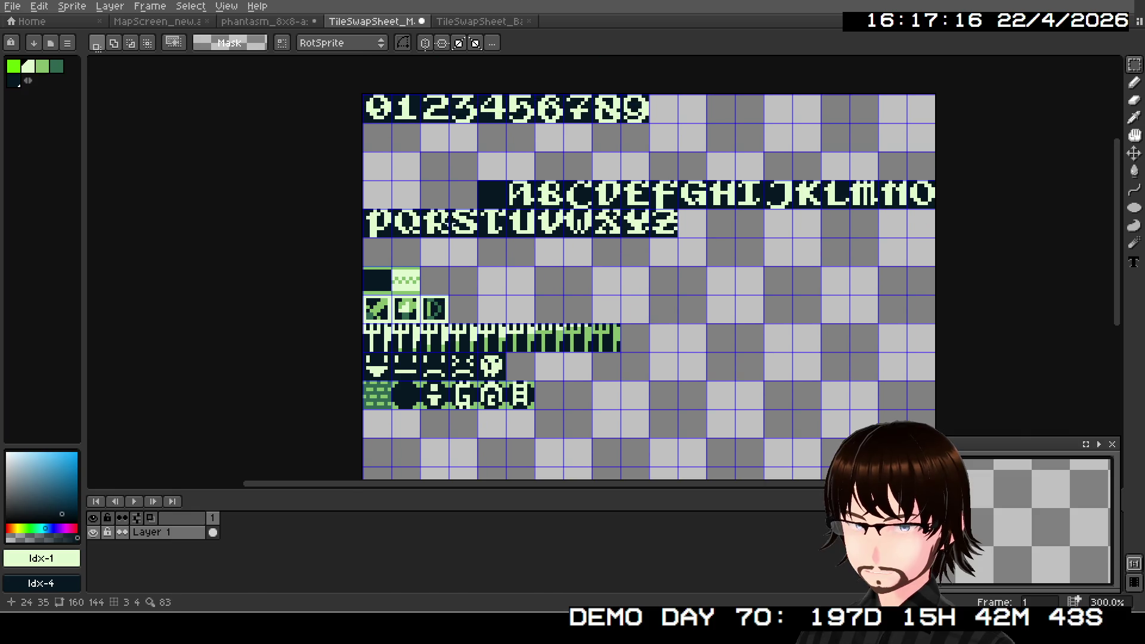
pyautogui.click(21, 7)
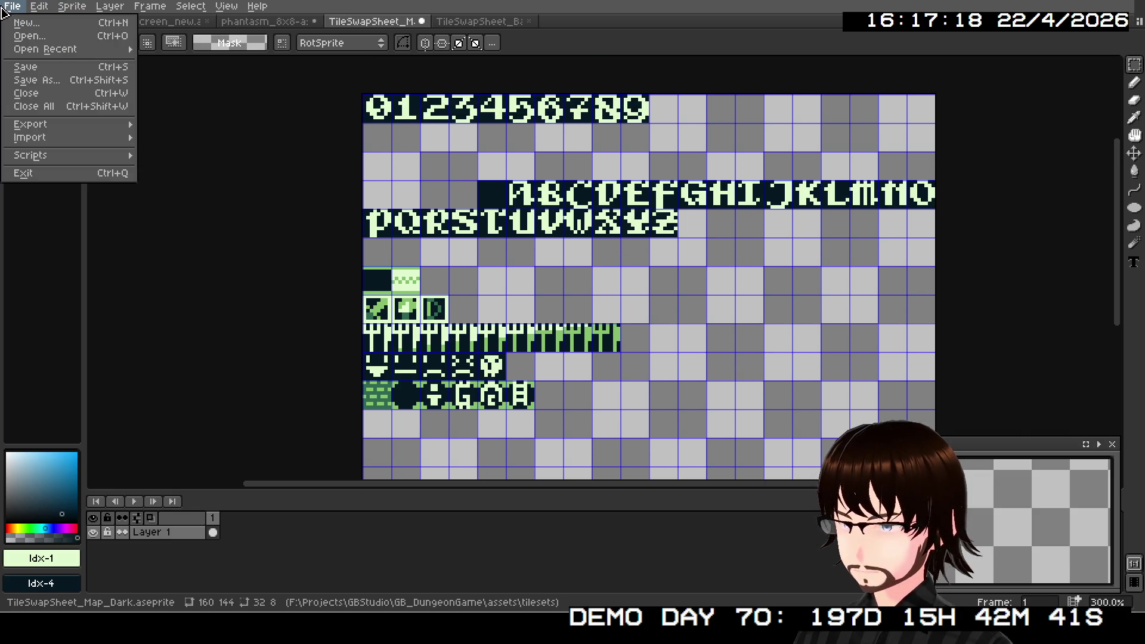
pyautogui.click(21, 71)
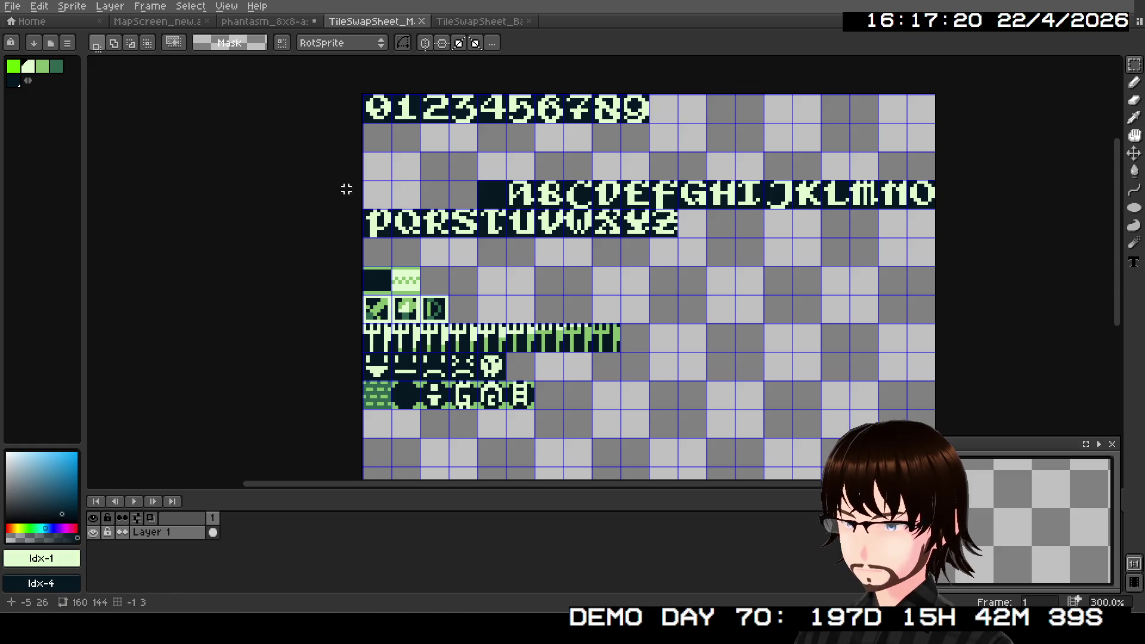
# - Zoom and pan the canvas to inspect the face, status and bar tiles
pyautogui.scroll(3, 426, 415)
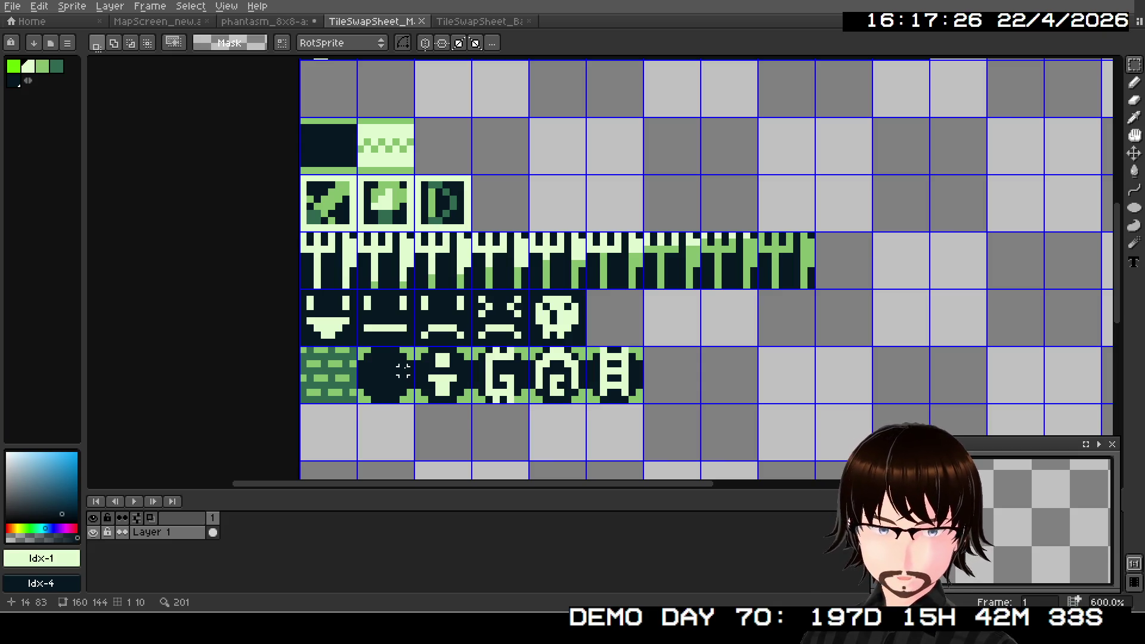
pyautogui.scroll(-3, 503, 365)
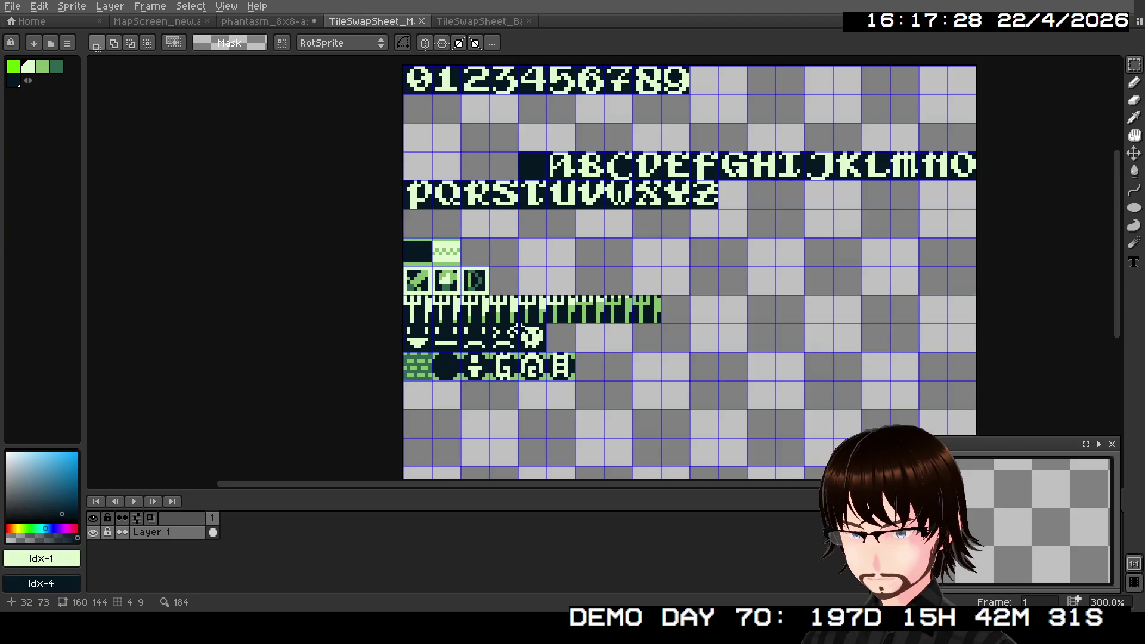
pyautogui.moveTo(587, 246); pyautogui.dragTo(580, 297)
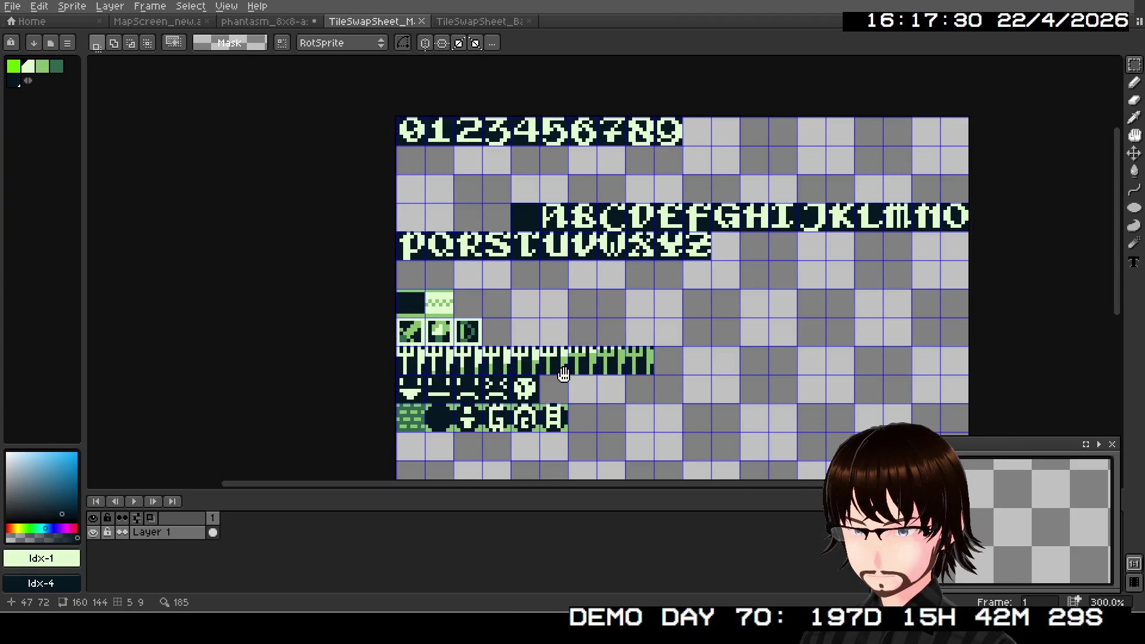
pyautogui.moveTo(564, 374)
pyautogui.mouseDown()
pyautogui.moveTo(507, 332)
pyautogui.moveTo(494, 357)
pyautogui.mouseUp()
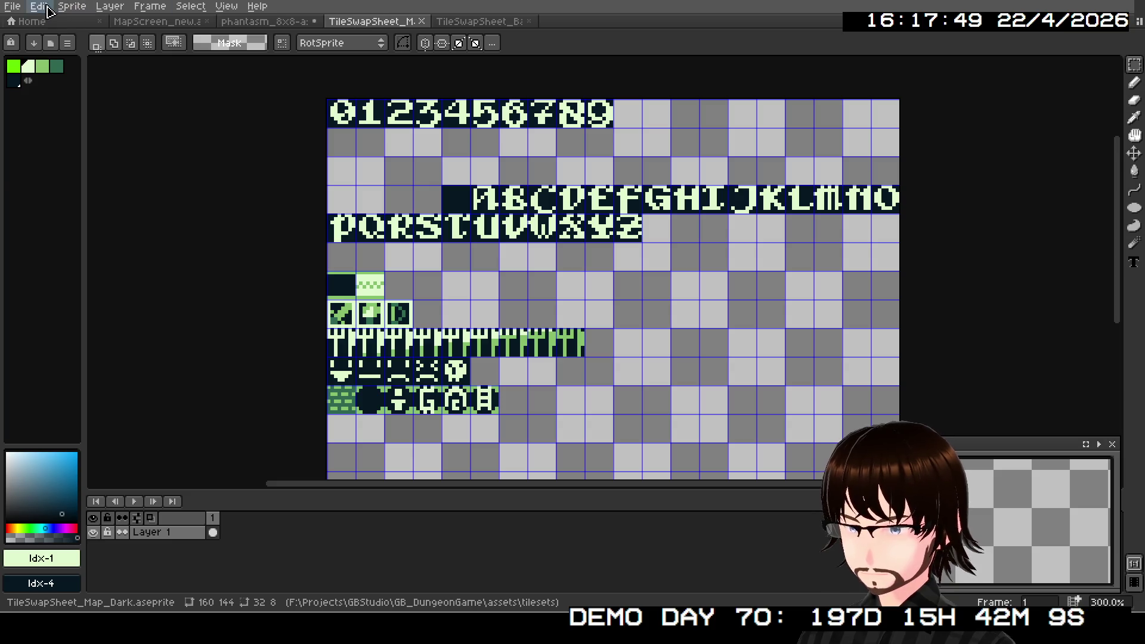
# - Export As TileSwapSheet_Map_Dark.png, keeping the output in the GB Studio tilesets folder
pyautogui.click(13, 6)
pyautogui.moveTo(94, 132)
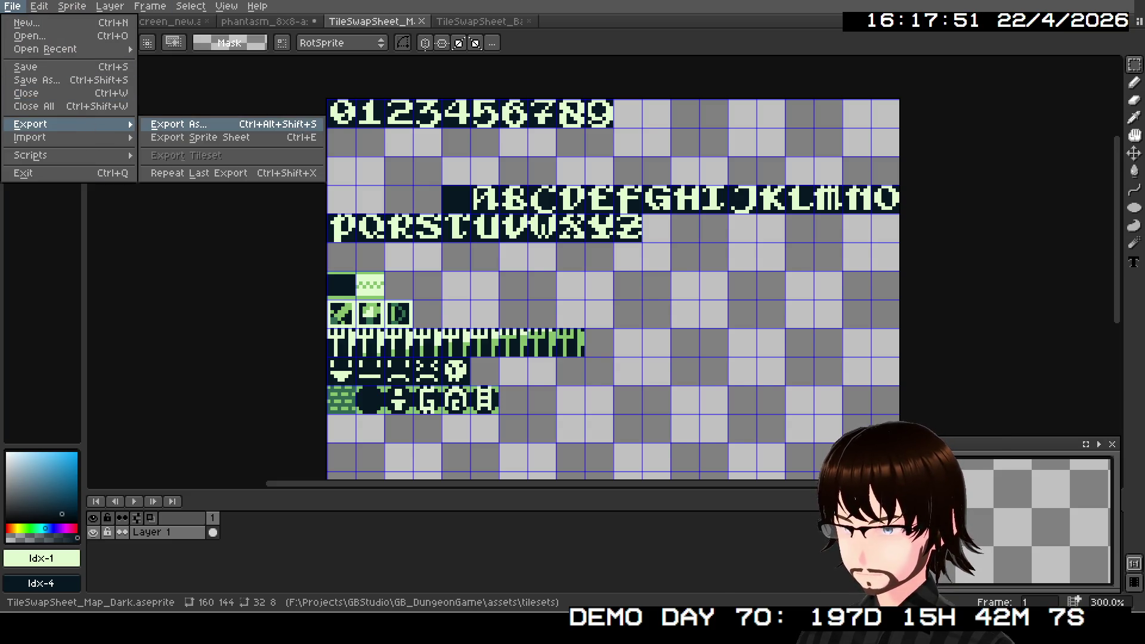
pyautogui.click(167, 126)
pyautogui.click(986, 301)
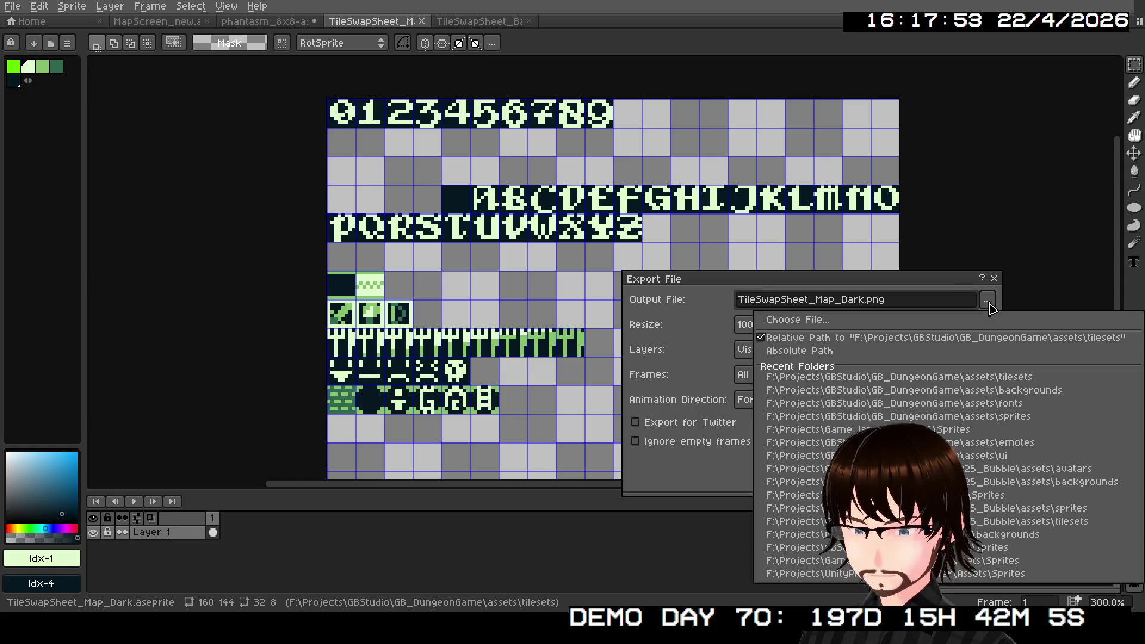
pyautogui.click(827, 286)
pyautogui.click(913, 461)
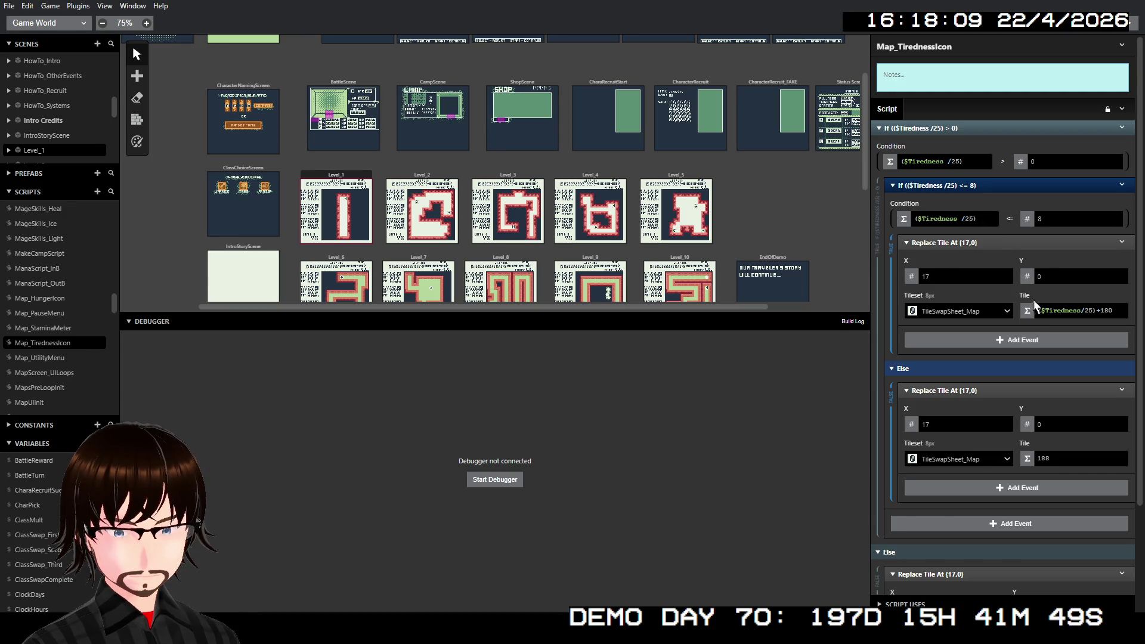
# - Point the Else branch's Replace Tile at TileSwapSheet_Map_Dark tile 184 instead of 188
pyautogui.scroll(-1, 1038, 393)
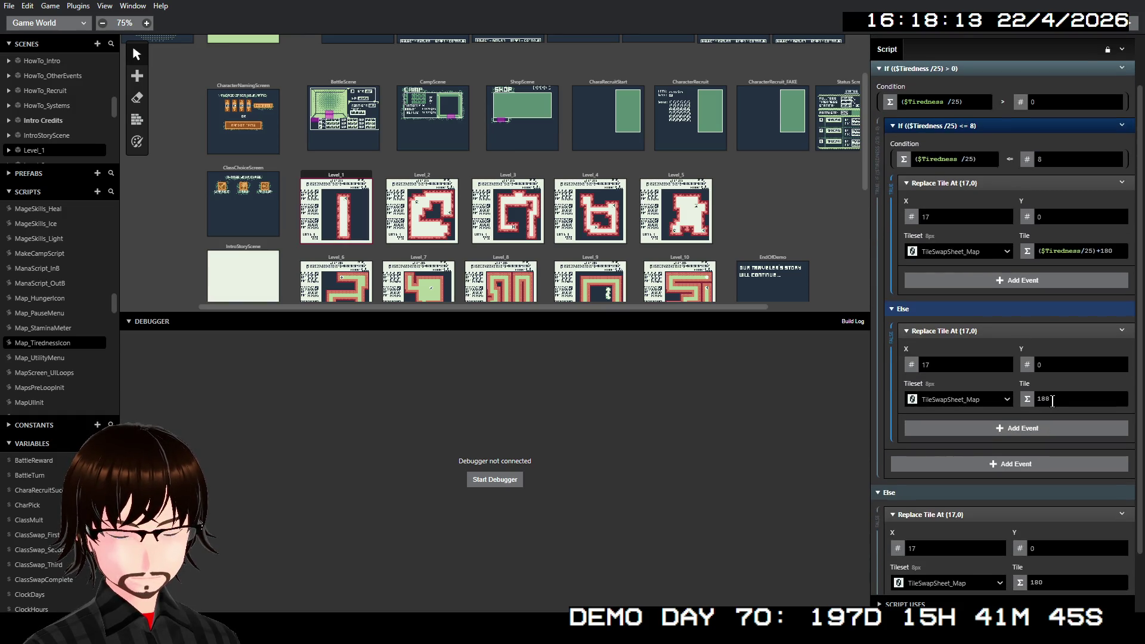
pyautogui.click(1051, 401)
pyautogui.moveTo(1051, 401); pyautogui.dragTo(1045, 400)
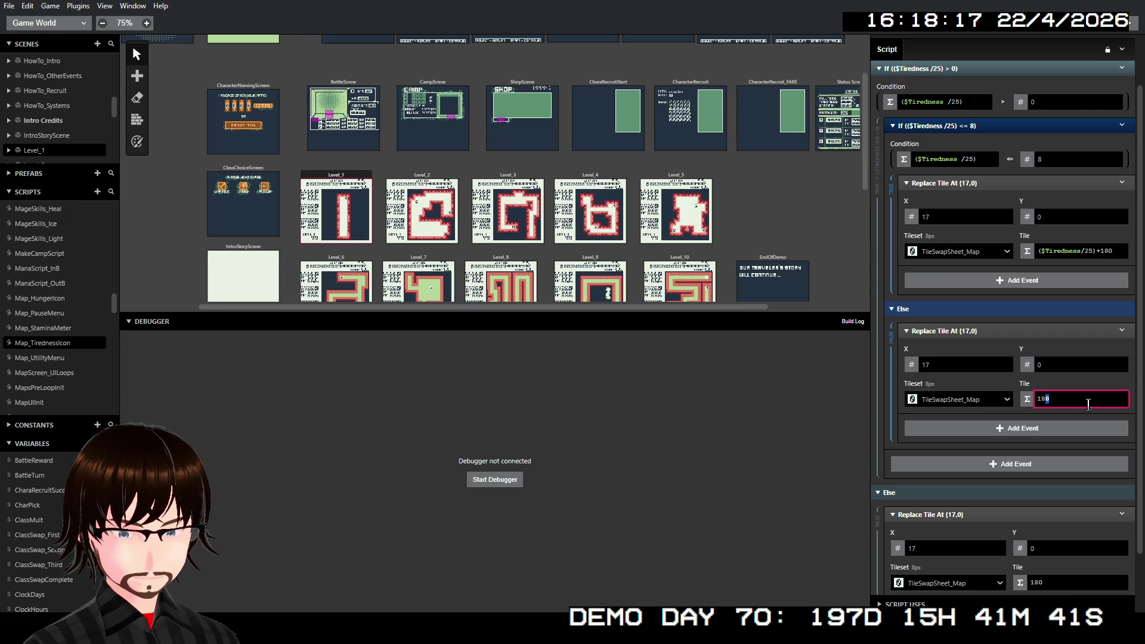
pyautogui.press('Return')
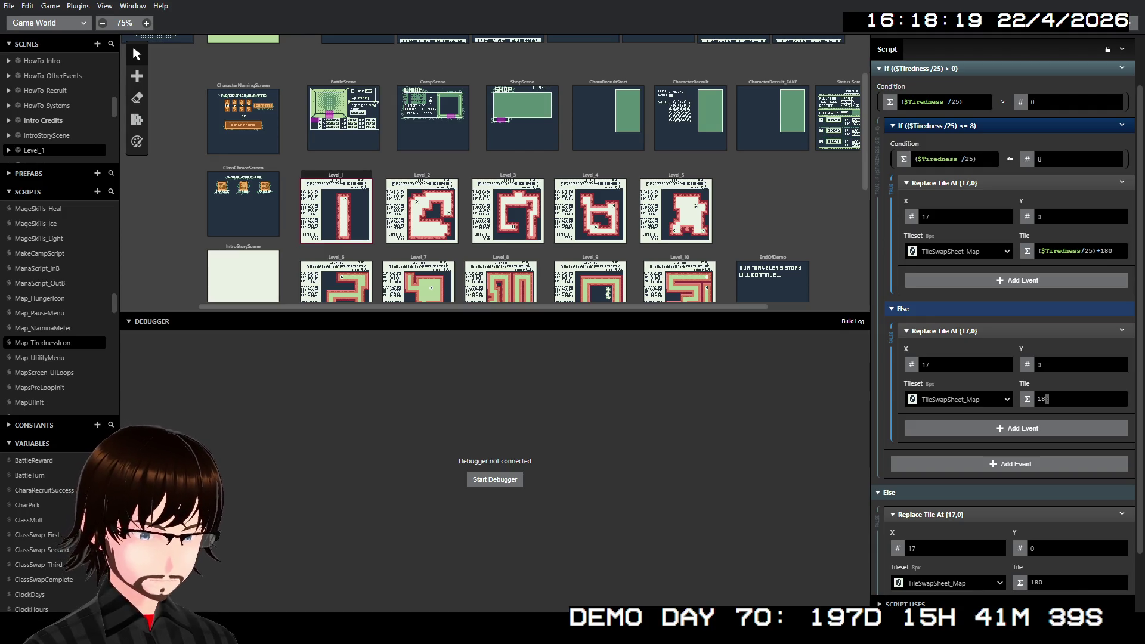
pyautogui.doubleClick(1048, 400)
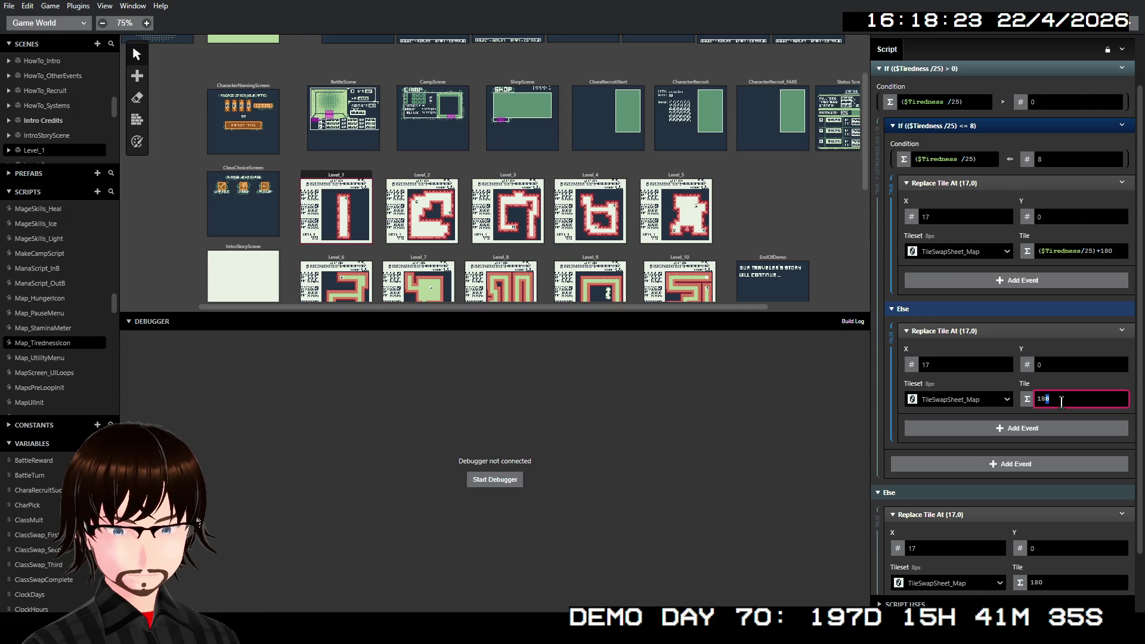
pyautogui.write('8')
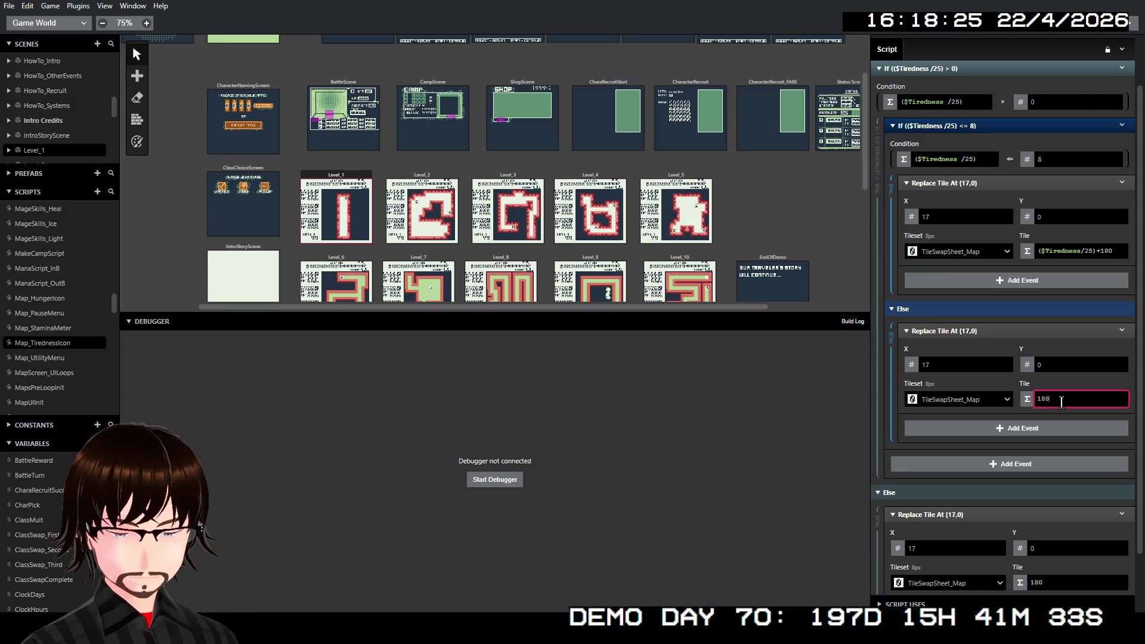
pyautogui.click(1004, 404)
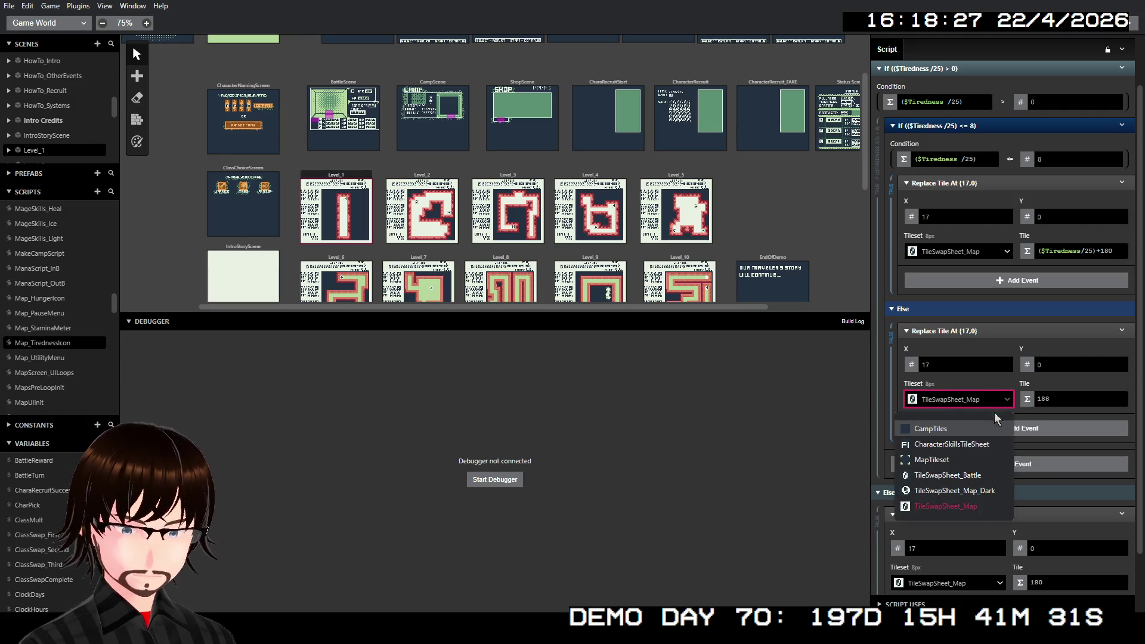
pyautogui.click(993, 493)
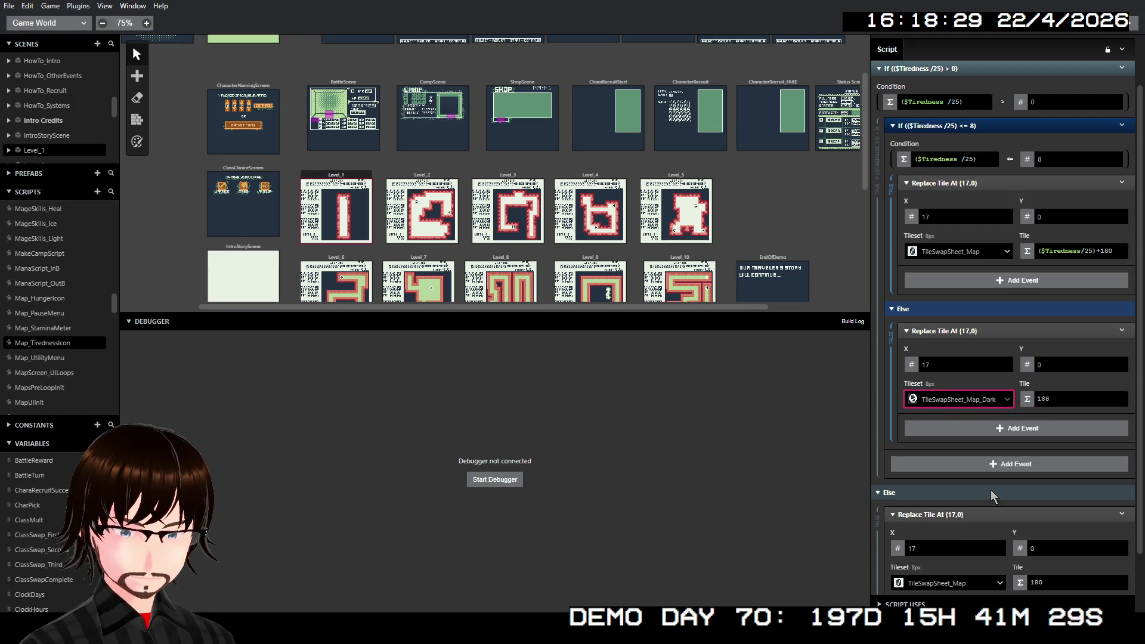
pyautogui.click(1057, 400)
pyautogui.press('BackSpace')
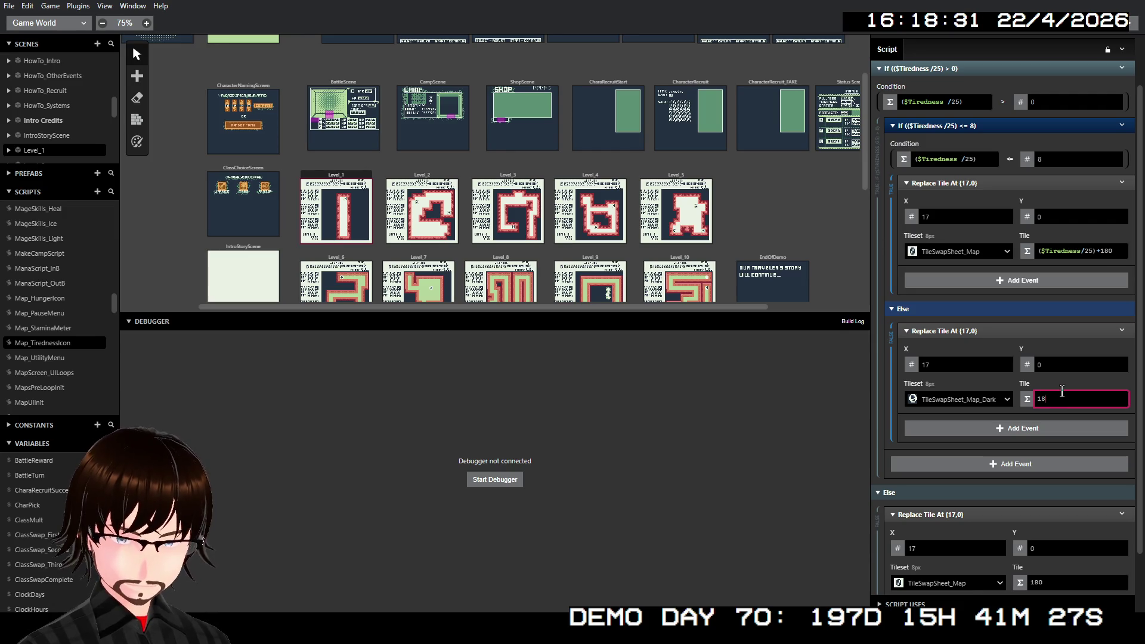
pyautogui.write('4')
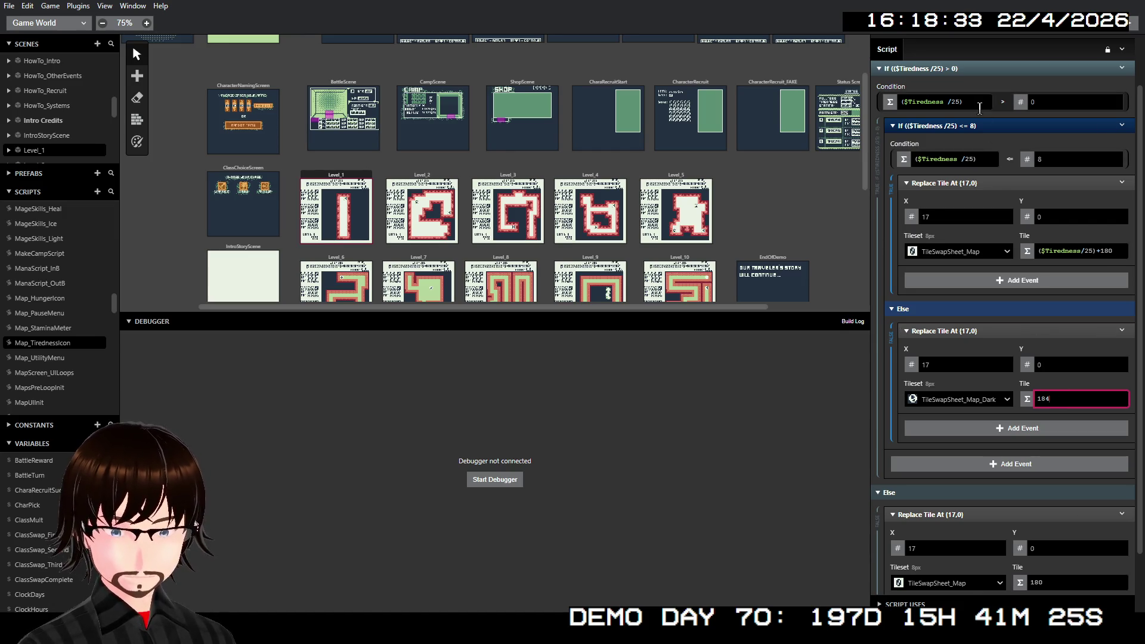
pyautogui.click(959, 102)
# - Change both conditions to $Tiredness/40 with threshold <= 5, and the tile formula's 25 to 40
pyautogui.press('BackSpace')
pyautogui.press('BackSpace')
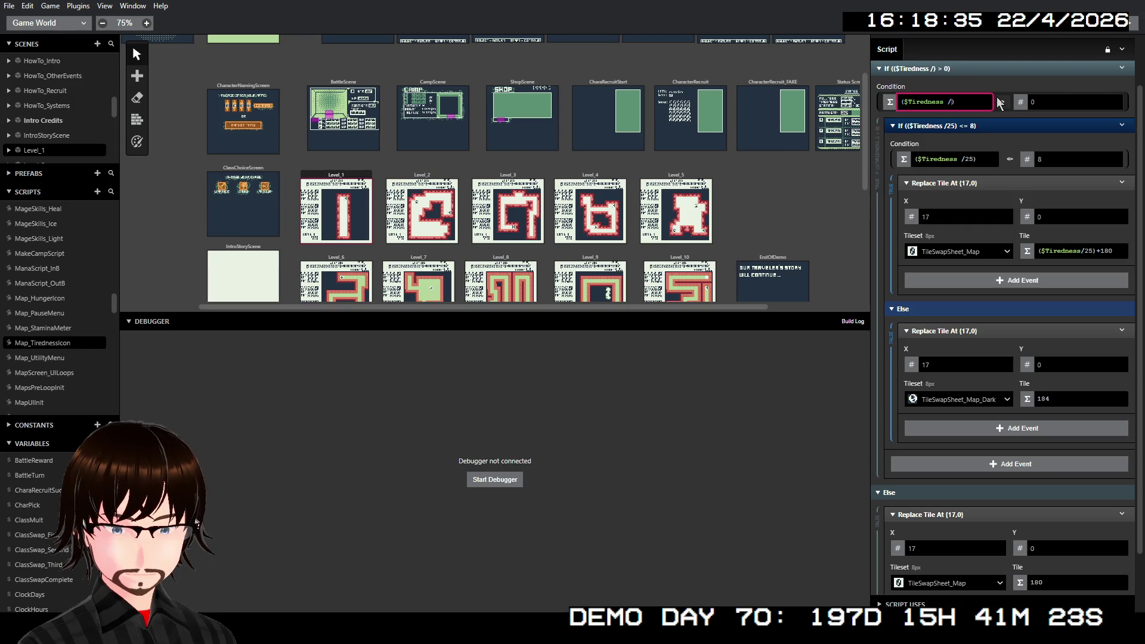
pyautogui.write('40')
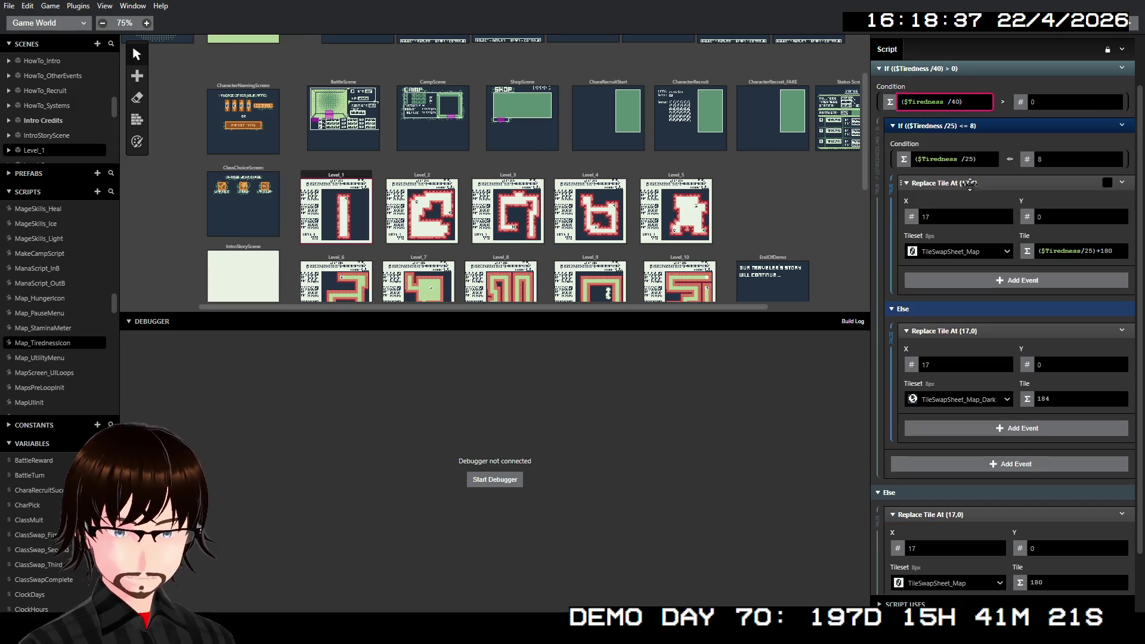
pyautogui.doubleClick(967, 160)
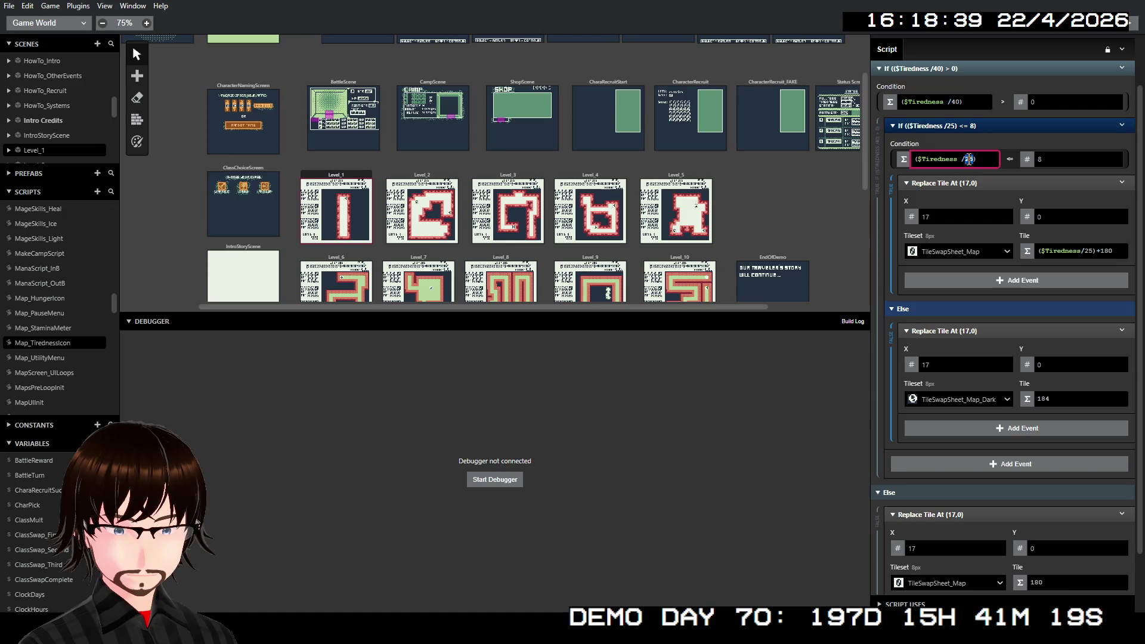
pyautogui.write('40')
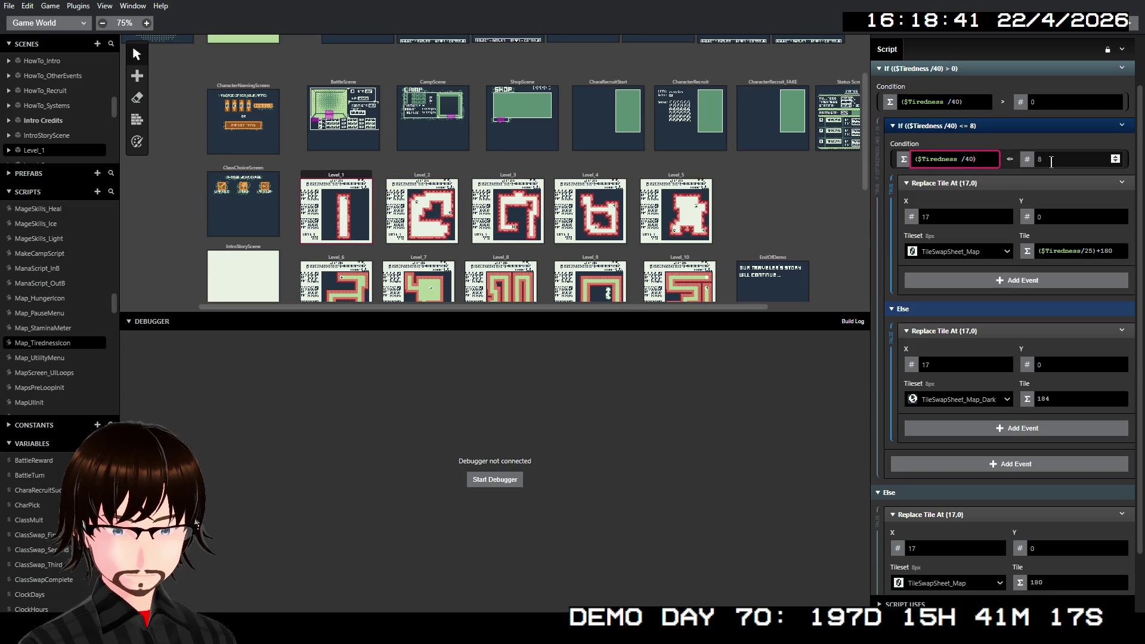
pyautogui.click(1051, 161)
pyautogui.doubleClick(1039, 159)
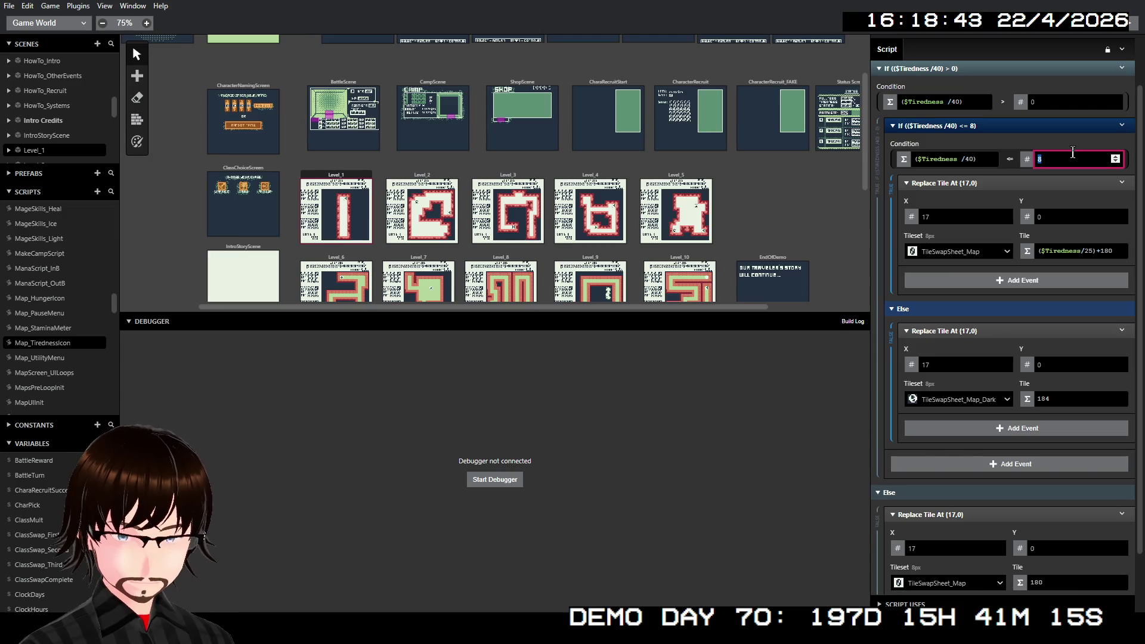
pyautogui.write('5')
pyautogui.click(1072, 150)
pyautogui.doubleClick(1088, 250)
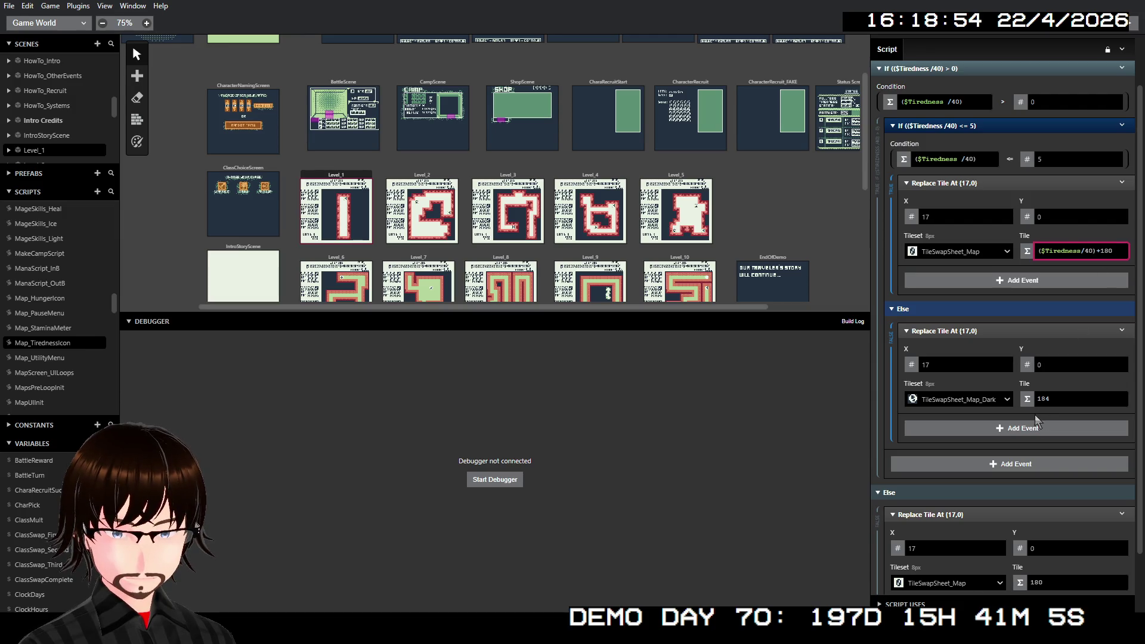
pyautogui.scroll(-1, 1056, 489)
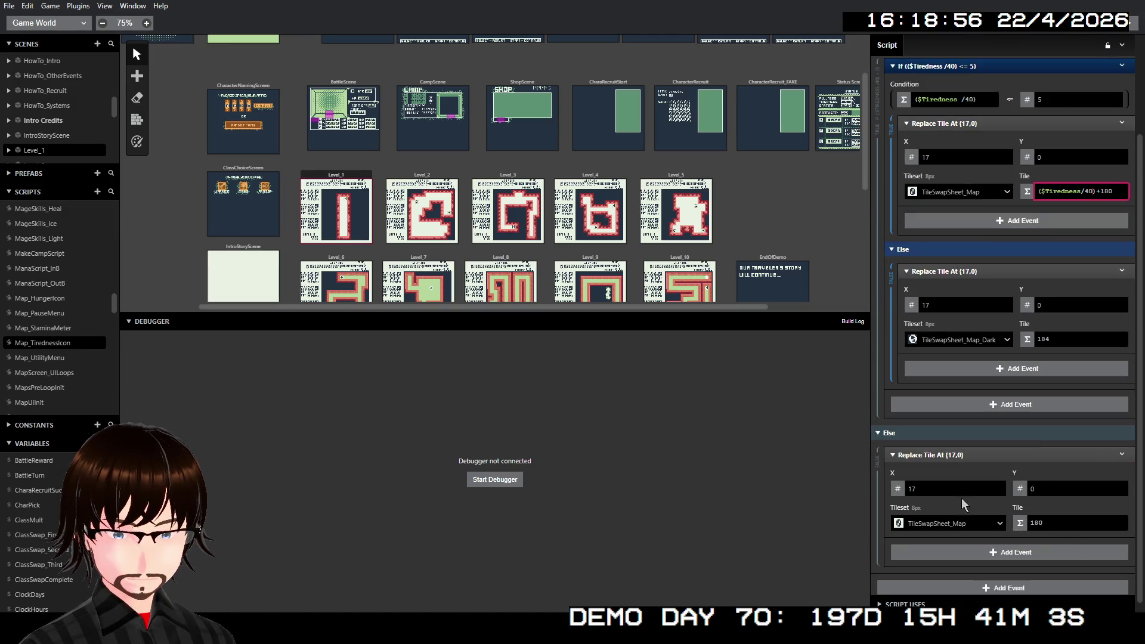
# - Switch the first tile swap and lower Else branch to the TileSwapSheet_Map_Dark tileset
pyautogui.click(938, 525)
pyautogui.click(922, 483)
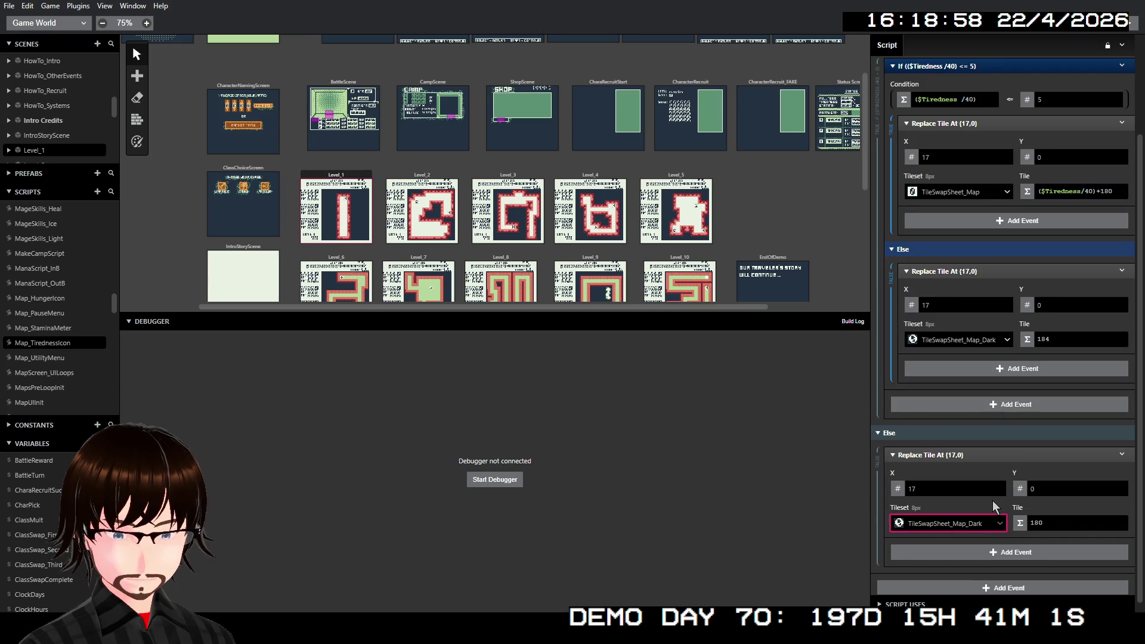
pyautogui.click(961, 341)
pyautogui.click(962, 346)
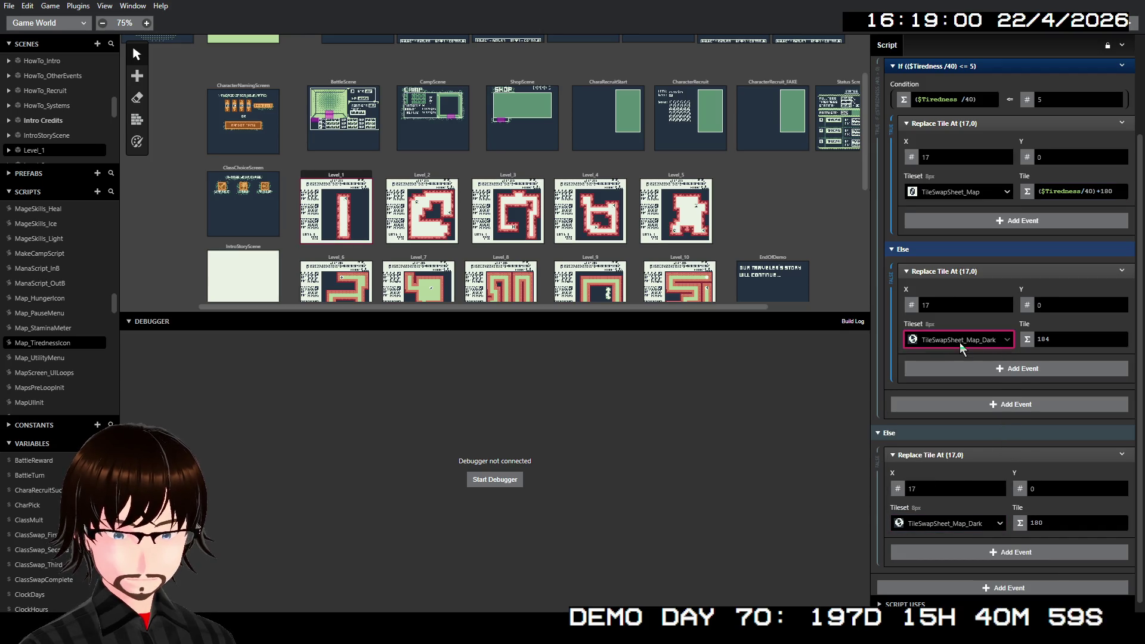
pyautogui.click(979, 190)
pyautogui.click(985, 283)
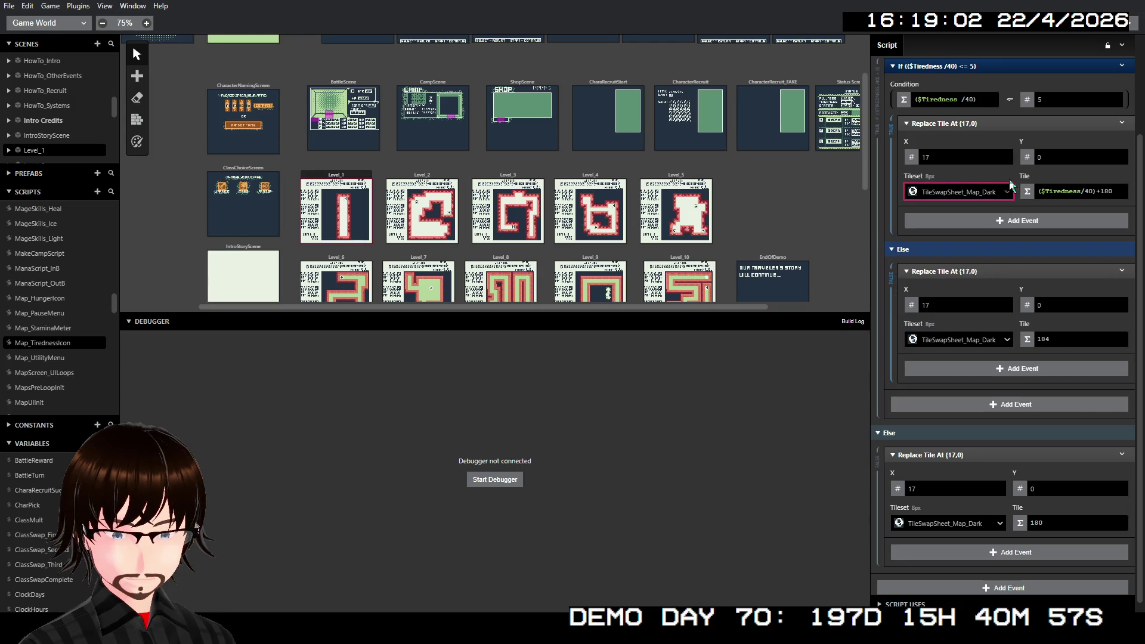
# - Build and run the game with the debugger attached
pyautogui.scroll(1, 1000, 162)
pyautogui.scroll(1, 1000, 162)
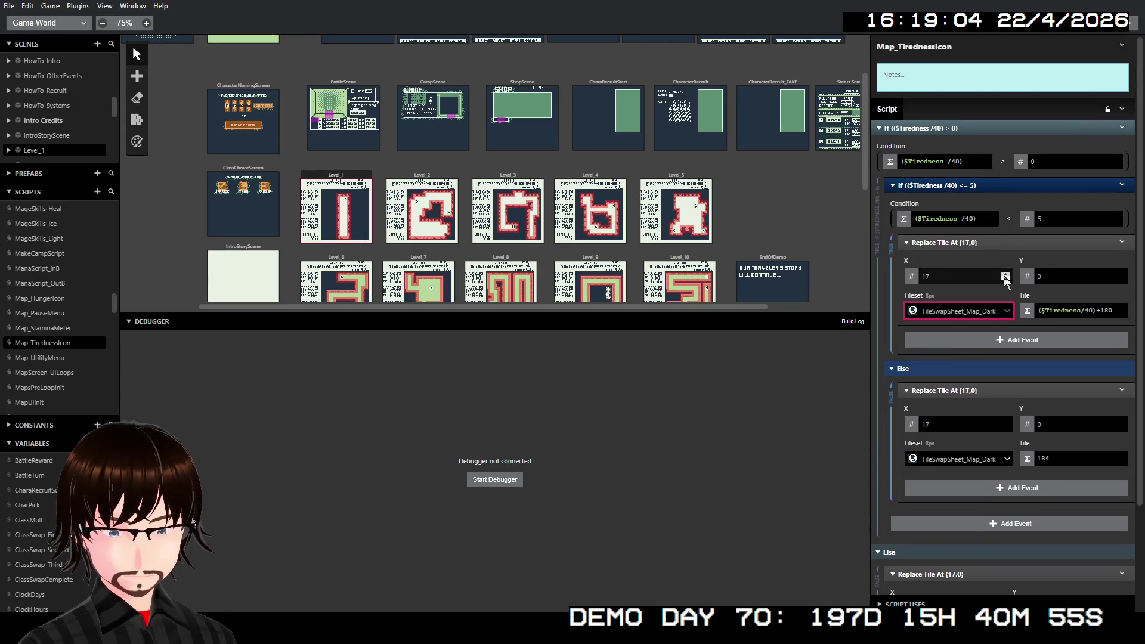
pyautogui.scroll(-1, 996, 318)
pyautogui.scroll(-1, 995, 318)
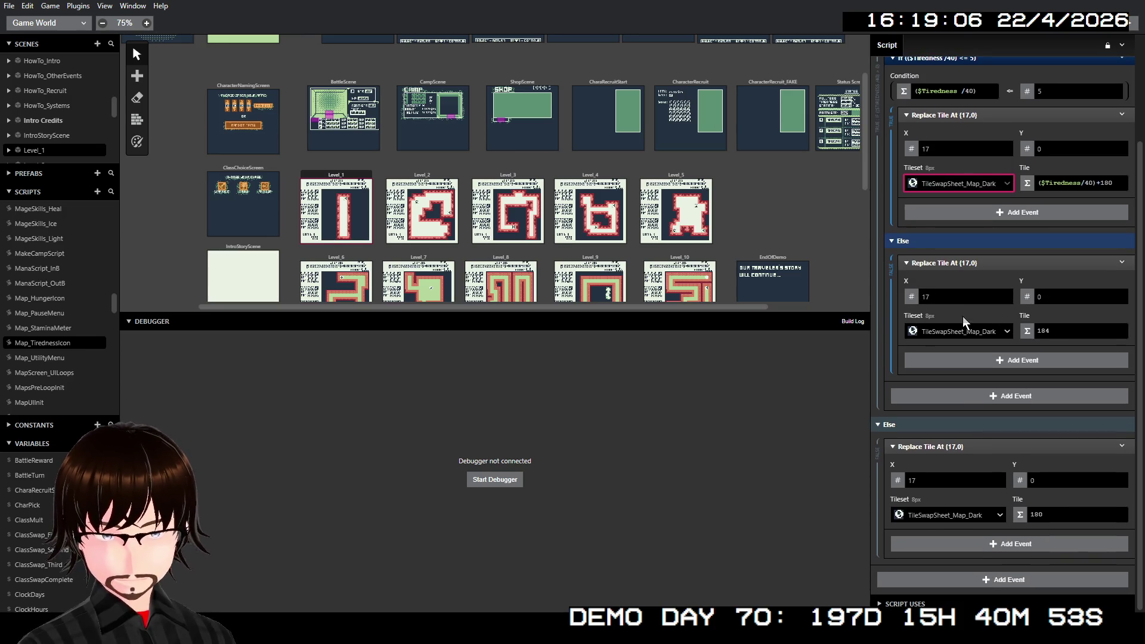
pyautogui.scroll(-4, 654, 243)
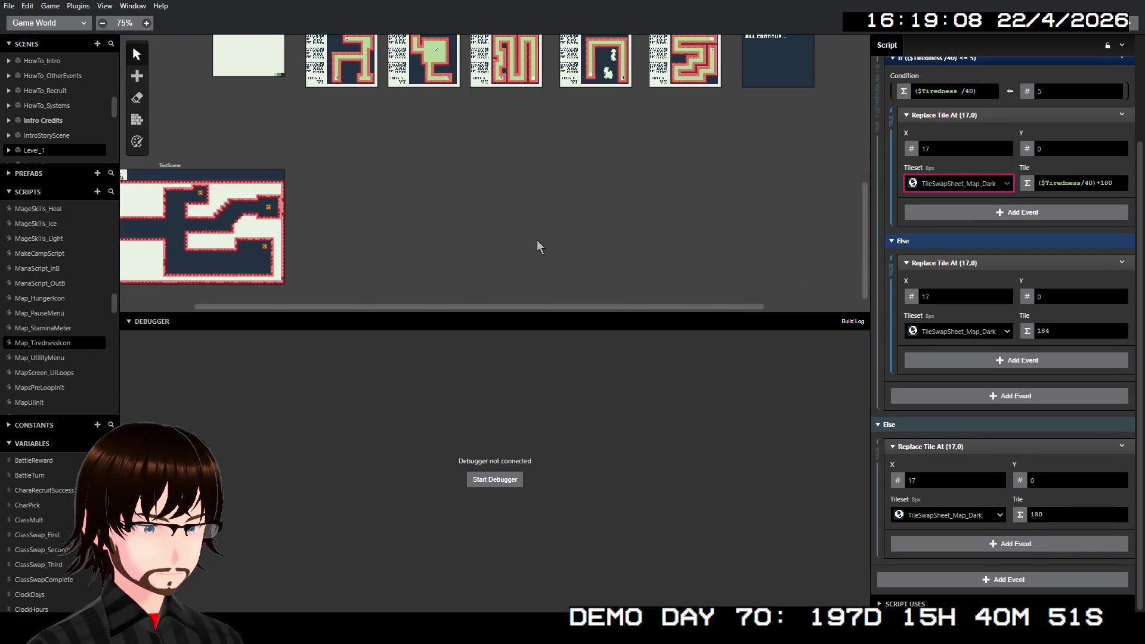
pyautogui.hscroll(-2, 525, 239)
pyautogui.scroll(4, 299, 169)
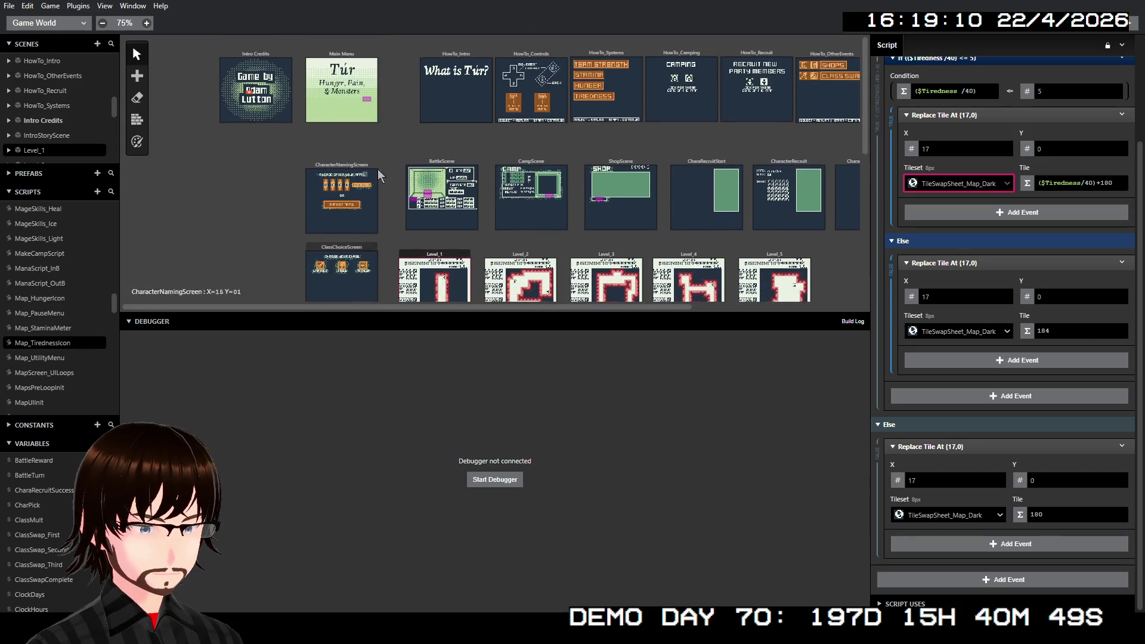
pyautogui.click(1135, 24)
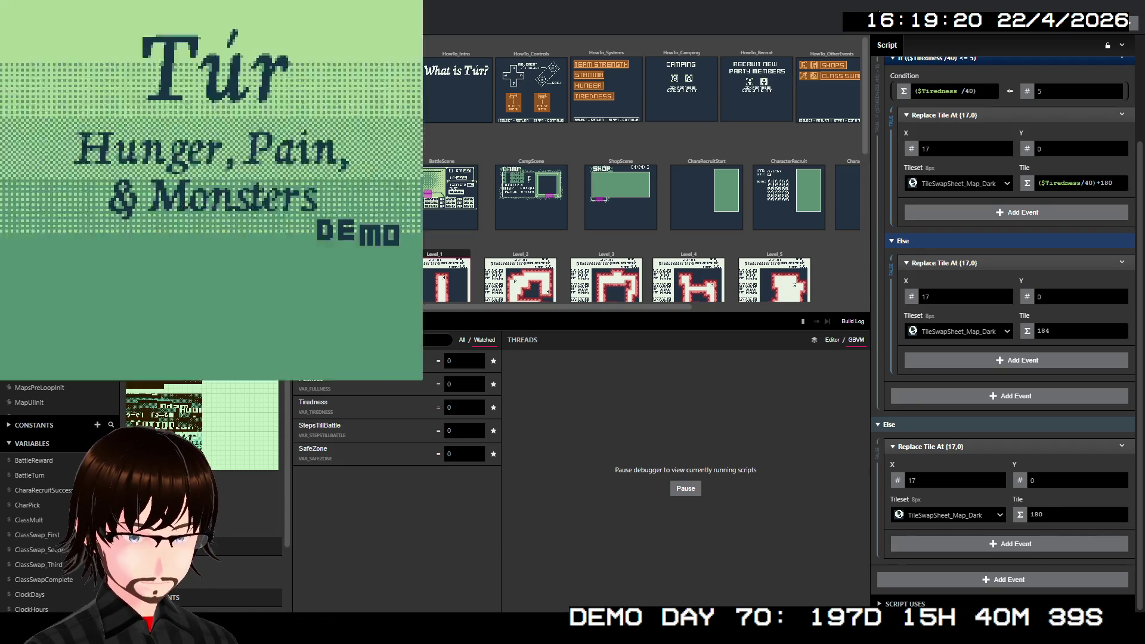
# - Get past the title screen, confirm the name, and choose the Warrior class
pyautogui.press('z')
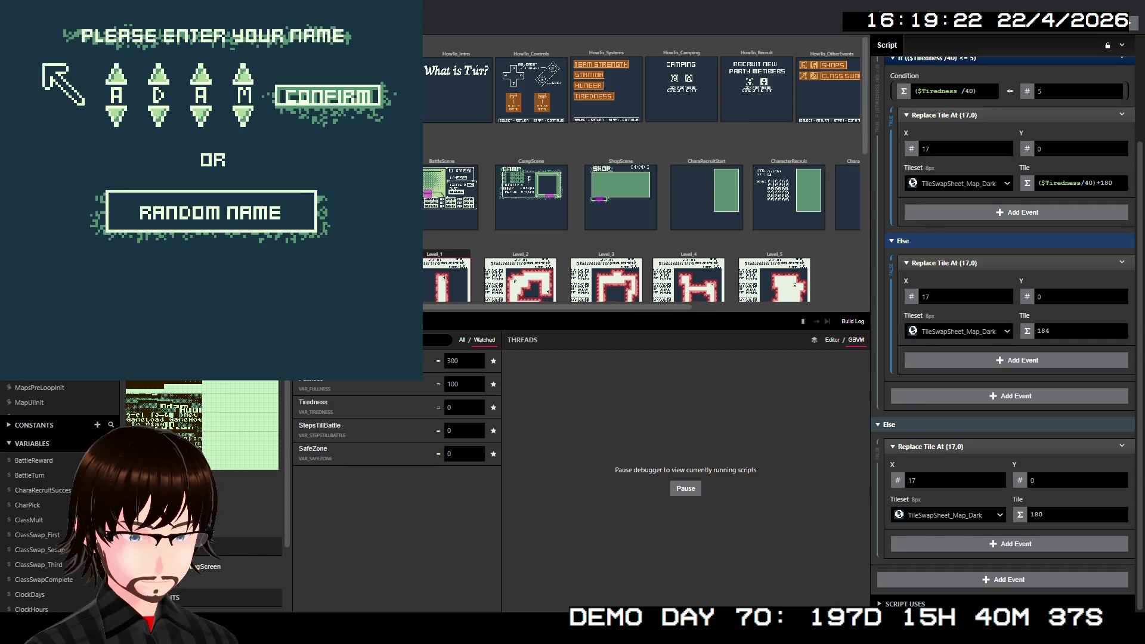
pyautogui.press('Right')
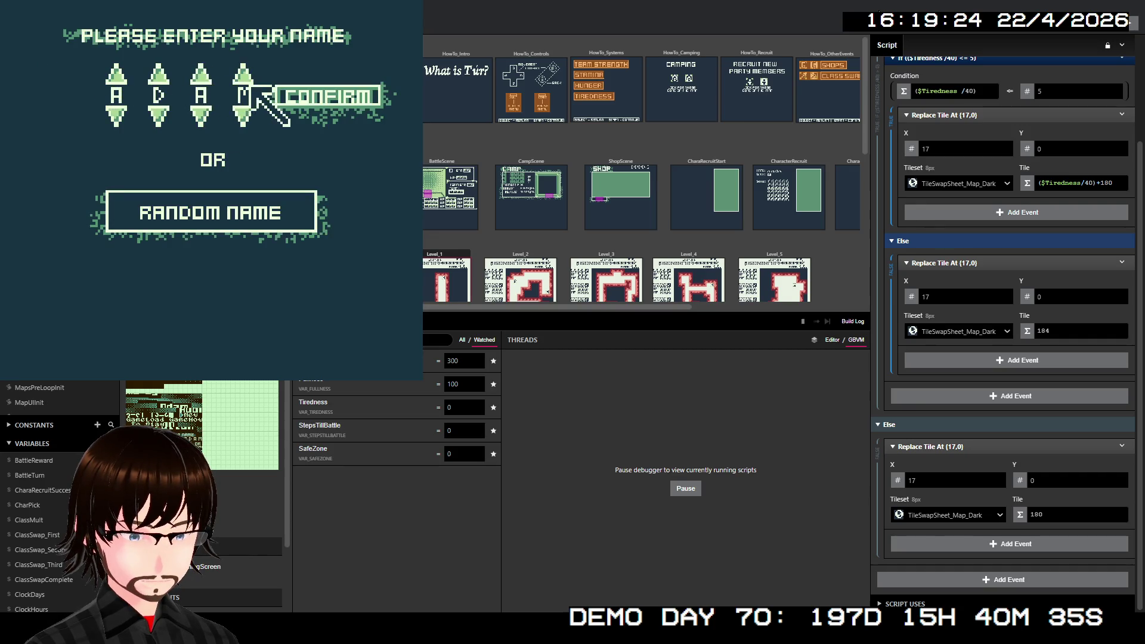
pyautogui.press('z')
pyautogui.press('z')
pyautogui.press('Left')
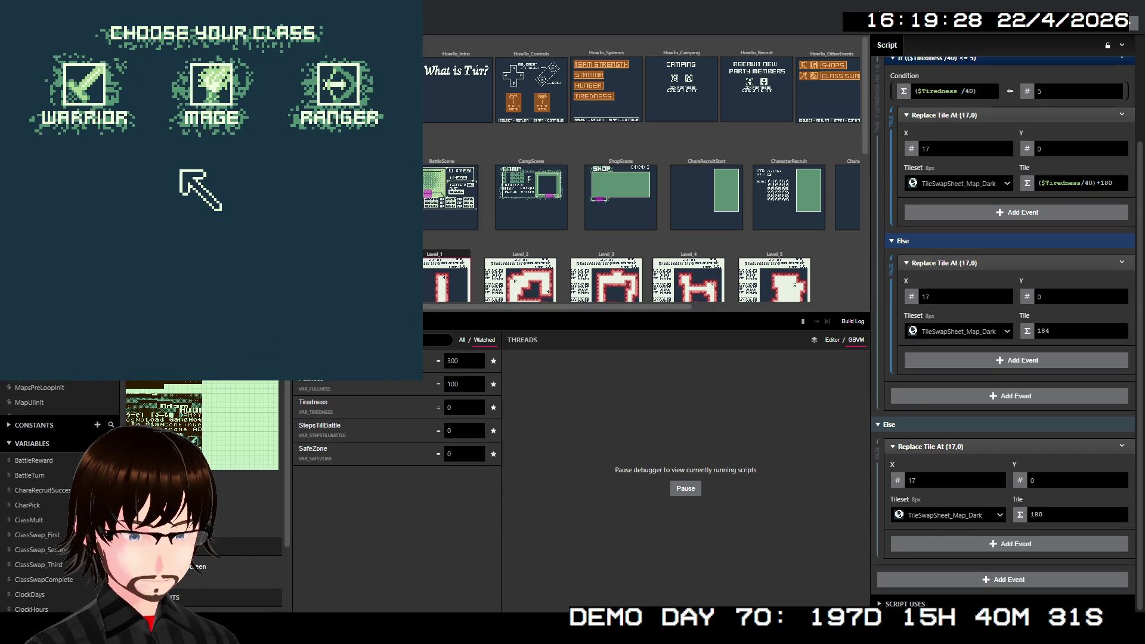
pyautogui.press('z')
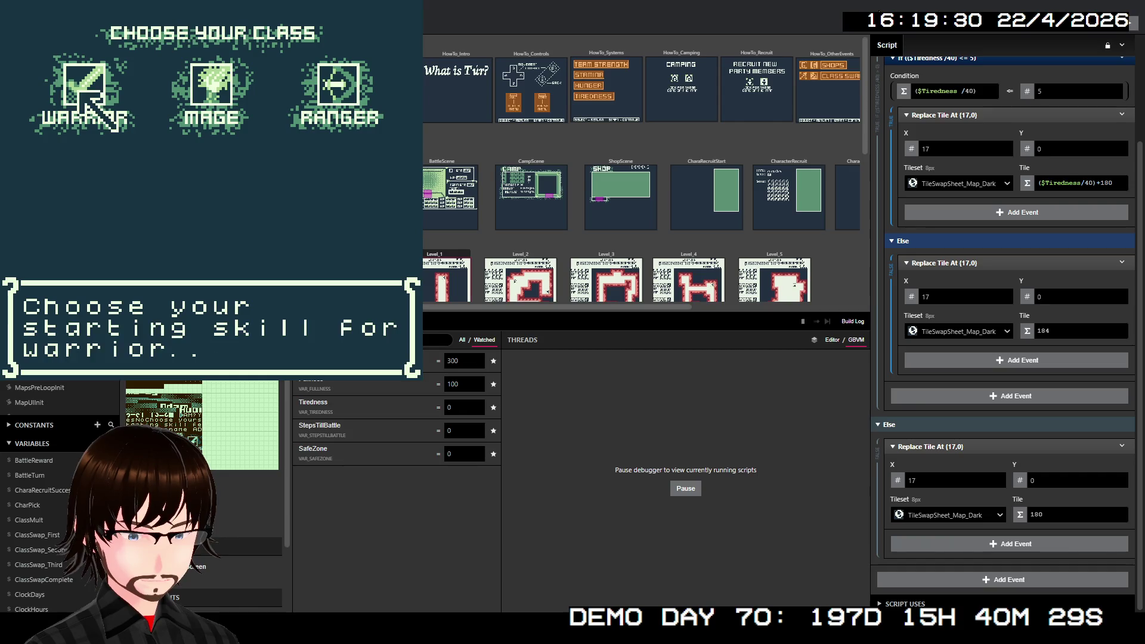
# - Pick Frenzy as the starting skill, skip the intro, and walk three tiles up Floor 01
pyautogui.press('z')
pyautogui.press('Down')
pyautogui.press('z')
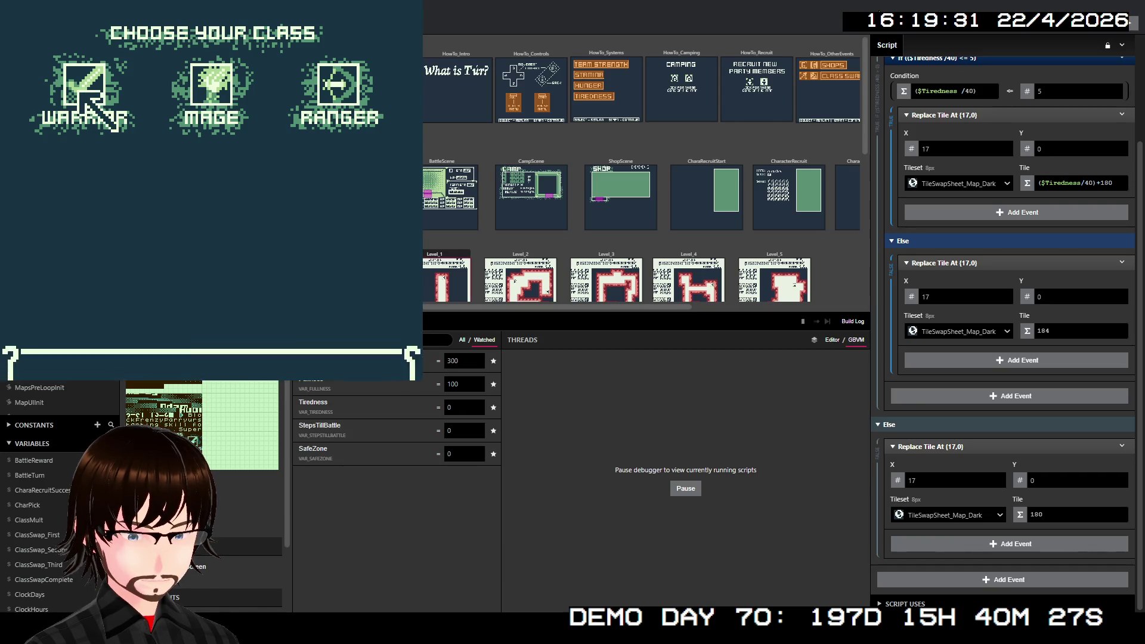
pyautogui.press('z')
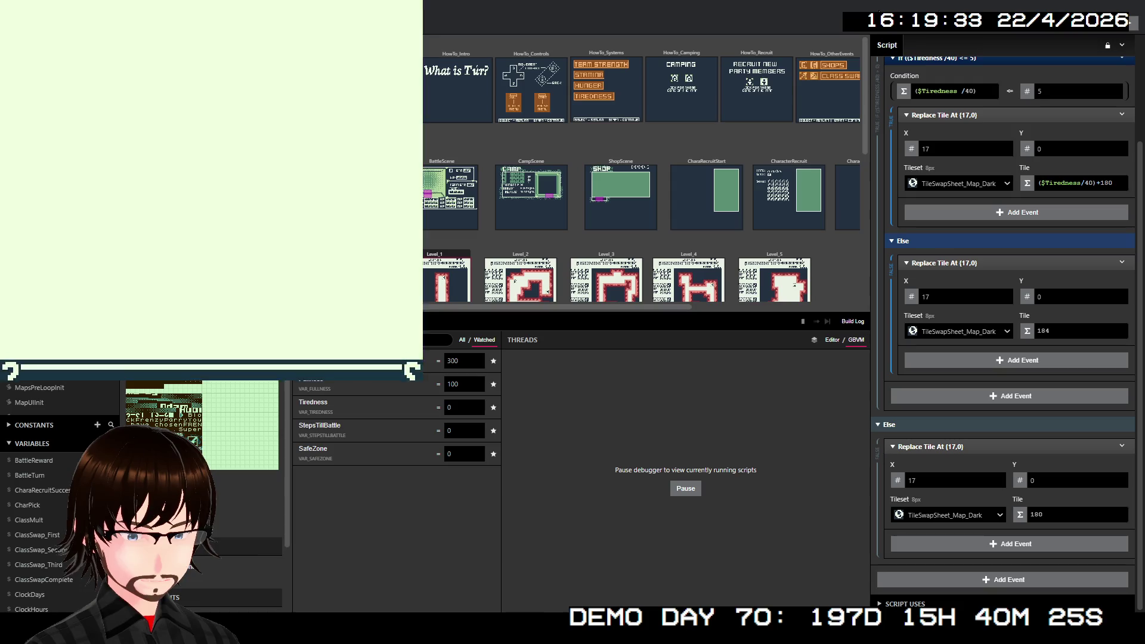
pyautogui.press('z')
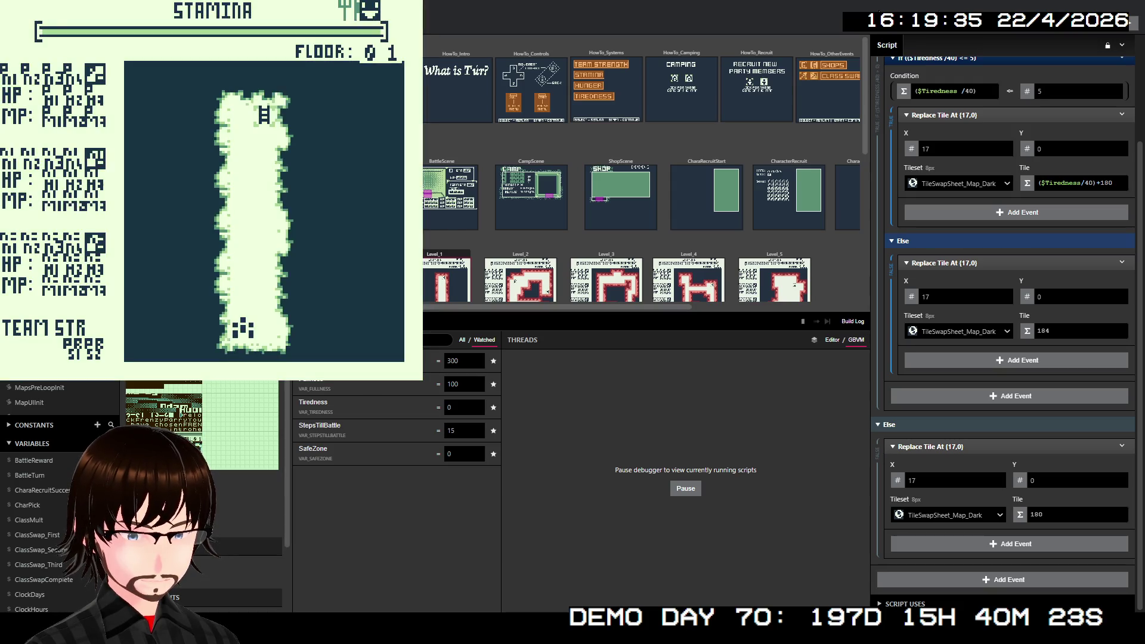
pyautogui.press('Up')
pyautogui.press('Up')
pyautogui.press('Up')
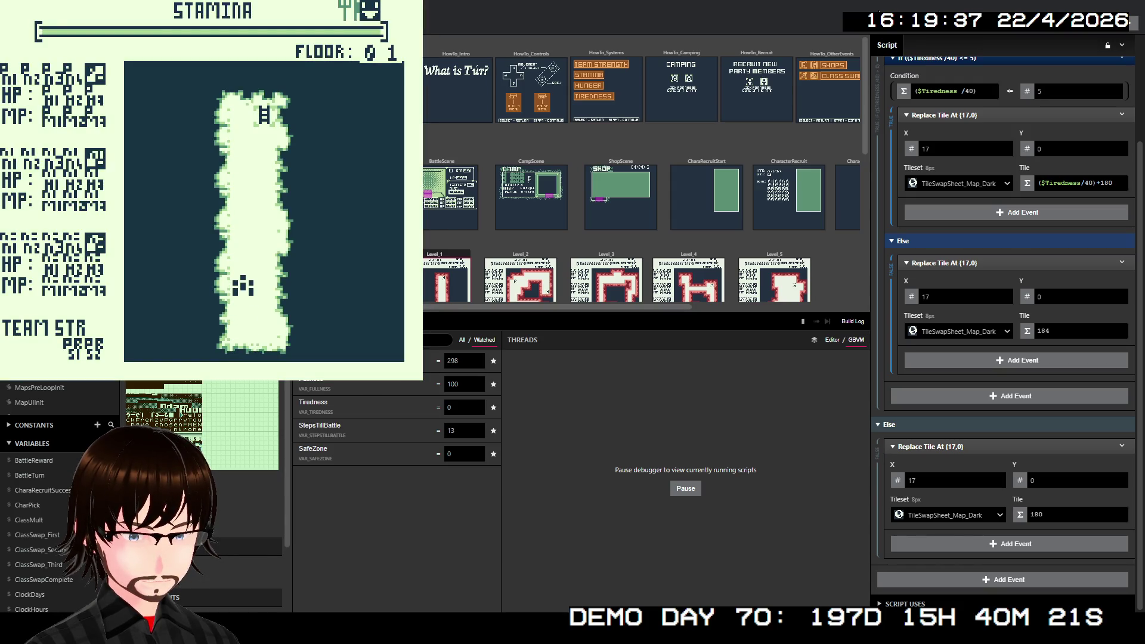
pyautogui.press('Up')
pyautogui.press('Up')
pyautogui.press('Up')
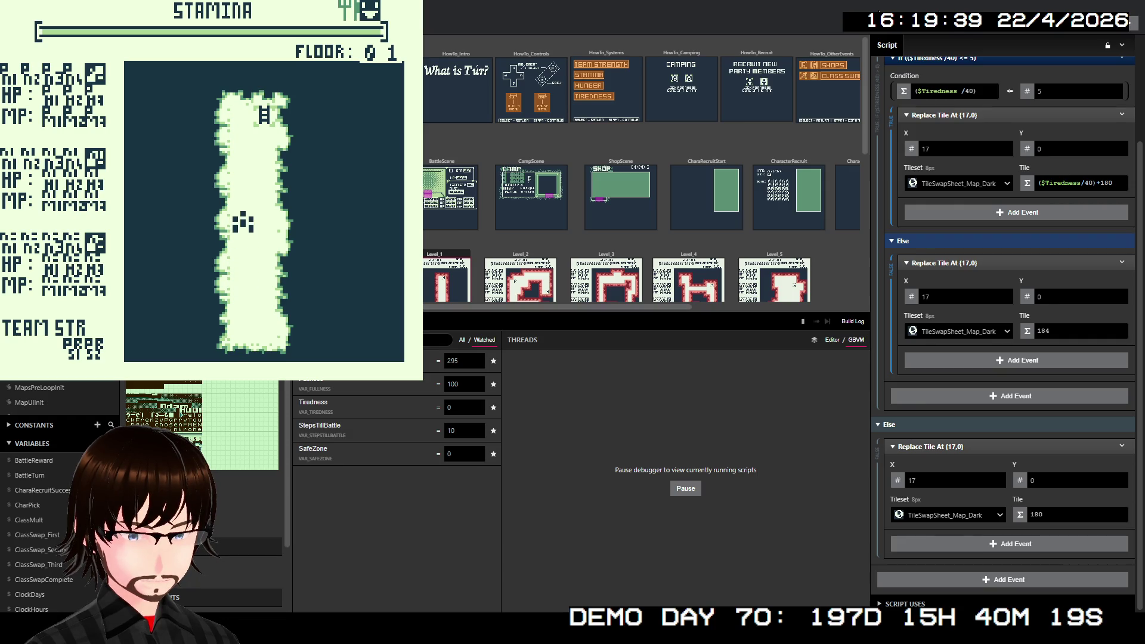
pyautogui.press('Up')
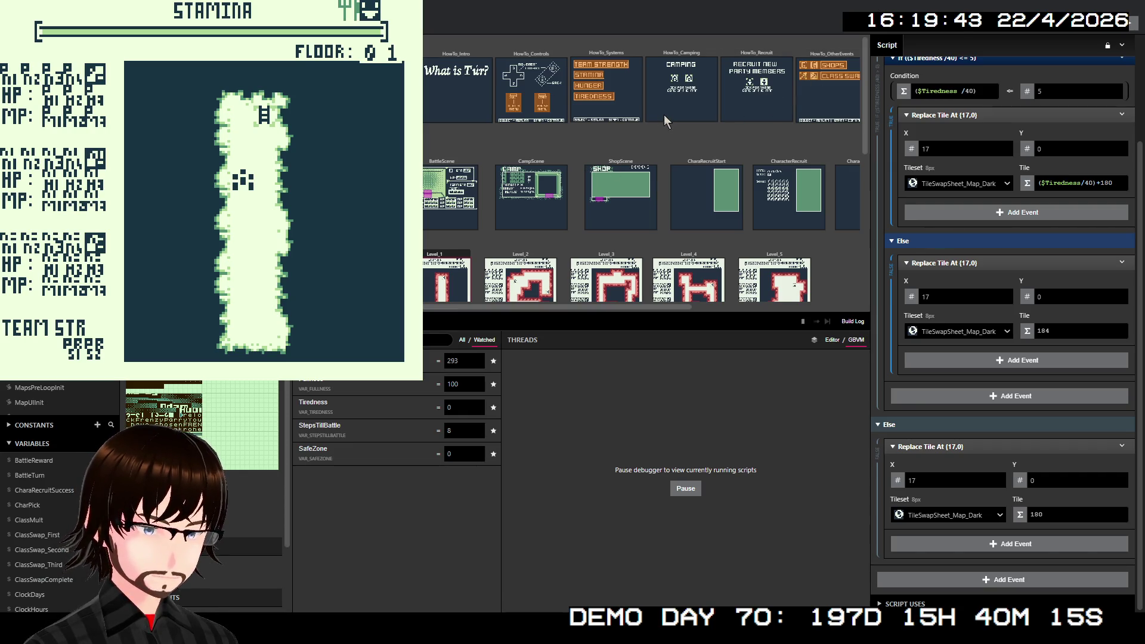
# - Set the watched Tiredness to 50, then 100, and walk to refresh the icon
pyautogui.click(455, 409)
pyautogui.moveTo(455, 409); pyautogui.dragTo(445, 413)
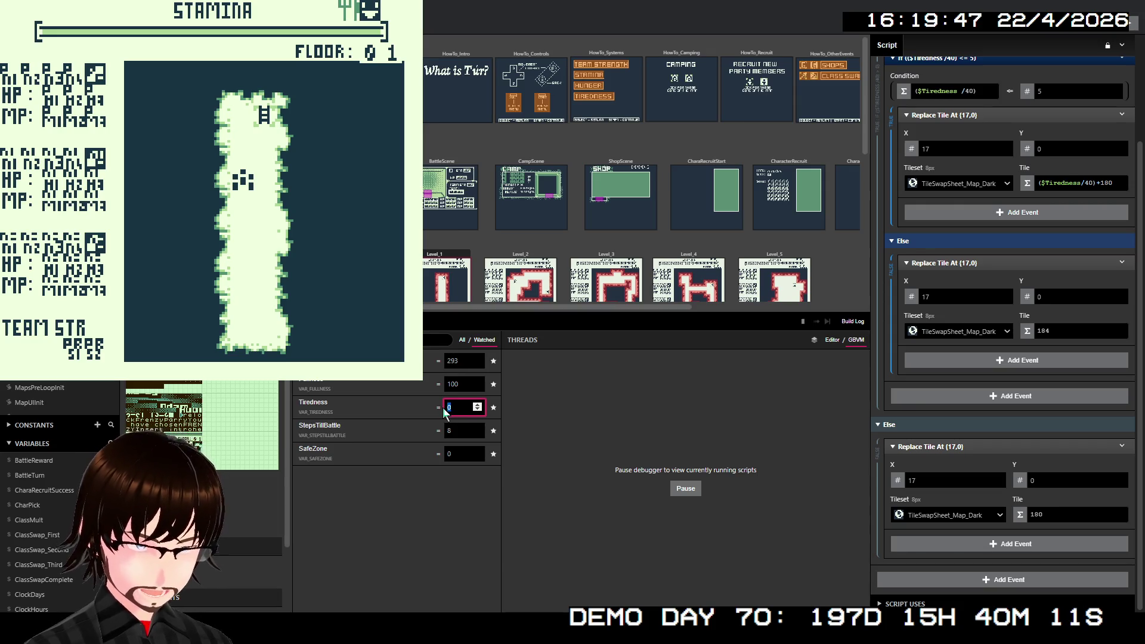
pyautogui.write('50')
pyautogui.click(566, 468)
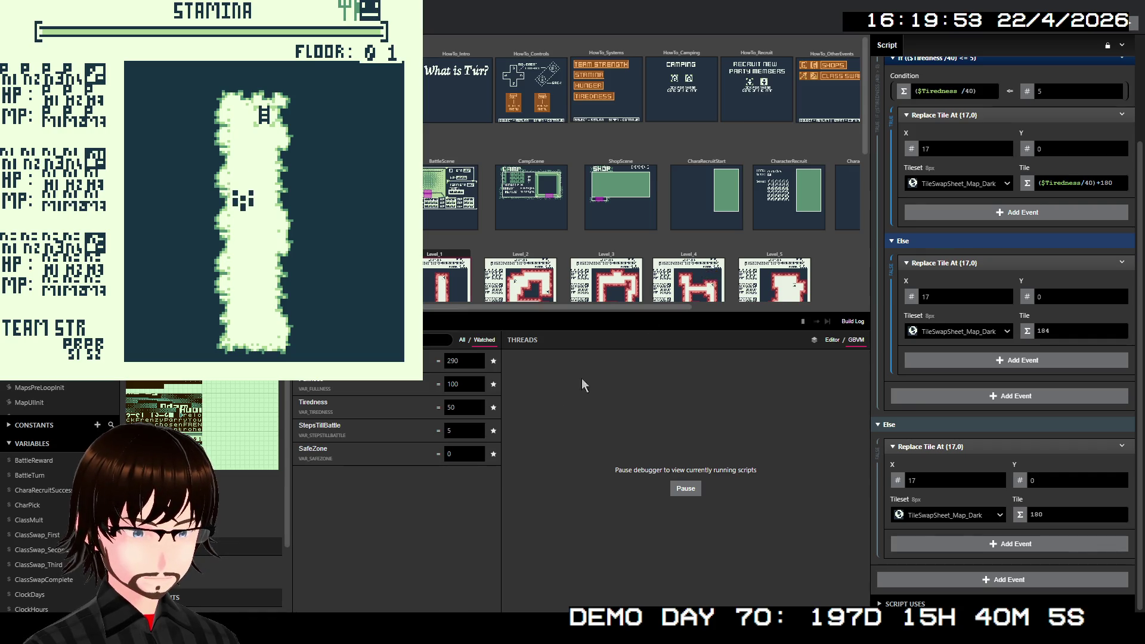
pyautogui.click(447, 408)
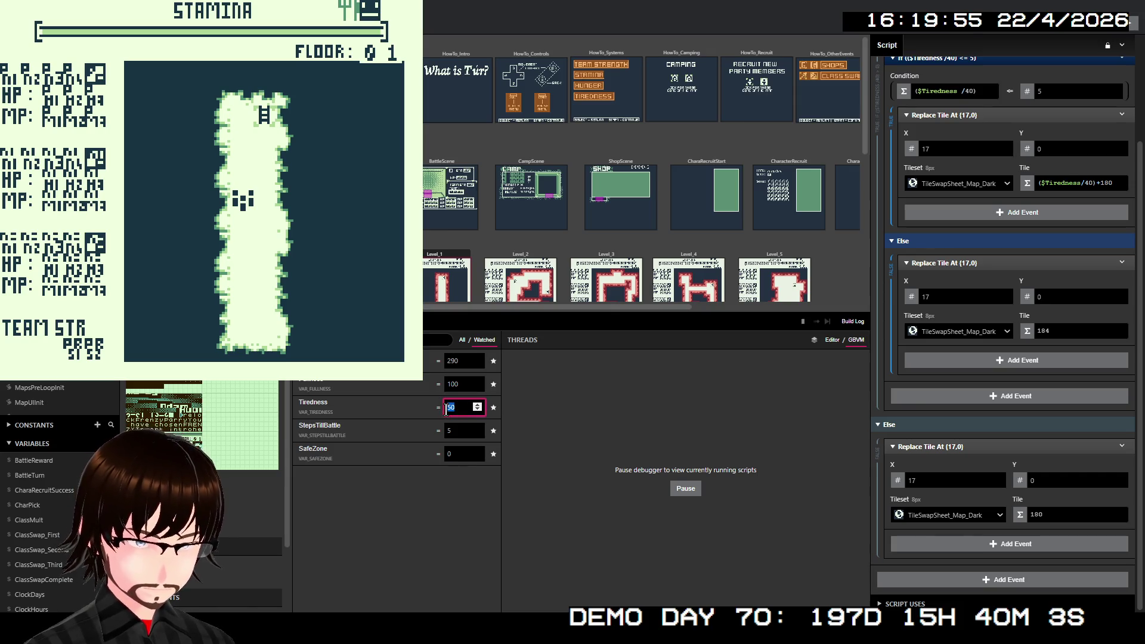
pyautogui.write('10')
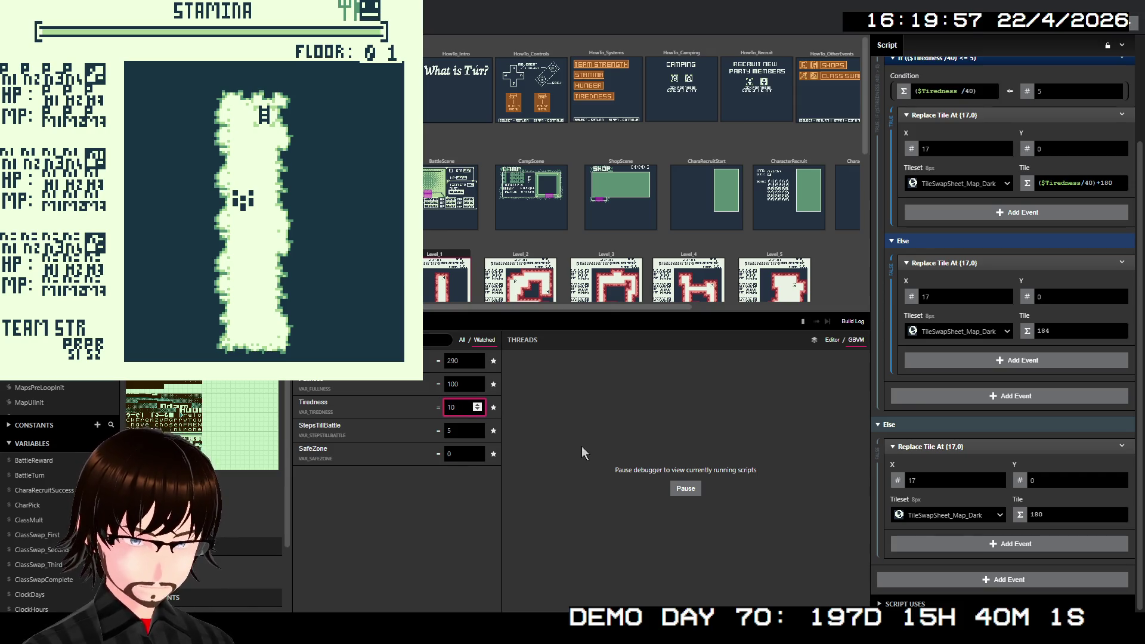
pyautogui.write('0')
pyautogui.press('Return')
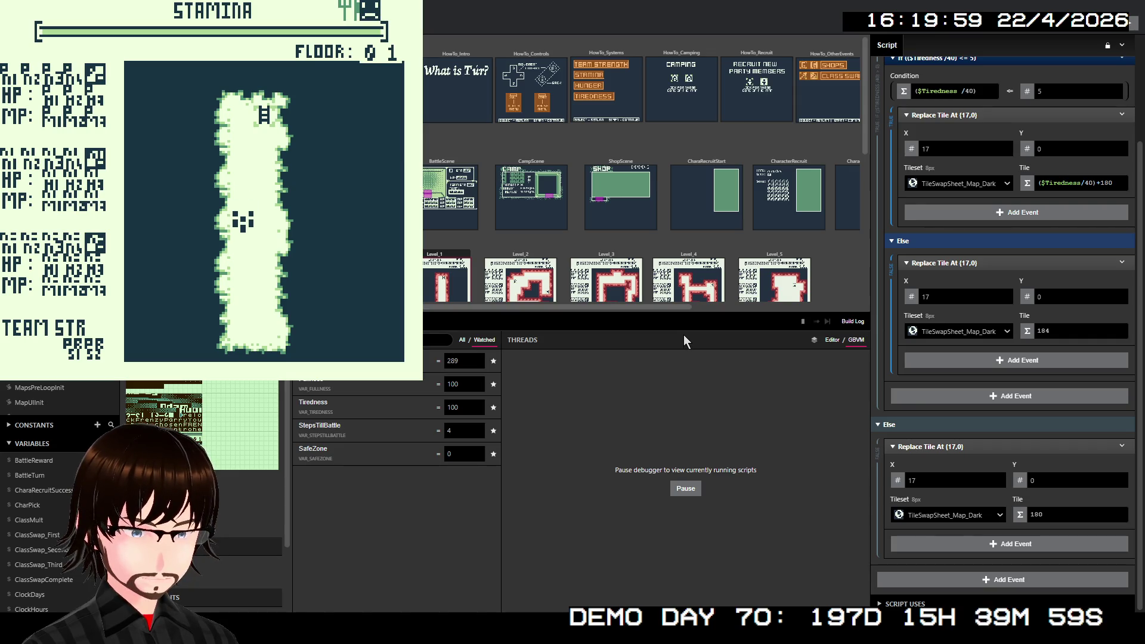
pyautogui.press('Down')
# - Raise Tiredness to 150, then 190
pyautogui.click(463, 411)
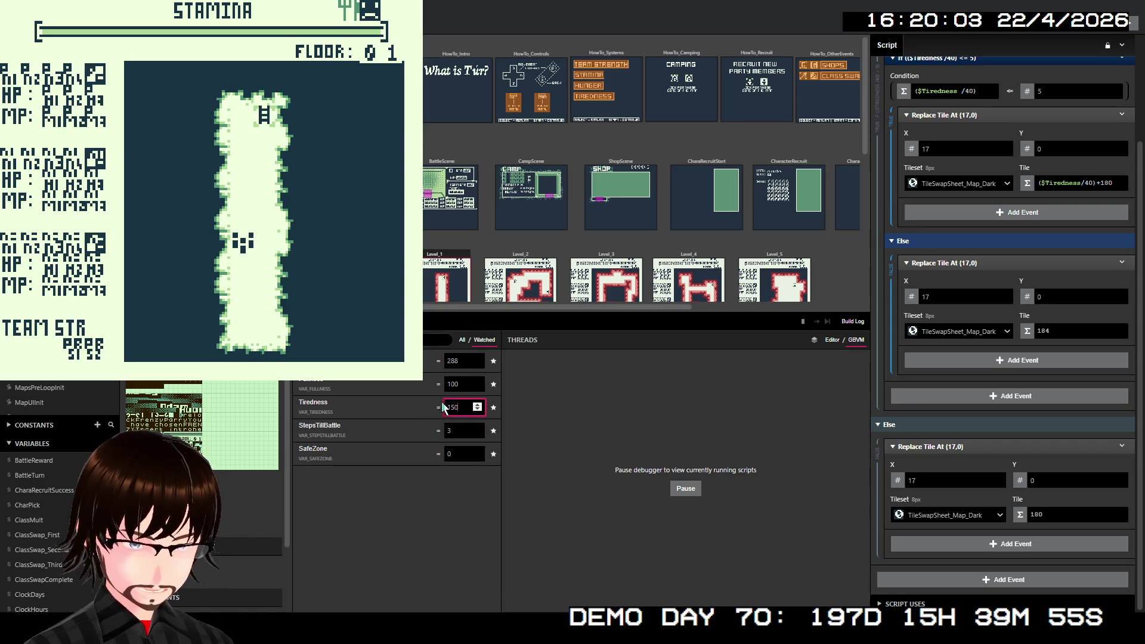
pyautogui.click(697, 339)
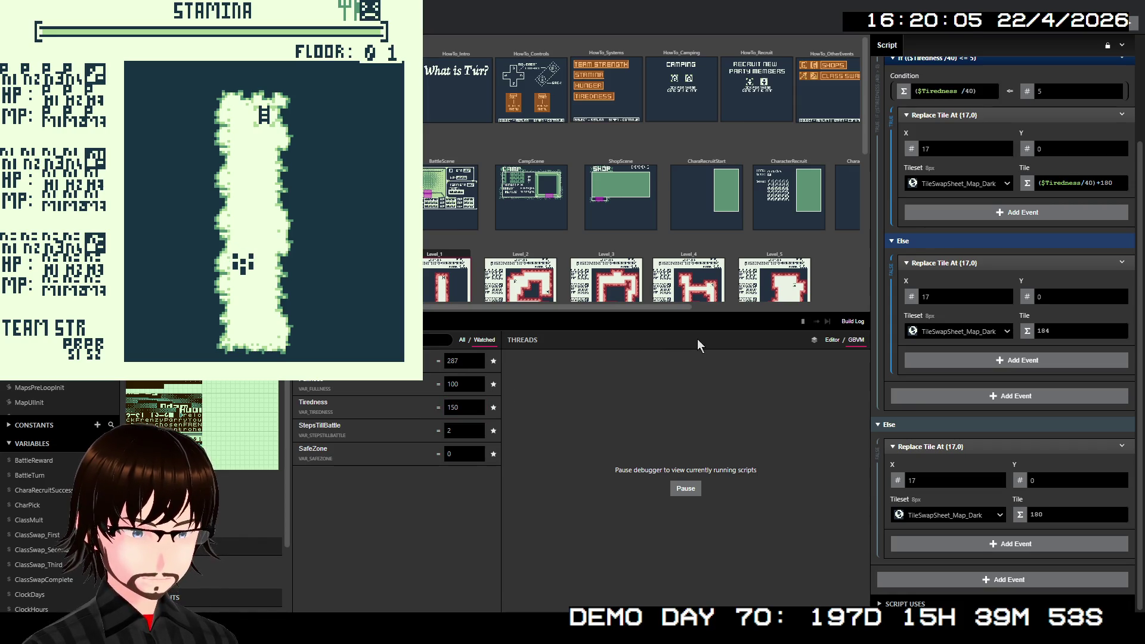
pyautogui.click(459, 407)
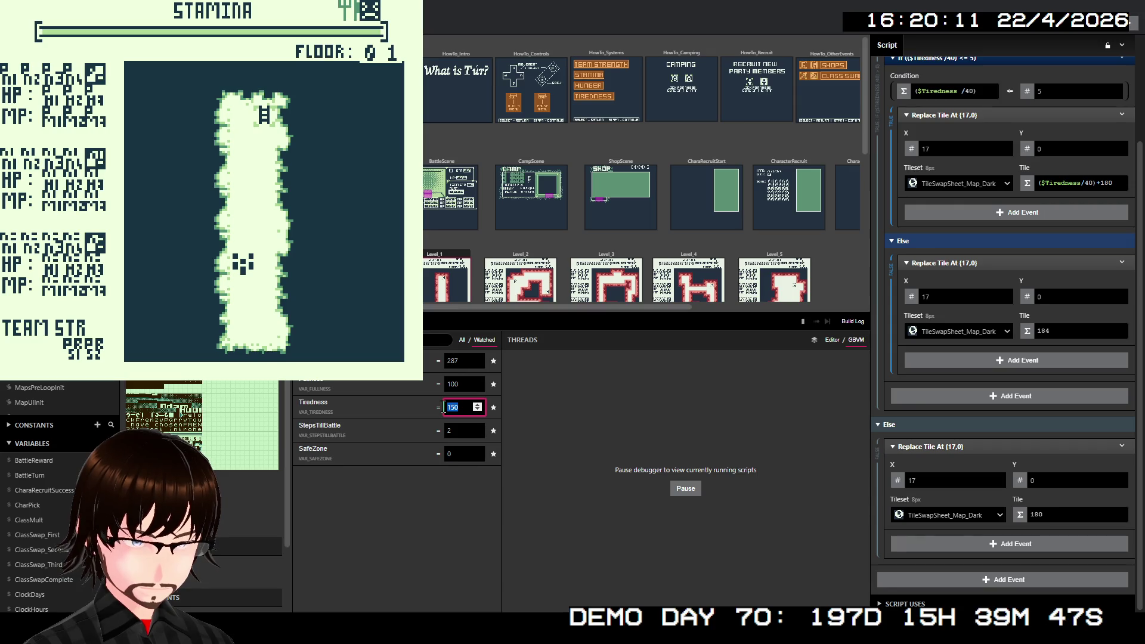
pyautogui.write('190')
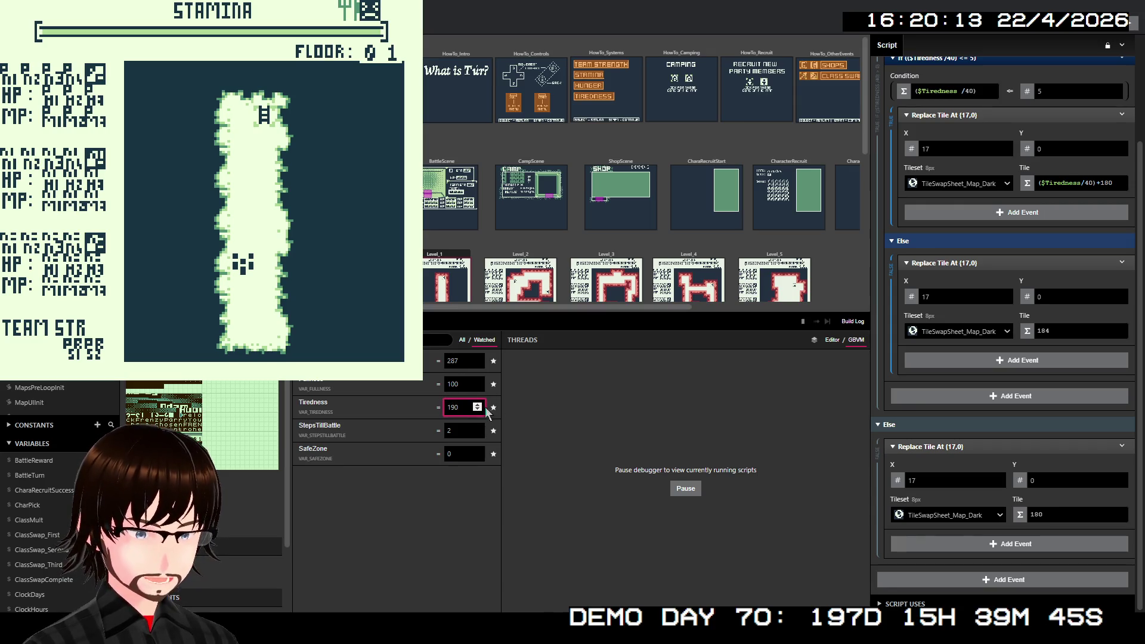
pyautogui.click(666, 365)
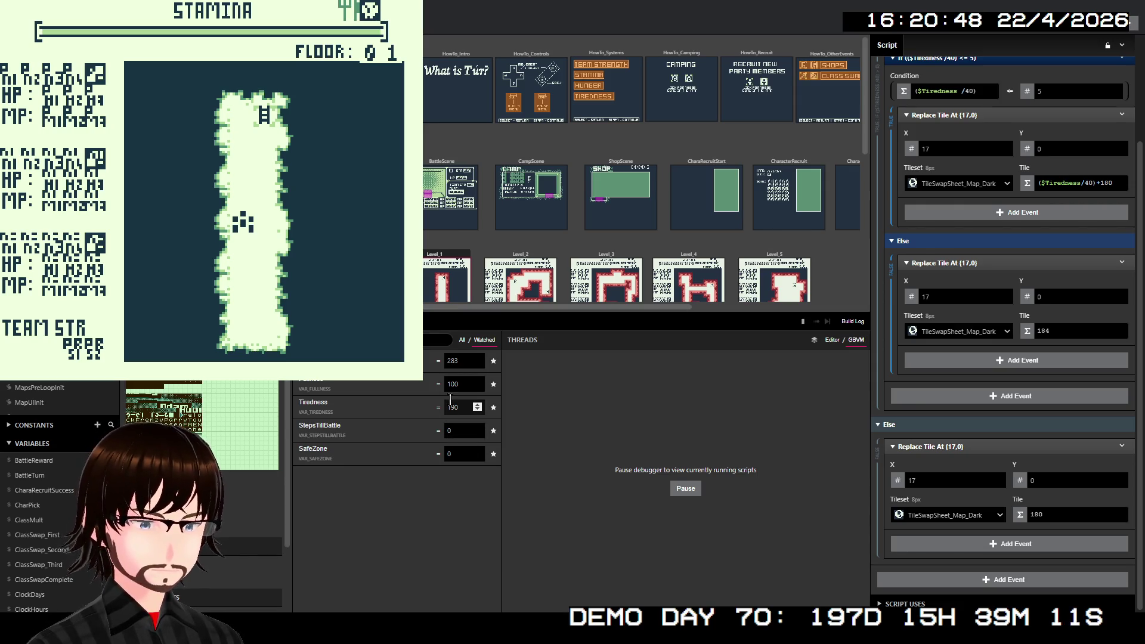
# - Set Fullness to 50 and close the game window
pyautogui.click(467, 386)
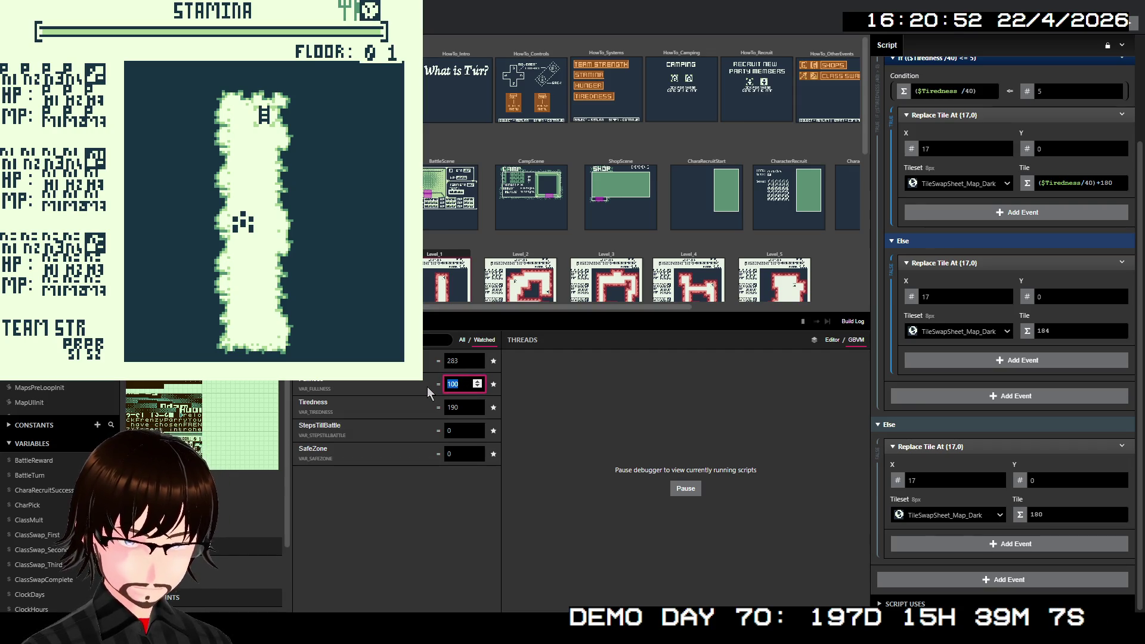
pyautogui.write('50')
pyautogui.click(639, 369)
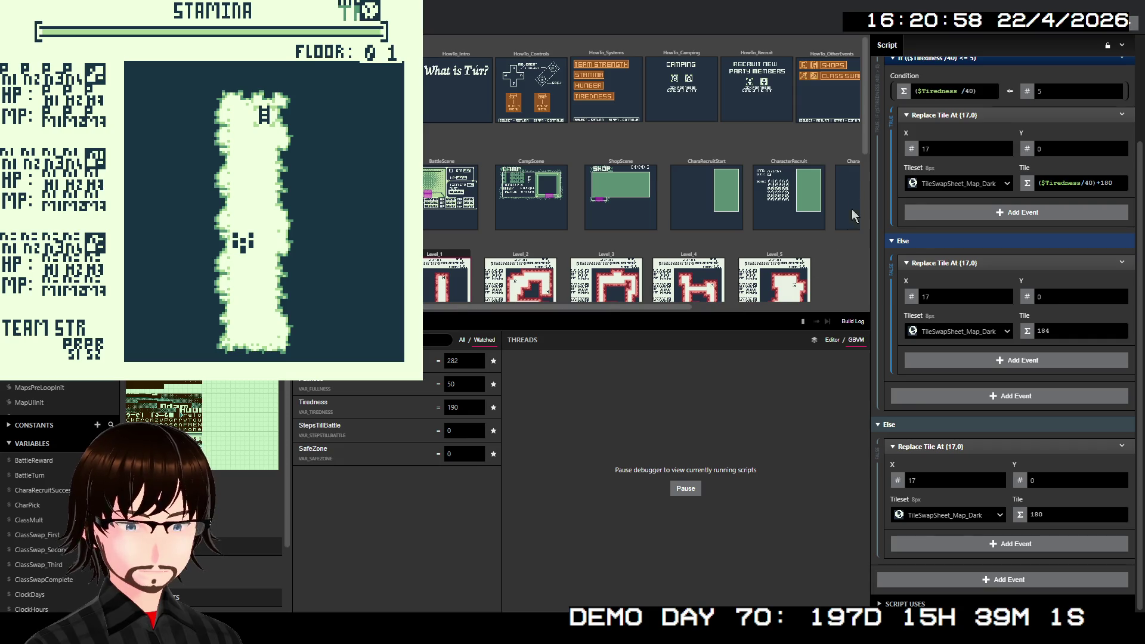
pyautogui.hotkey('alt', 'F4')
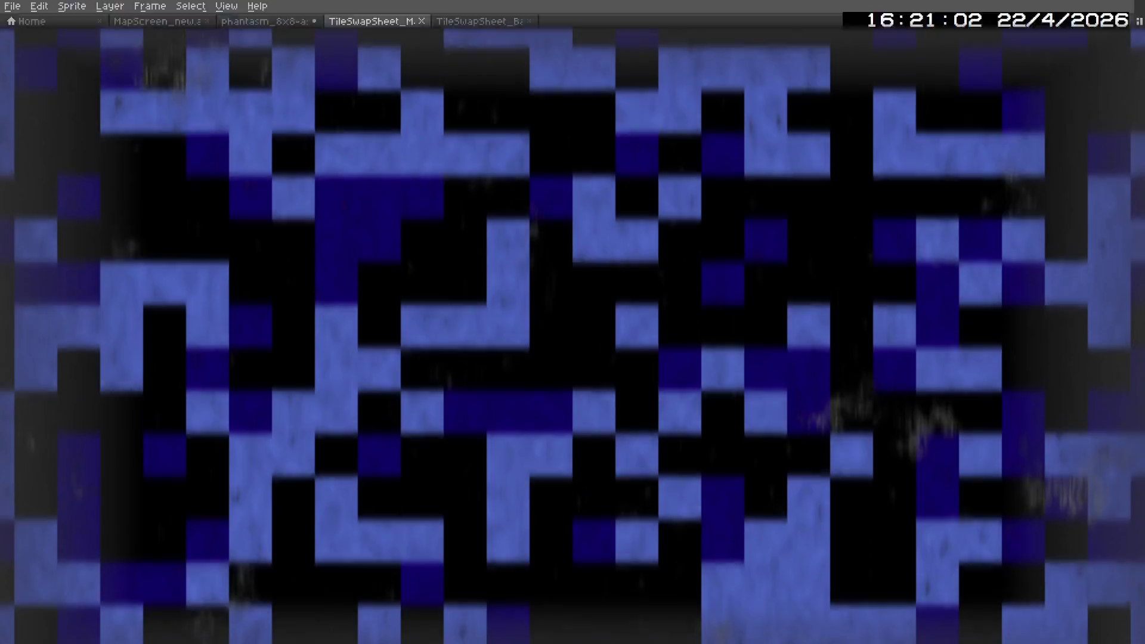
# - Zoom in and marquee-select the row of fork-shaped stamina tiles
pyautogui.scroll(4, 799, 345)
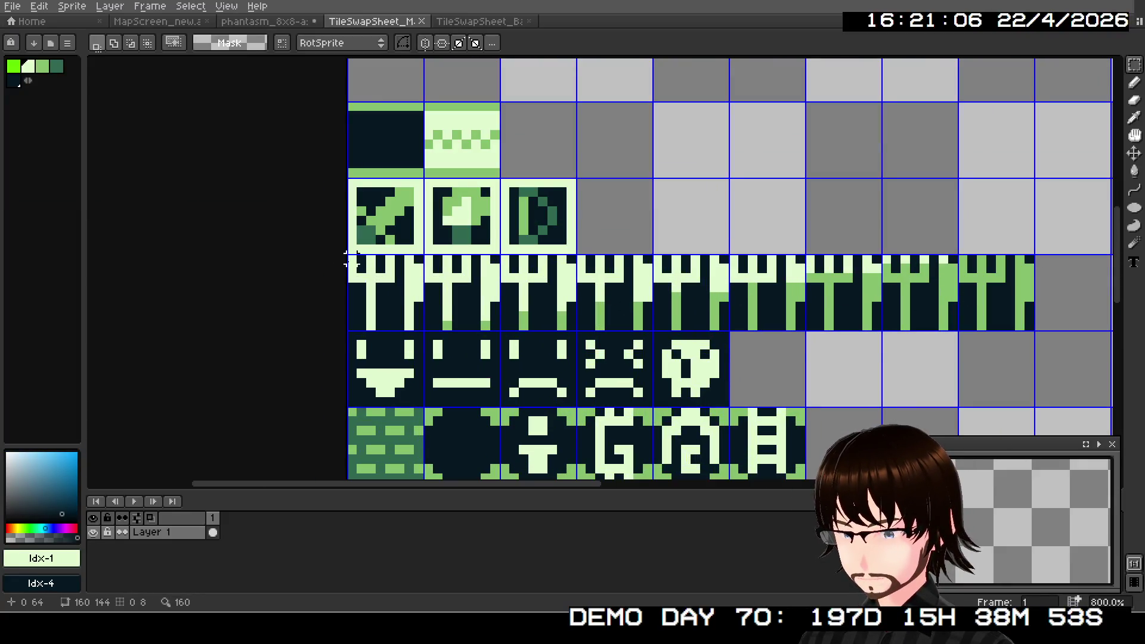
pyautogui.moveTo(351, 259)
pyautogui.mouseDown()
pyautogui.moveTo(453, 298)
pyautogui.moveTo(1036, 331)
pyautogui.mouseUp()
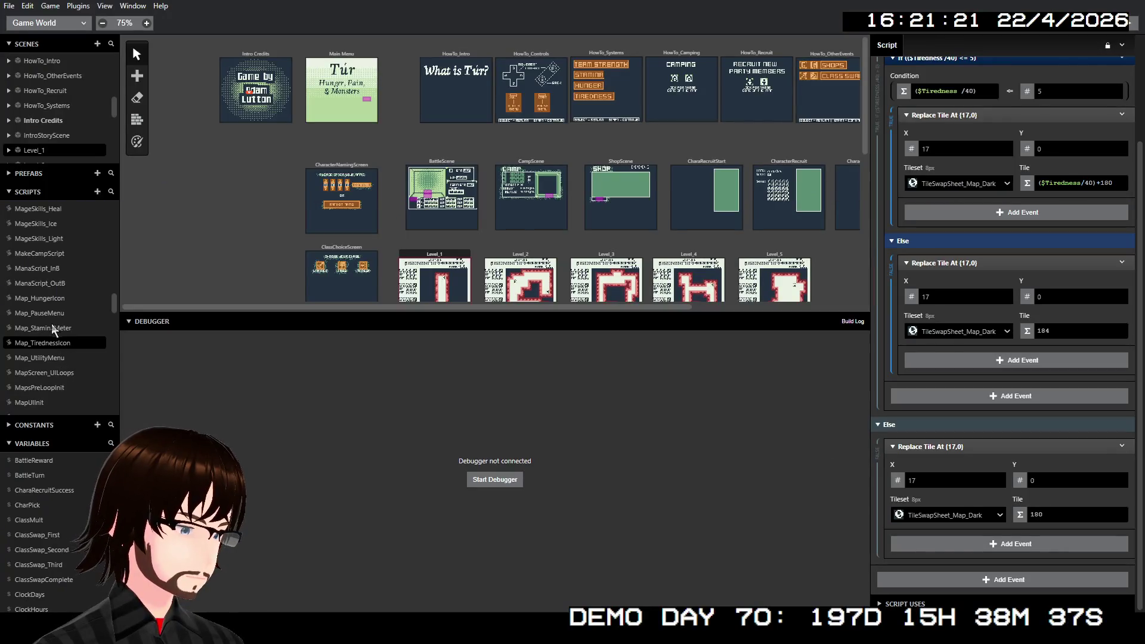
# - Open the Map_HungerIcon script and scroll through its events
pyautogui.click(51, 298)
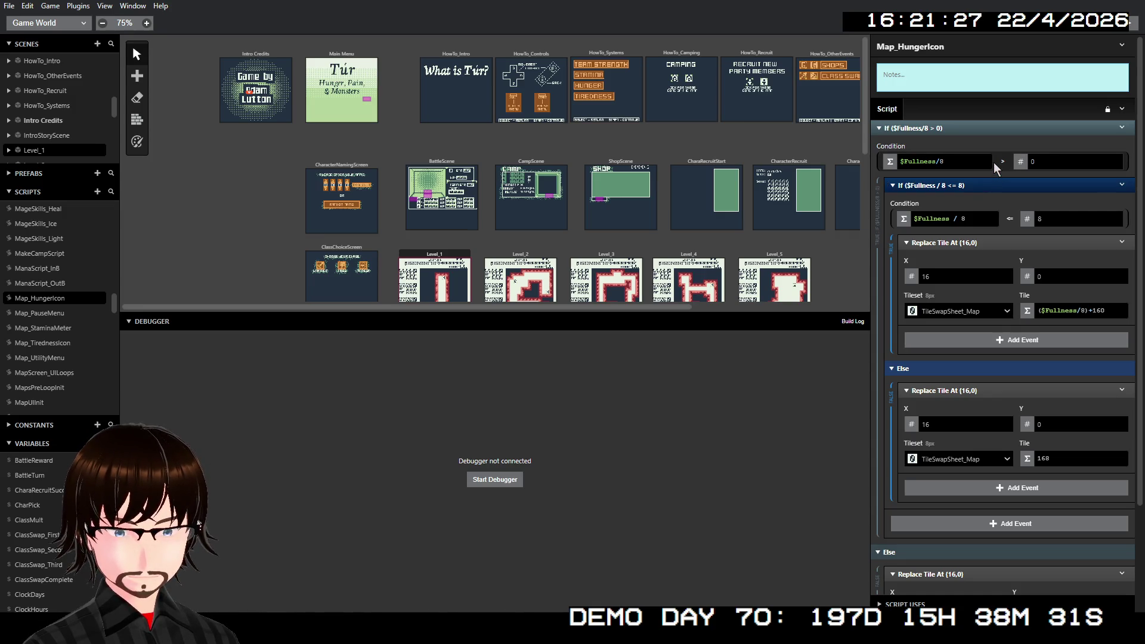
pyautogui.scroll(-2, 1002, 298)
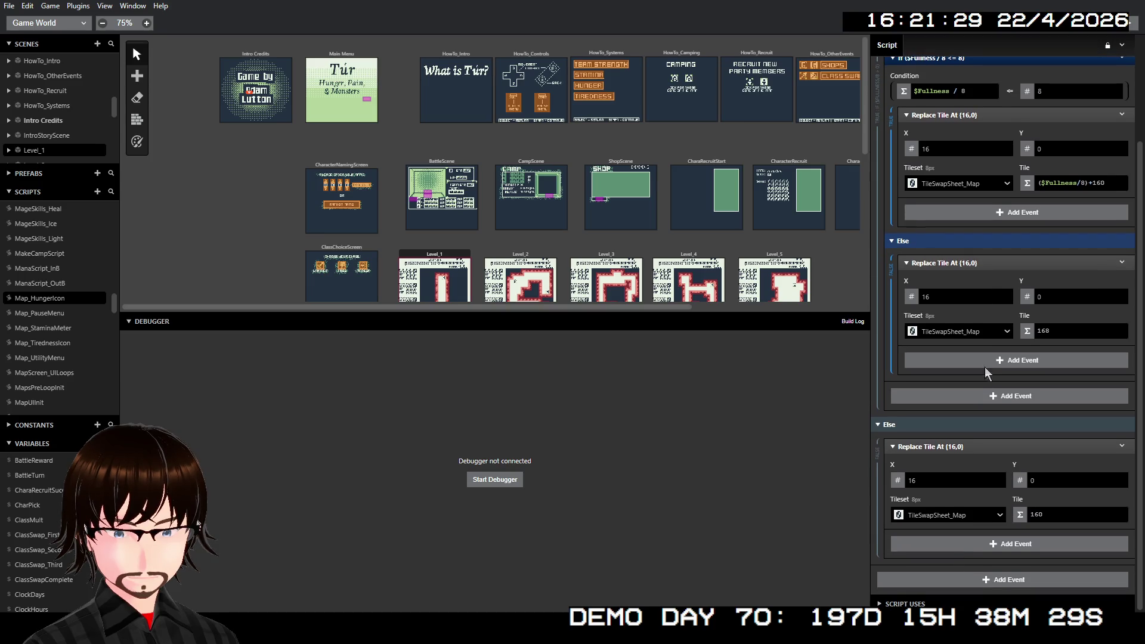
pyautogui.scroll(2, 1004, 389)
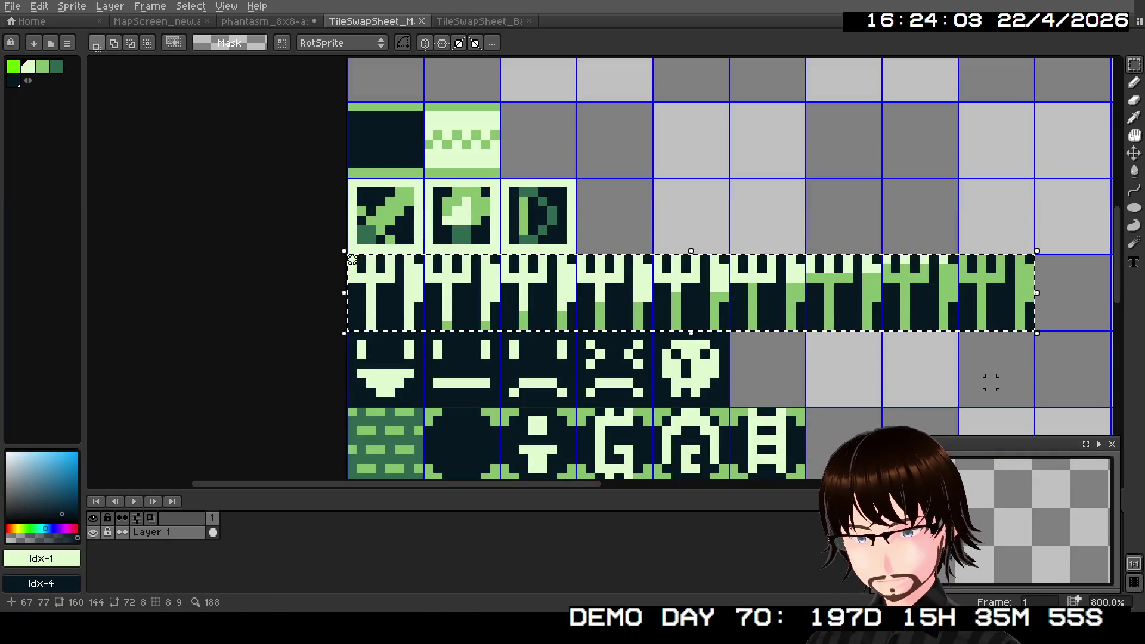
# - On the stamina-bar row, replace colour index 1 (light green) with index 0 (bright green)
pyautogui.moveTo(453, 298); pyautogui.dragTo(279, 315)
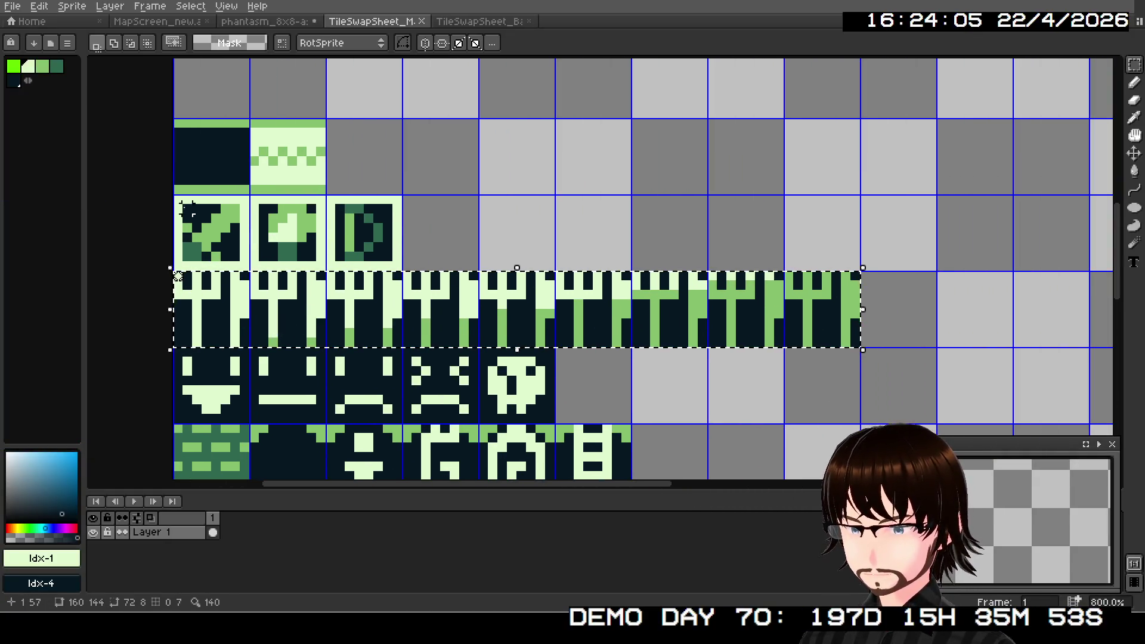
pyautogui.click(13, 6)
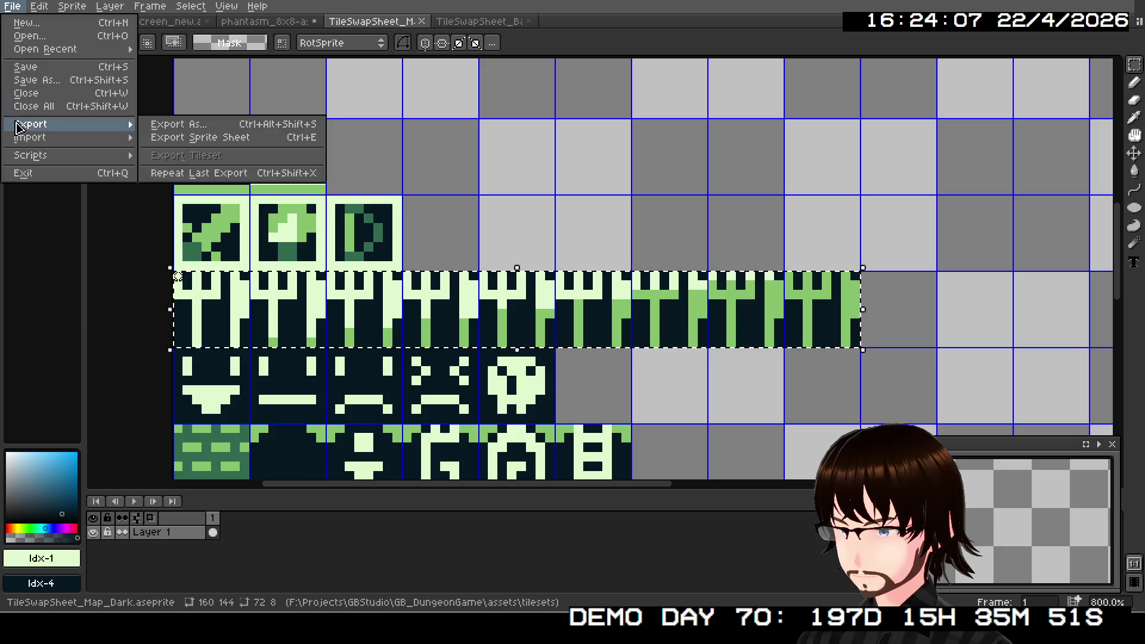
pyautogui.moveTo(39, 9)
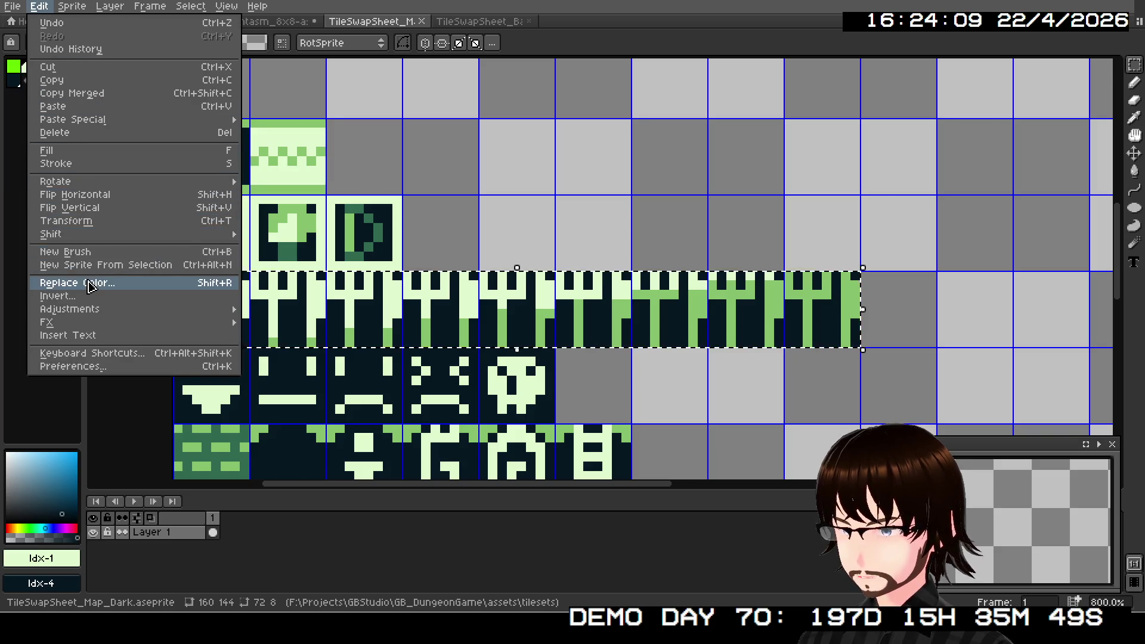
pyautogui.click(88, 284)
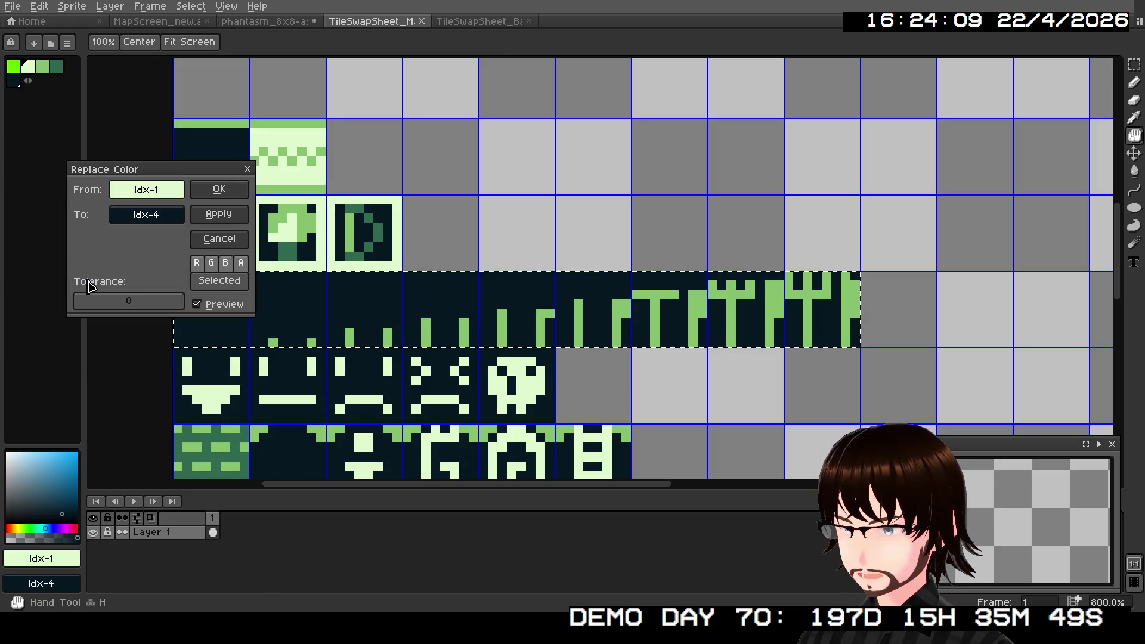
pyautogui.click(148, 214)
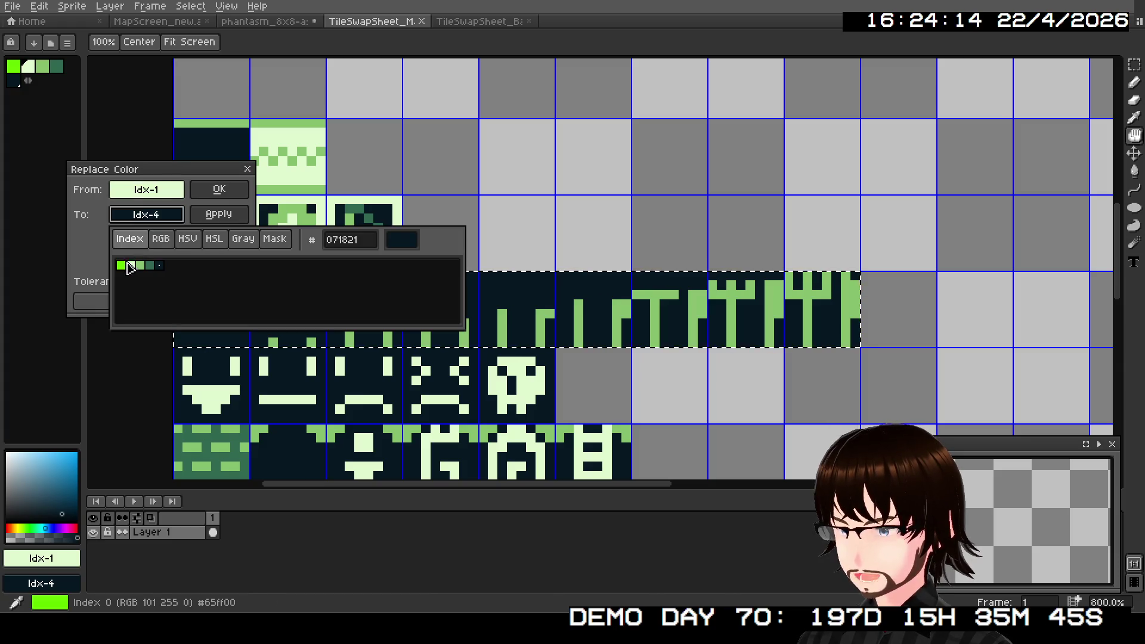
pyautogui.click(121, 267)
pyautogui.click(102, 256)
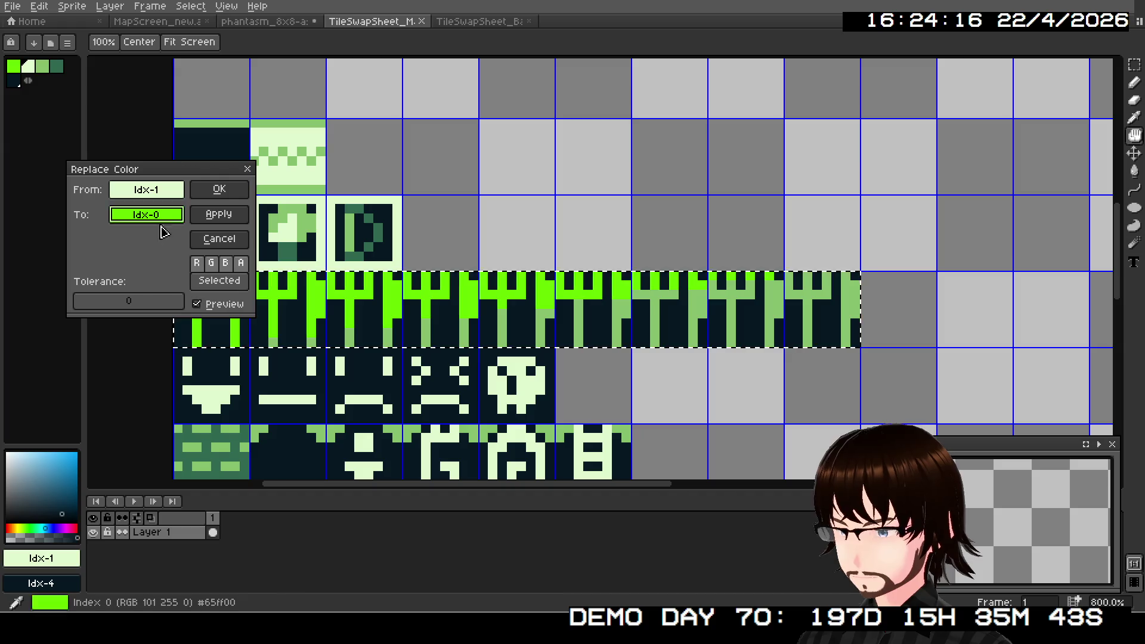
pyautogui.click(219, 190)
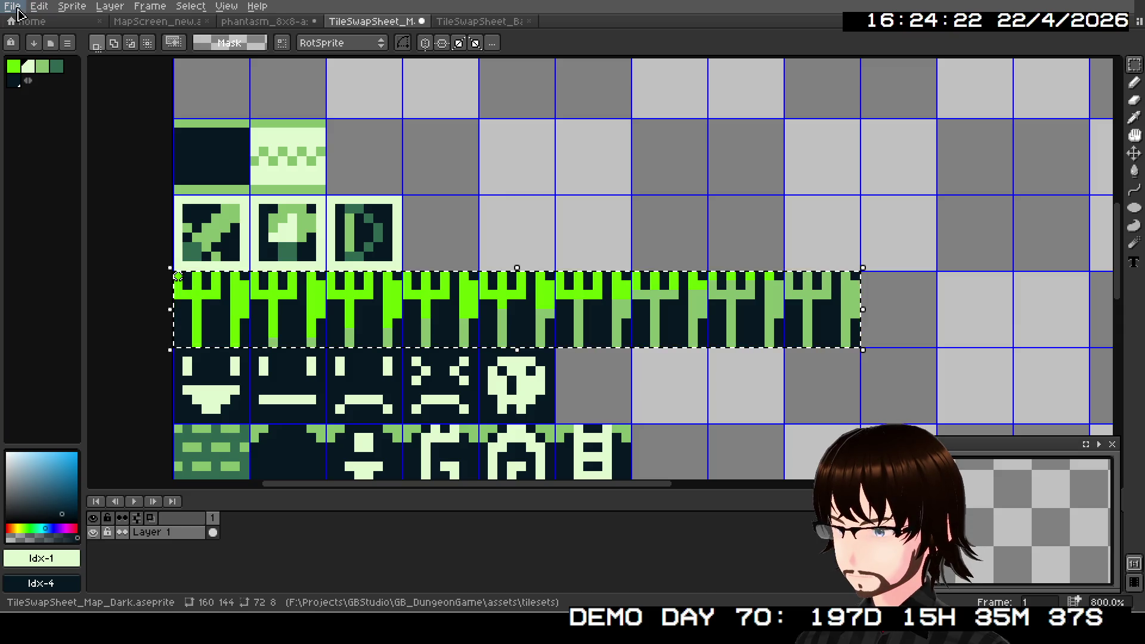
# - Replace colour index 2 (mid green) with index 1 (the light colour)
pyautogui.click(39, 8)
pyautogui.click(131, 268)
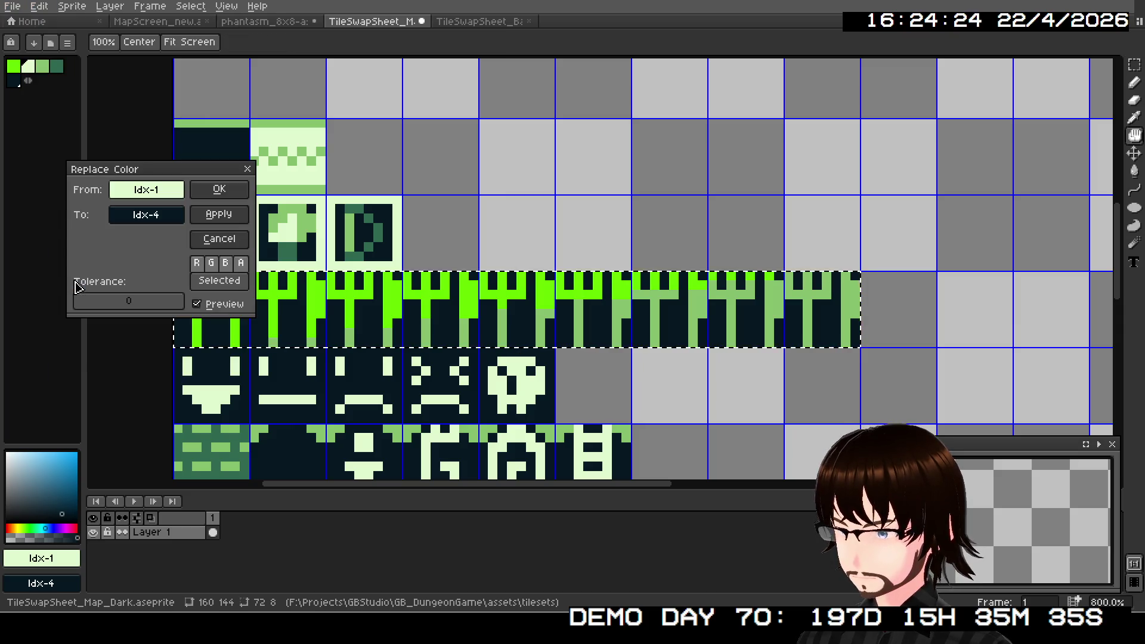
pyautogui.click(143, 215)
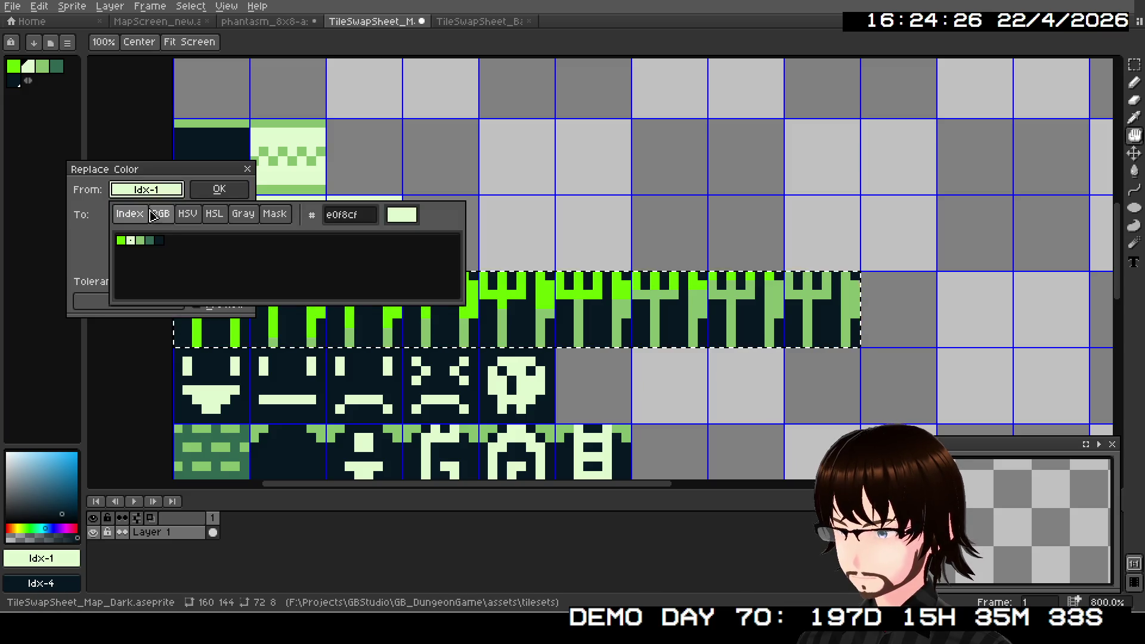
pyautogui.click(140, 241)
pyautogui.click(146, 214)
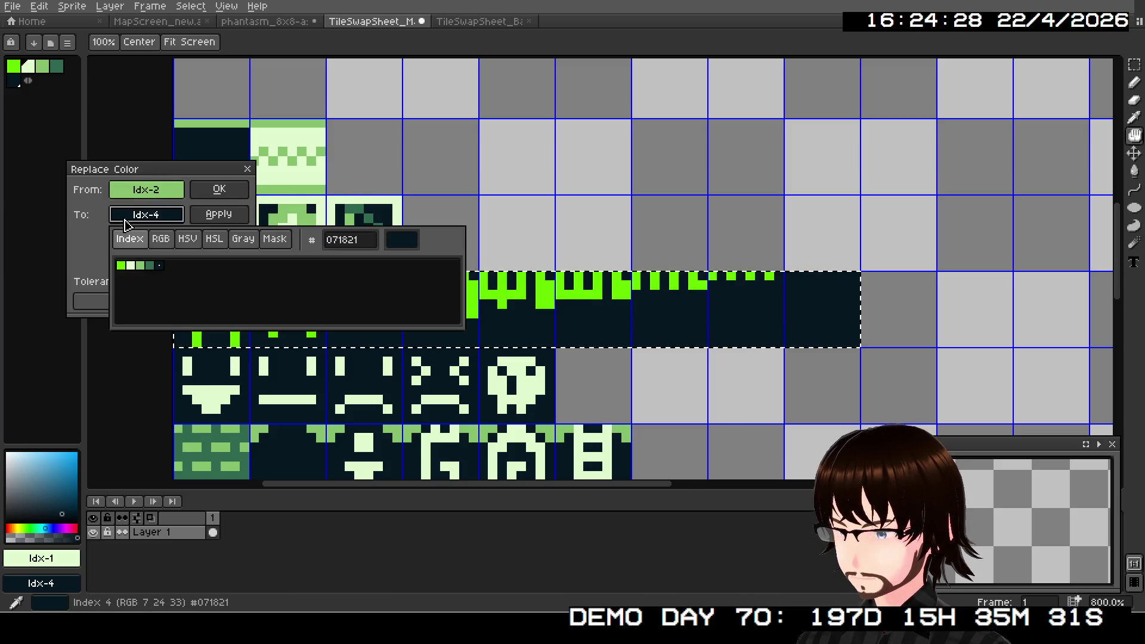
pyautogui.click(131, 267)
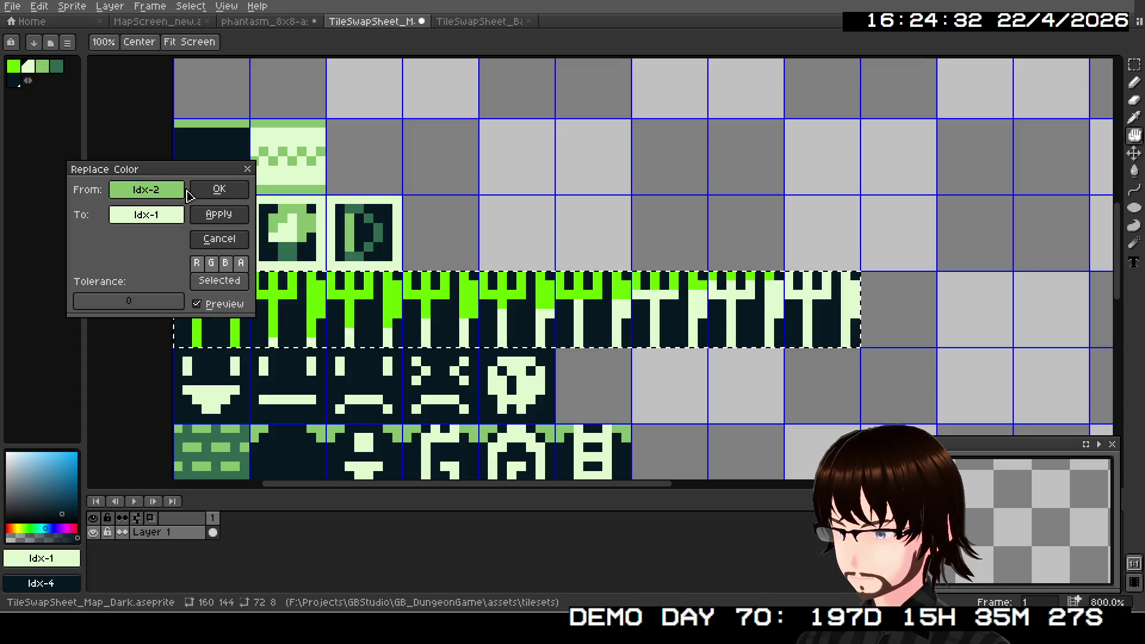
pyautogui.click(218, 190)
# - Replace the temporary index 0 (bright green) with index 2 (mid green)
pyautogui.click(39, 6)
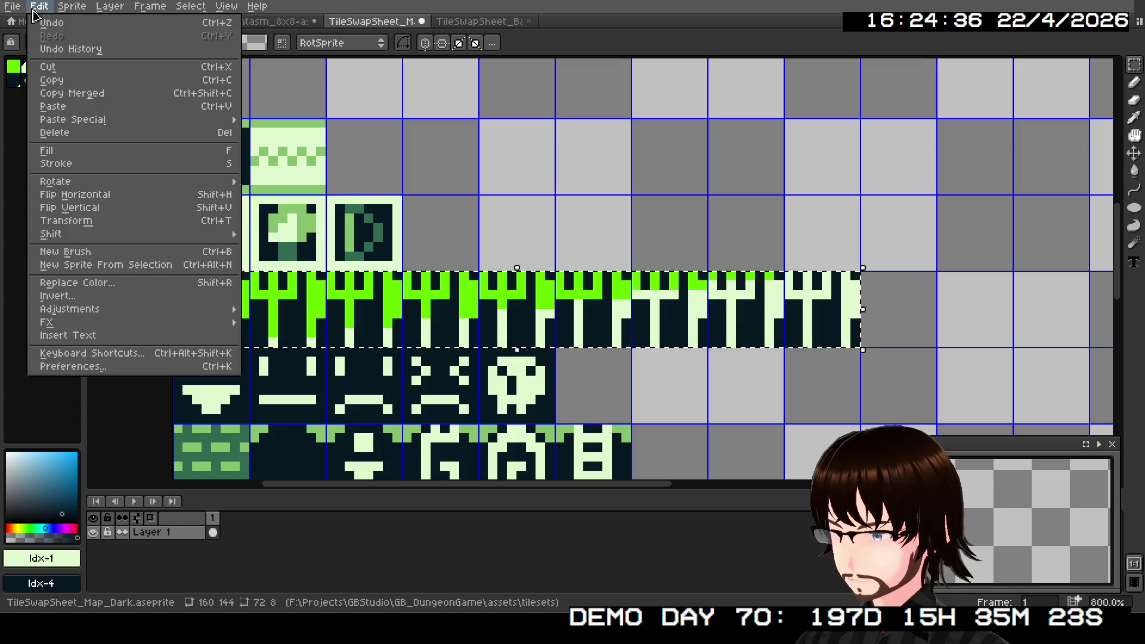
pyautogui.click(78, 283)
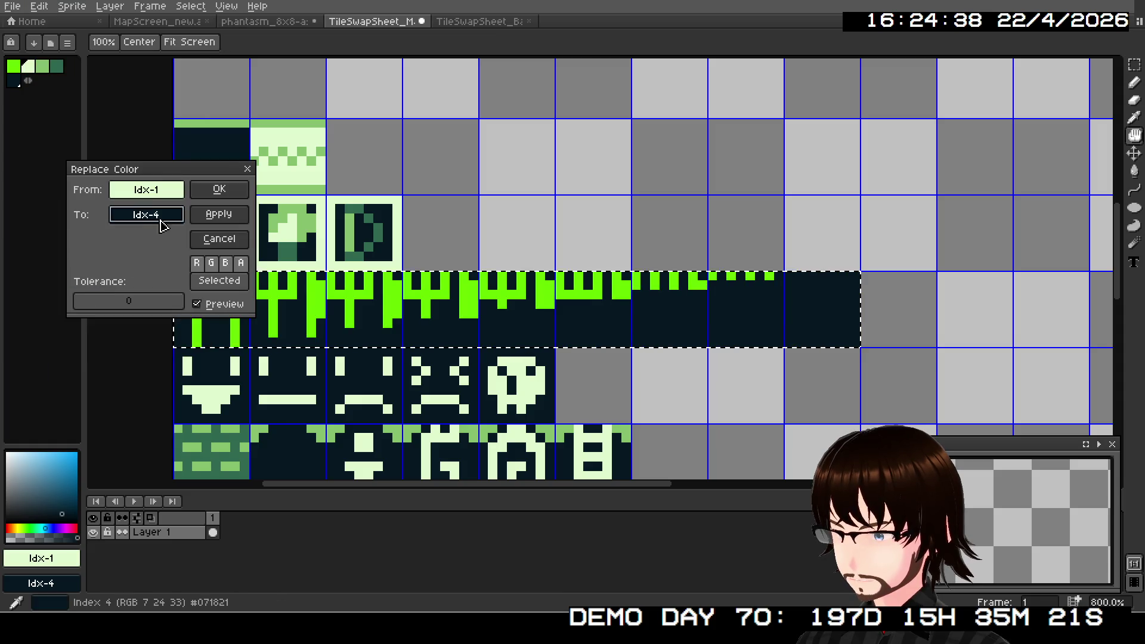
pyautogui.click(146, 190)
pyautogui.click(121, 240)
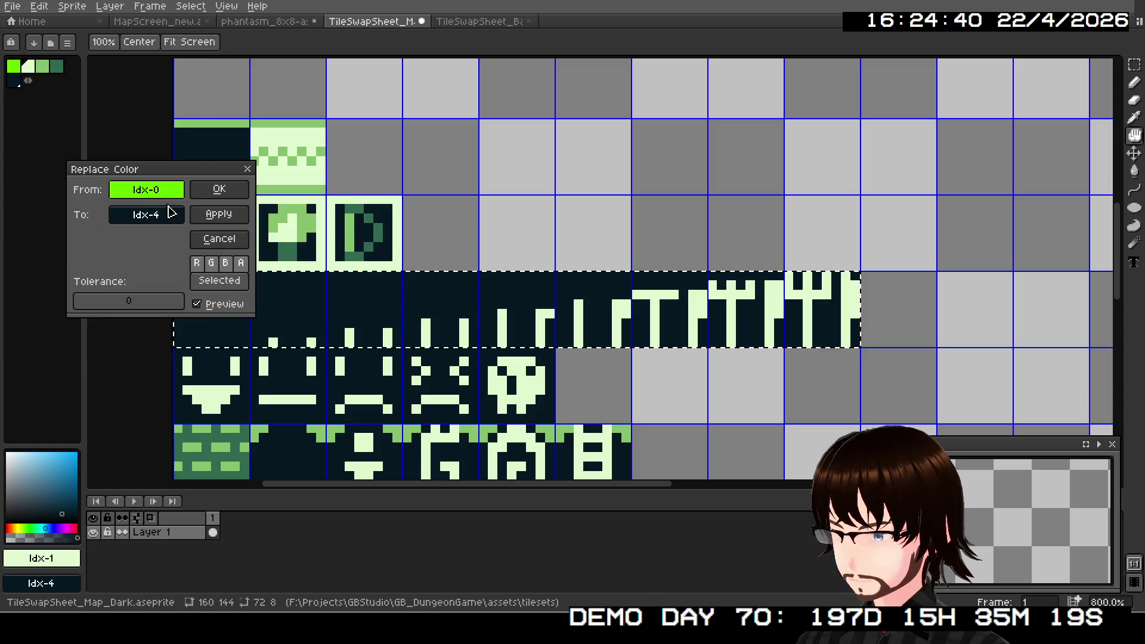
pyautogui.click(153, 215)
pyautogui.click(142, 263)
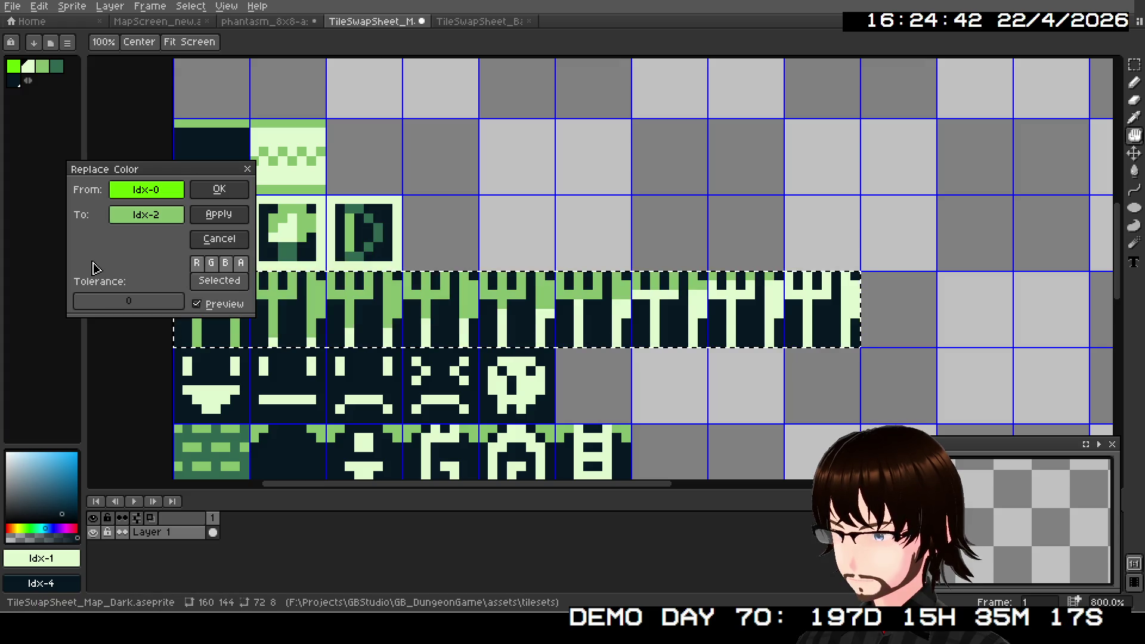
pyautogui.click(219, 189)
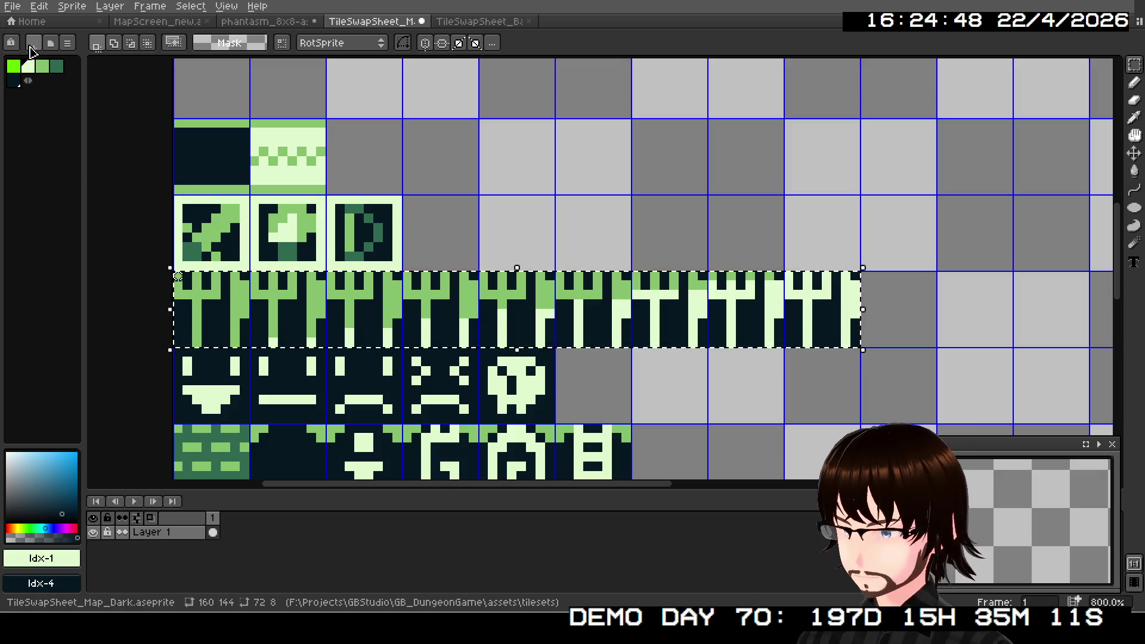
# - Save the tilesheet and clear the selection on the stamina-bar row
pyautogui.click(13, 7)
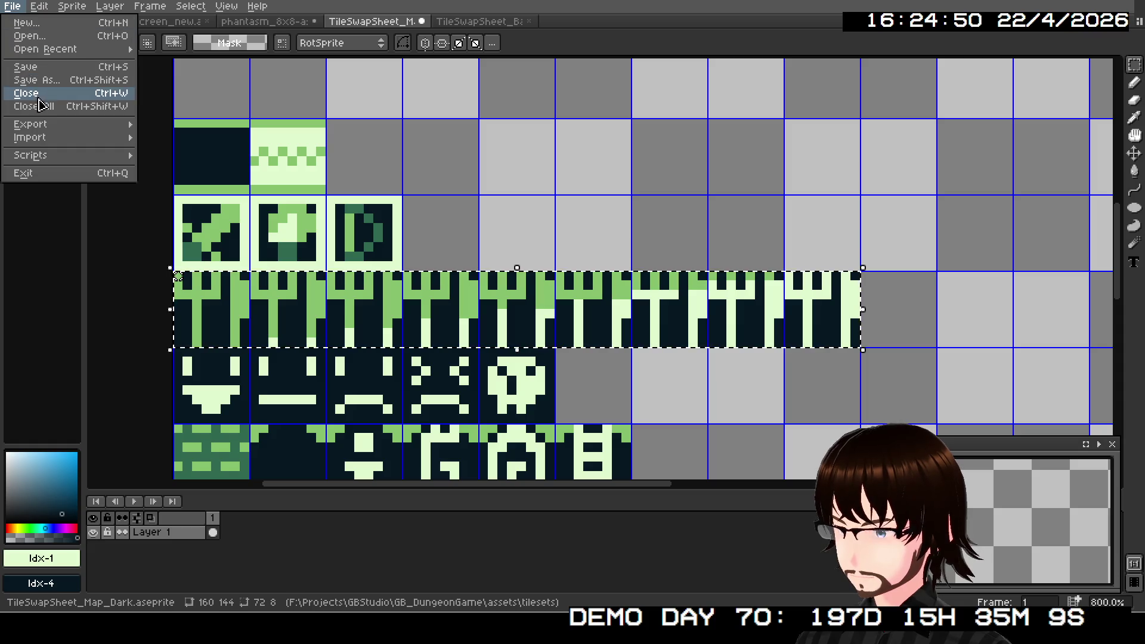
pyautogui.moveTo(52, 127)
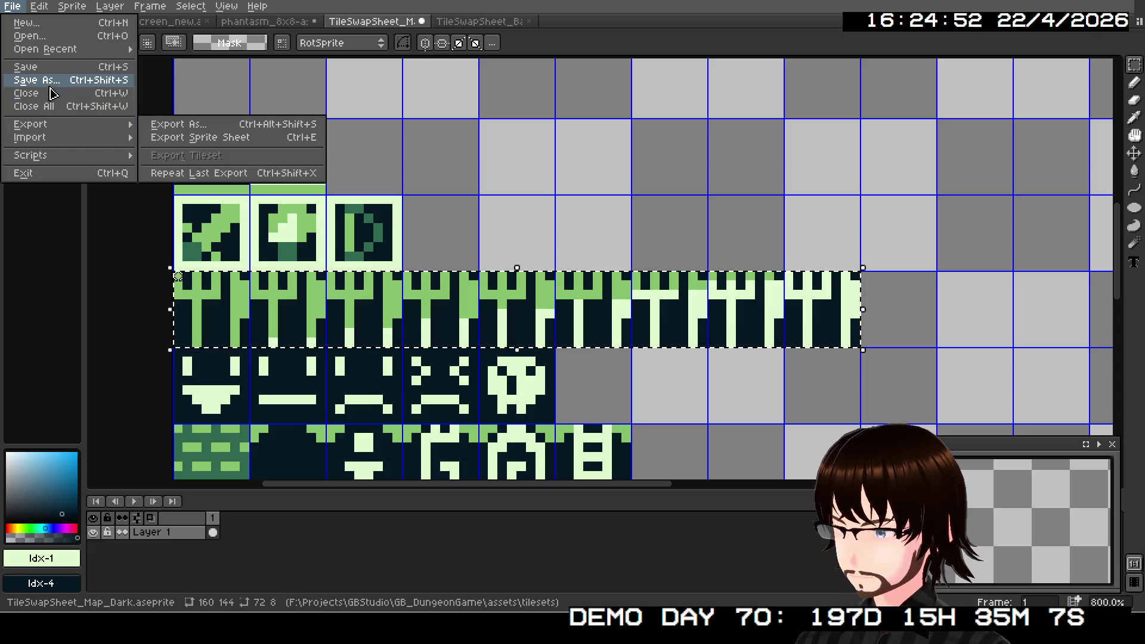
pyautogui.click(46, 68)
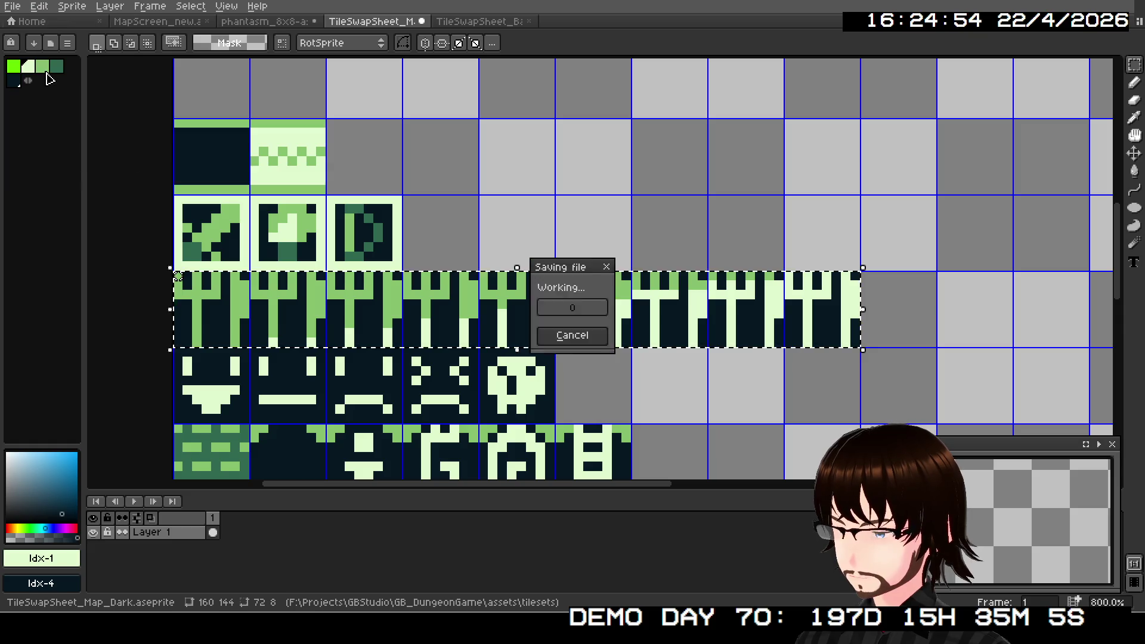
pyautogui.click(150, 276)
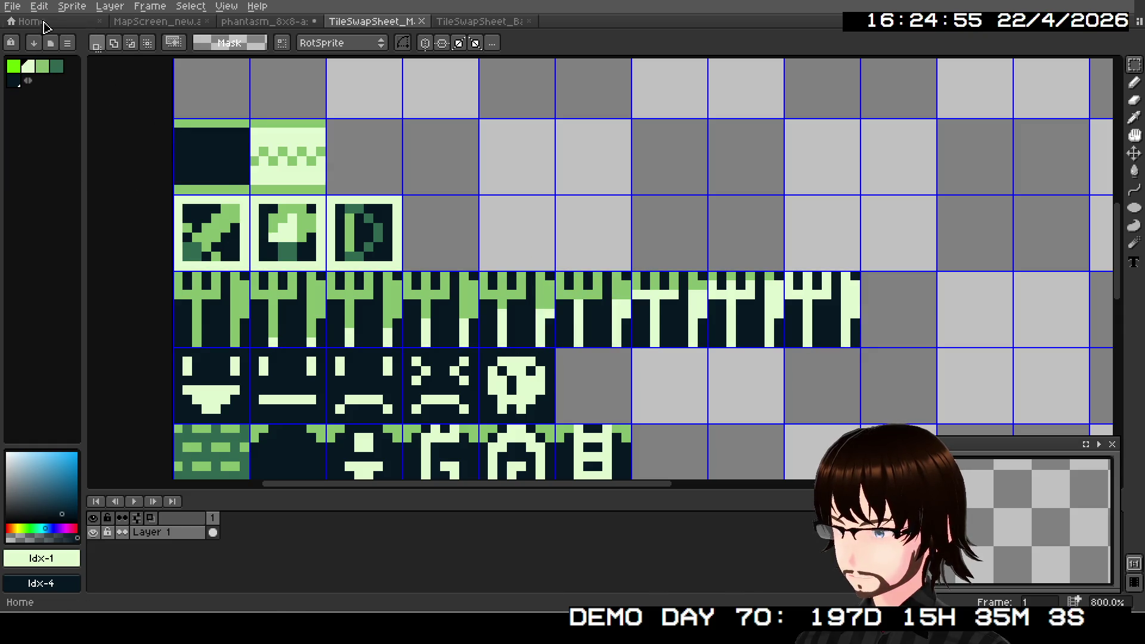
# - Re-export the sheet as TileSwapSheet_Map_Dark.png, overwriting the existing PNG
pyautogui.click(12, 6)
pyautogui.moveTo(117, 128)
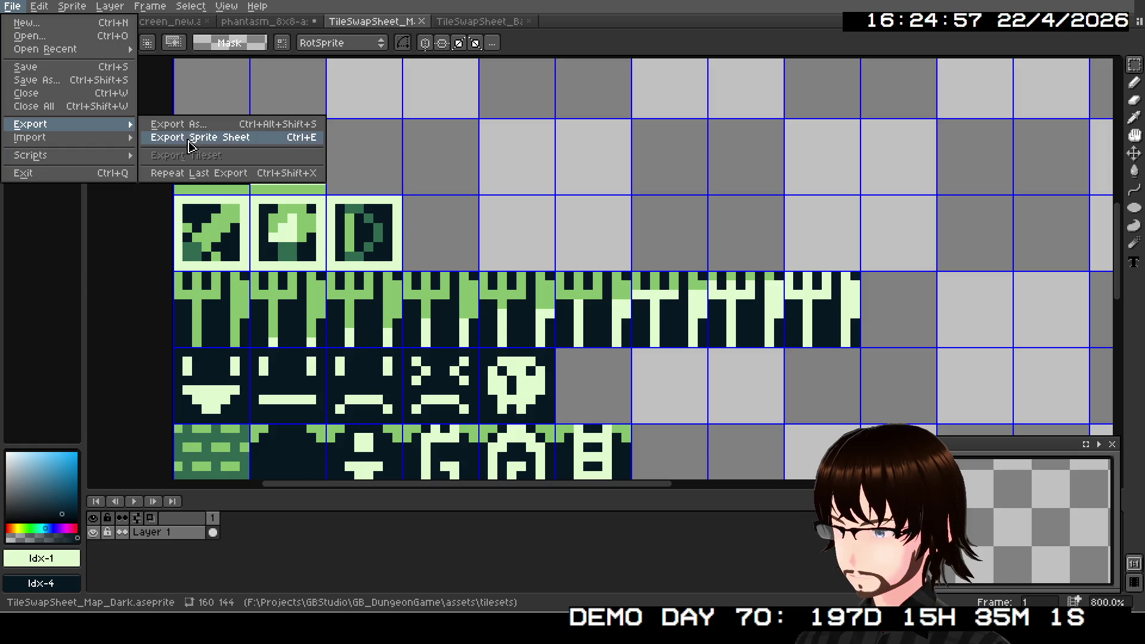
pyautogui.click(173, 124)
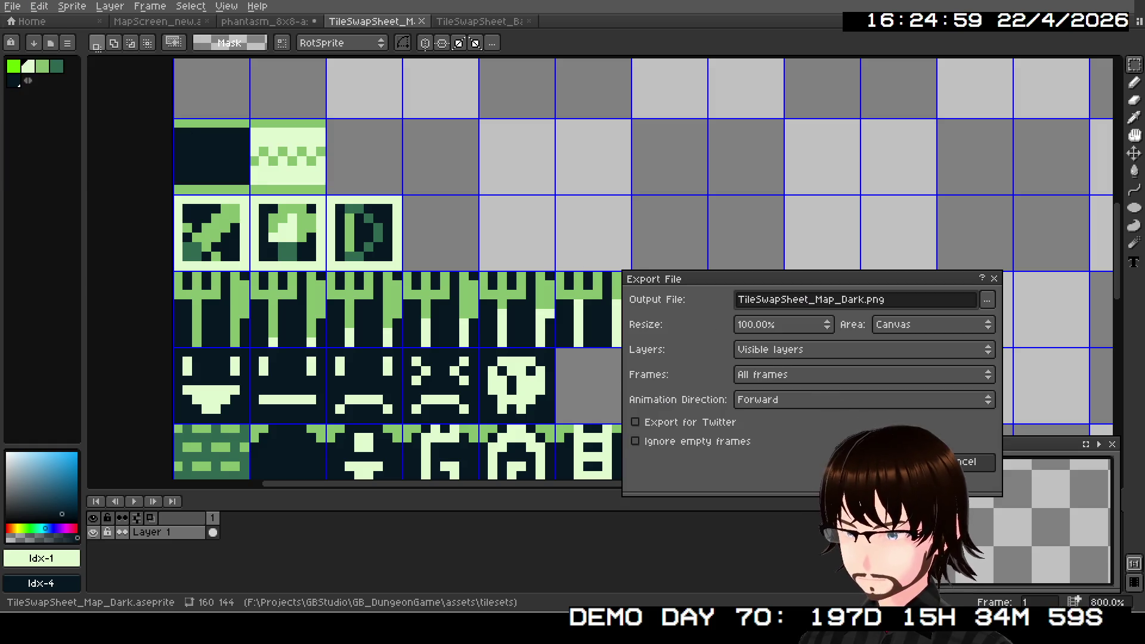
pyautogui.click(895, 461)
pyautogui.click(534, 340)
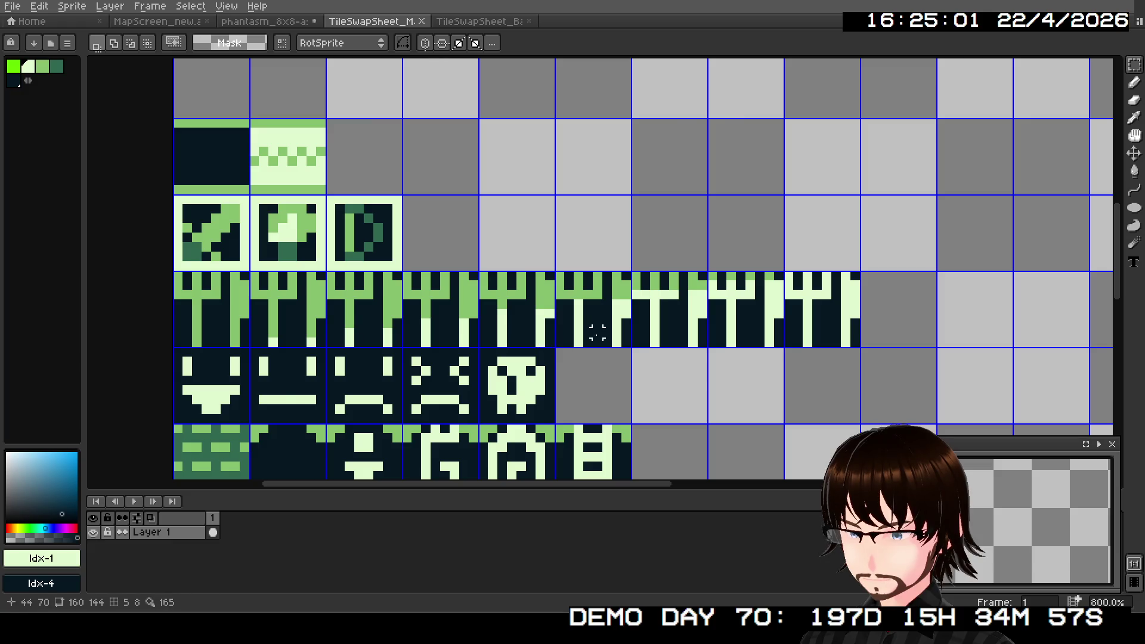
pyautogui.scroll(-3, 596, 338)
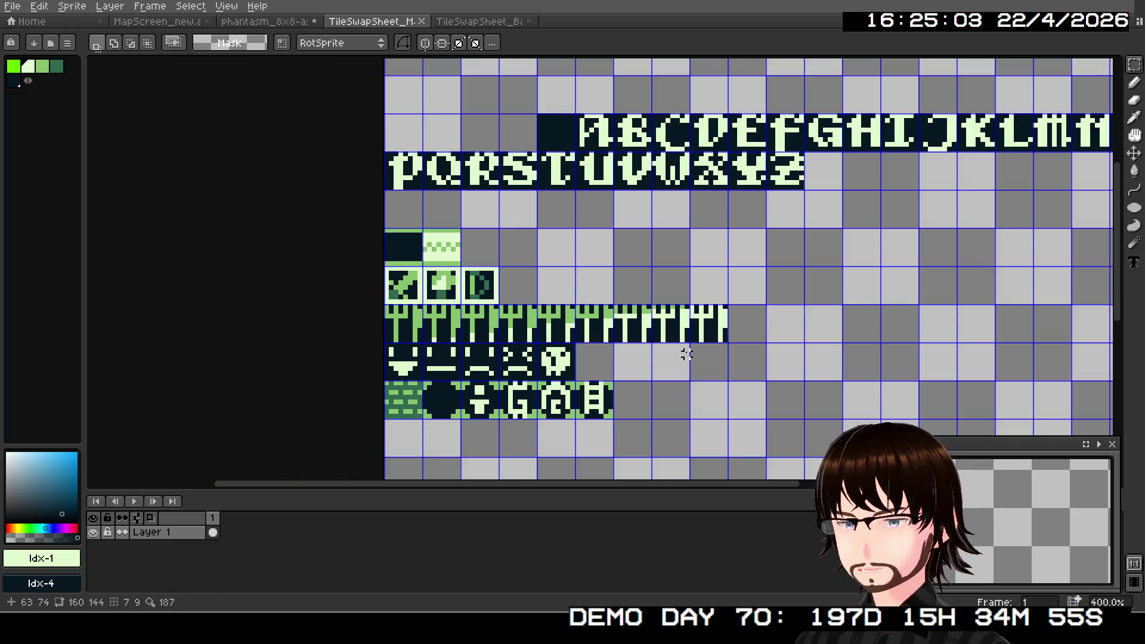
pyautogui.moveTo(728, 327)
pyautogui.mouseDown()
pyautogui.moveTo(602, 378)
pyautogui.moveTo(560, 417)
pyautogui.mouseUp()
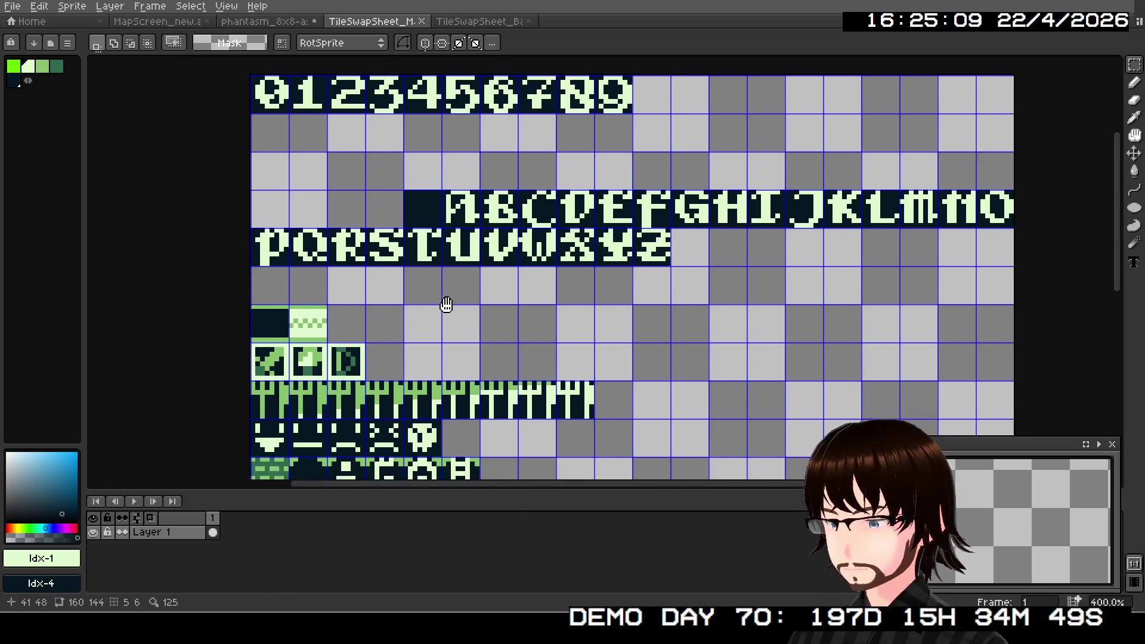
pyautogui.scroll(-1, 403, 273)
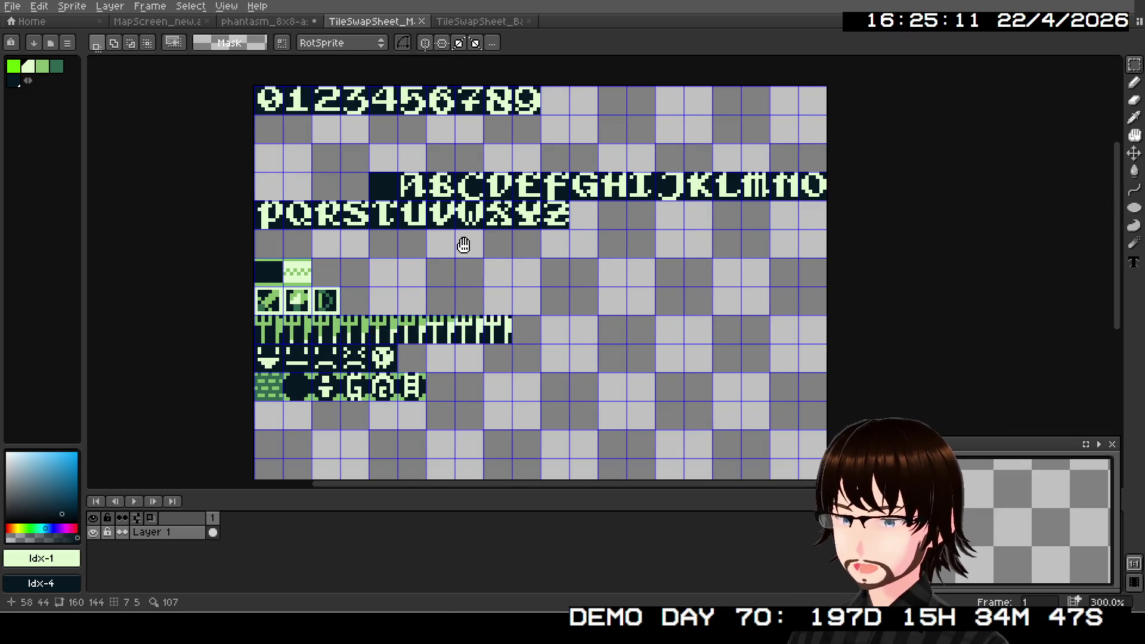